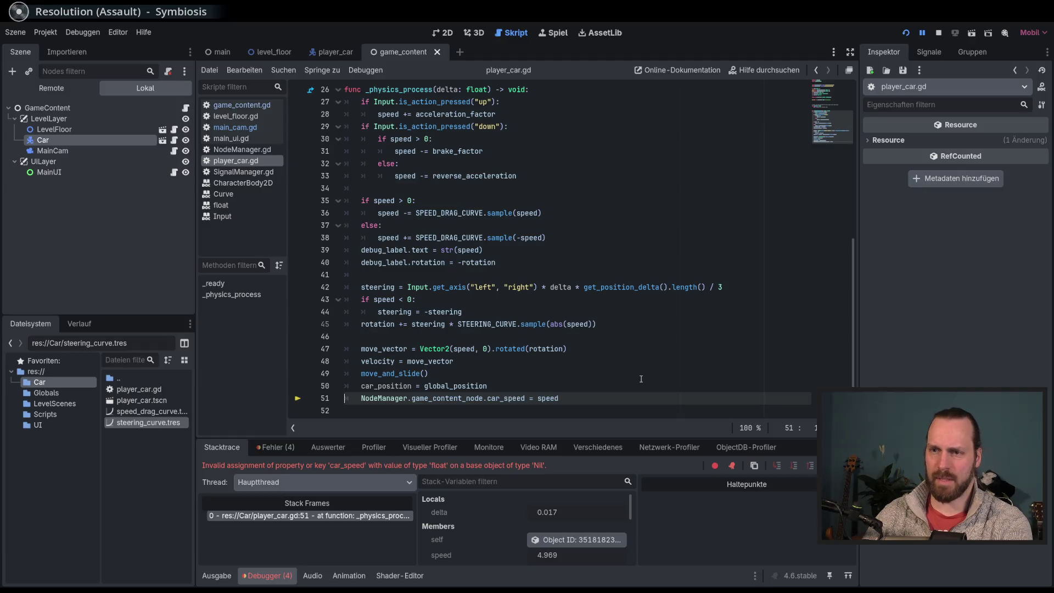
Stop the debug session and start a test 'if Node' line below line 50 of player_car.gd
key("F8")
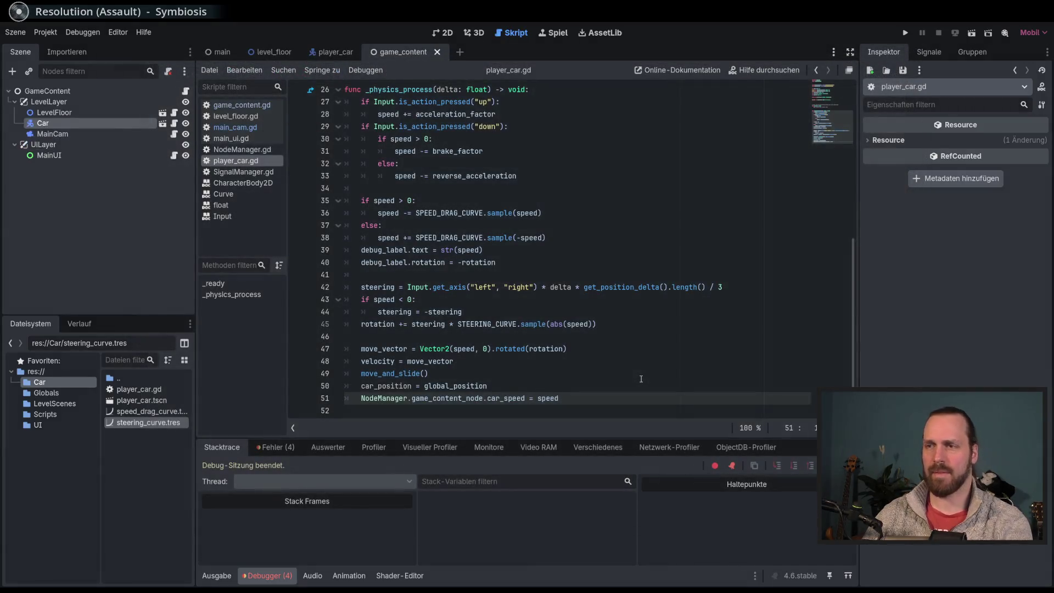
left_click(575, 390)
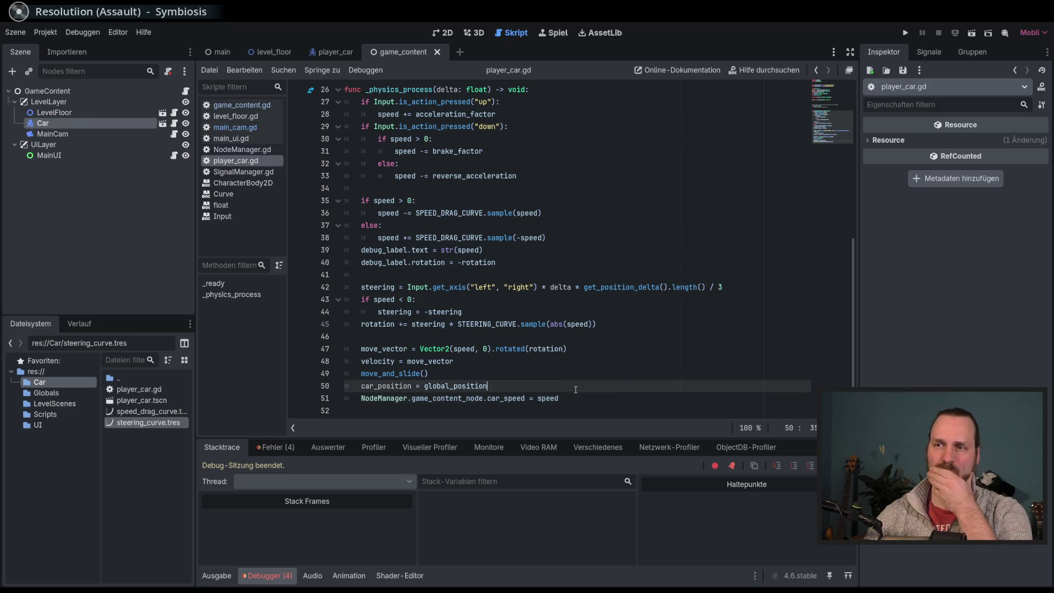
key("Return")
type("if NM")
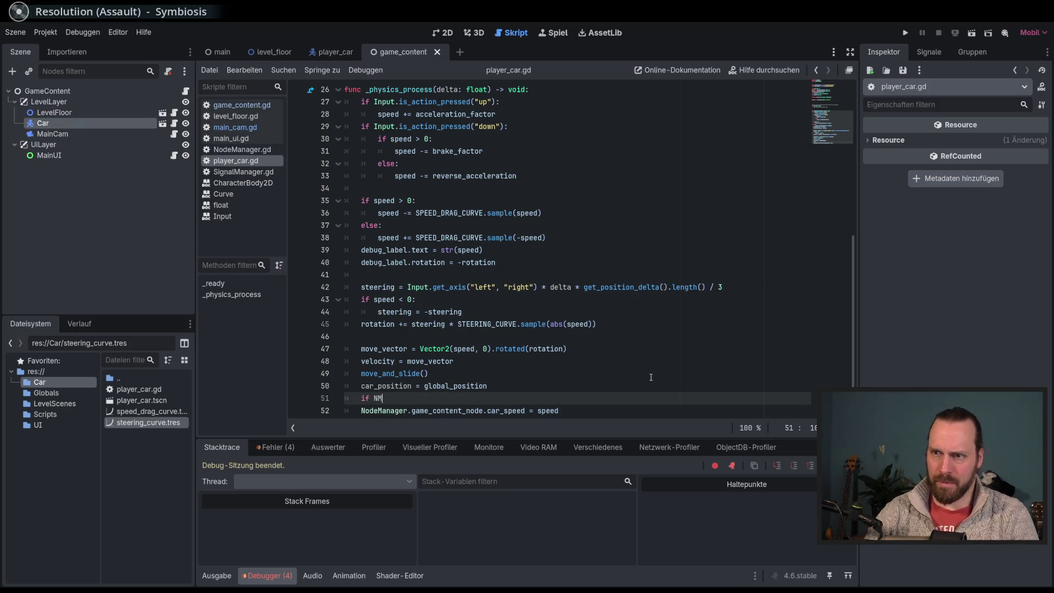
key("BackSpace")
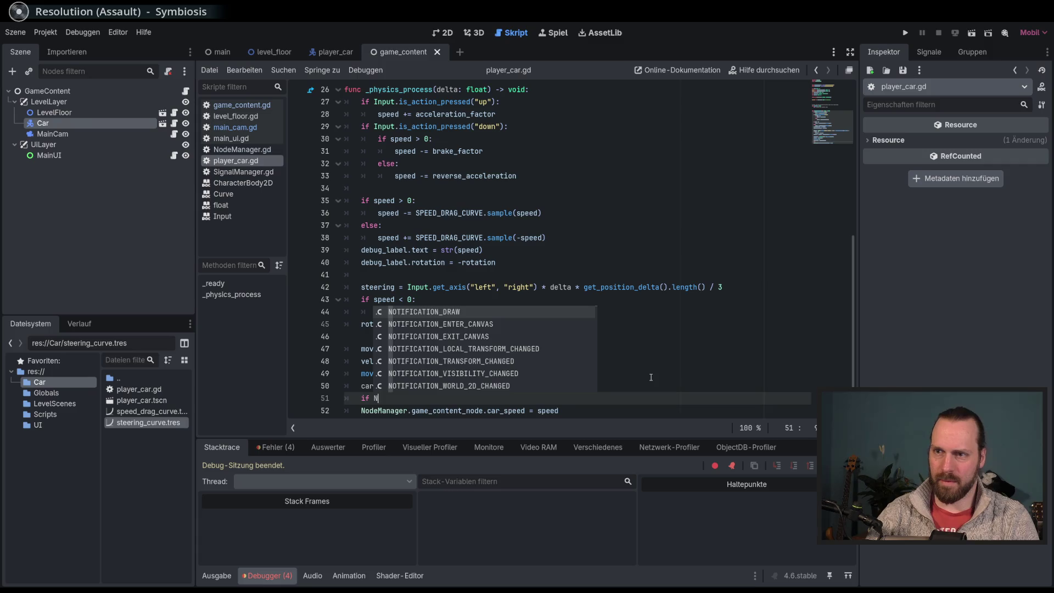
type("ode")
Delete the unfinished if line, save player_car.gd, and browse the UI and Globals folders
key("Escape")
key("shift+Home")
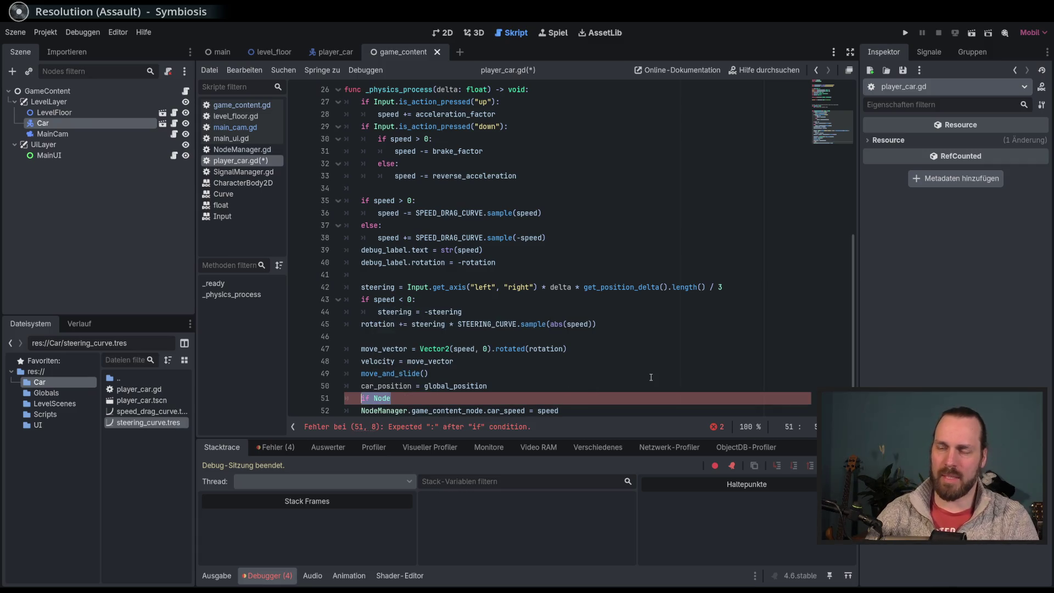
key("BackSpace")
key("BackSpace")
key("BackSpace")
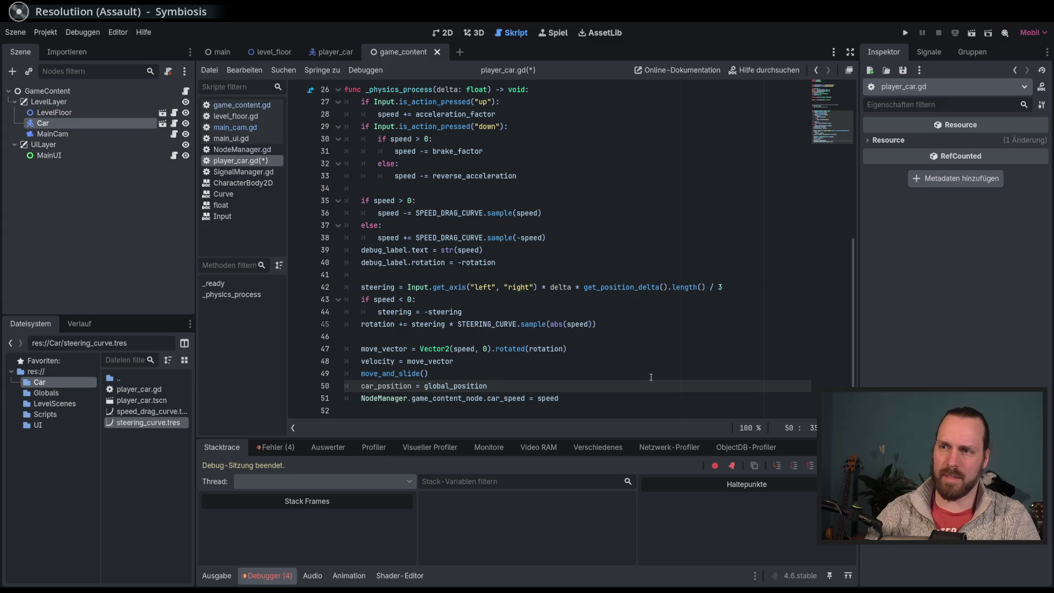
key("ctrl+s")
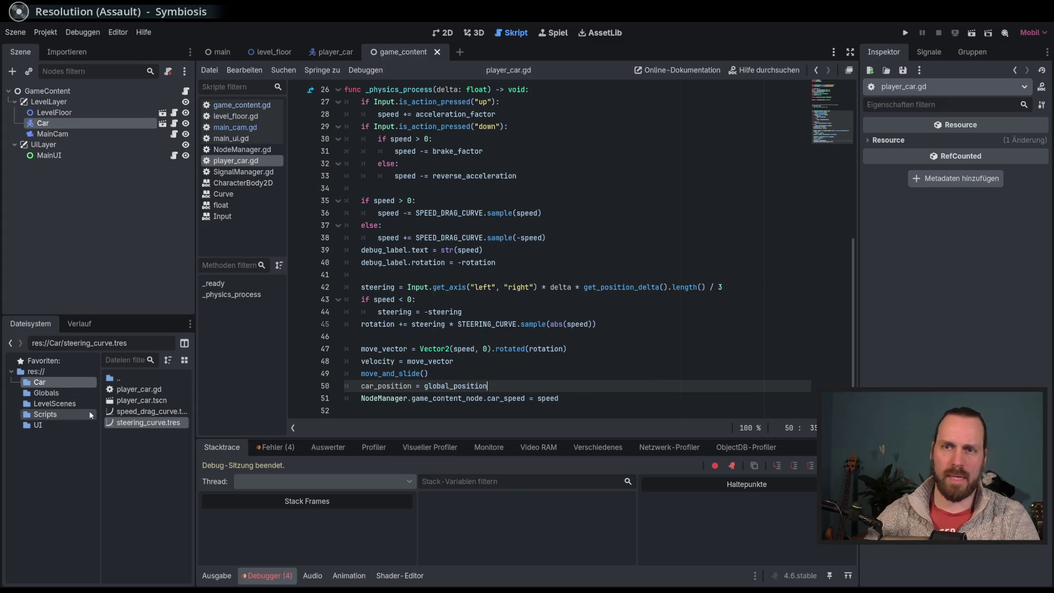
left_click(54, 425)
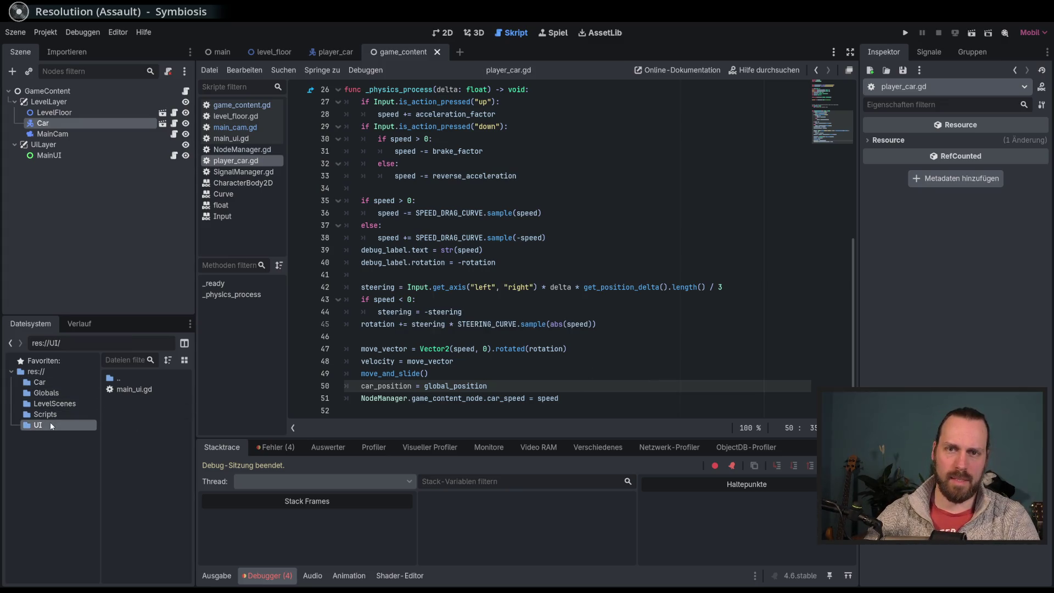
left_click(58, 394)
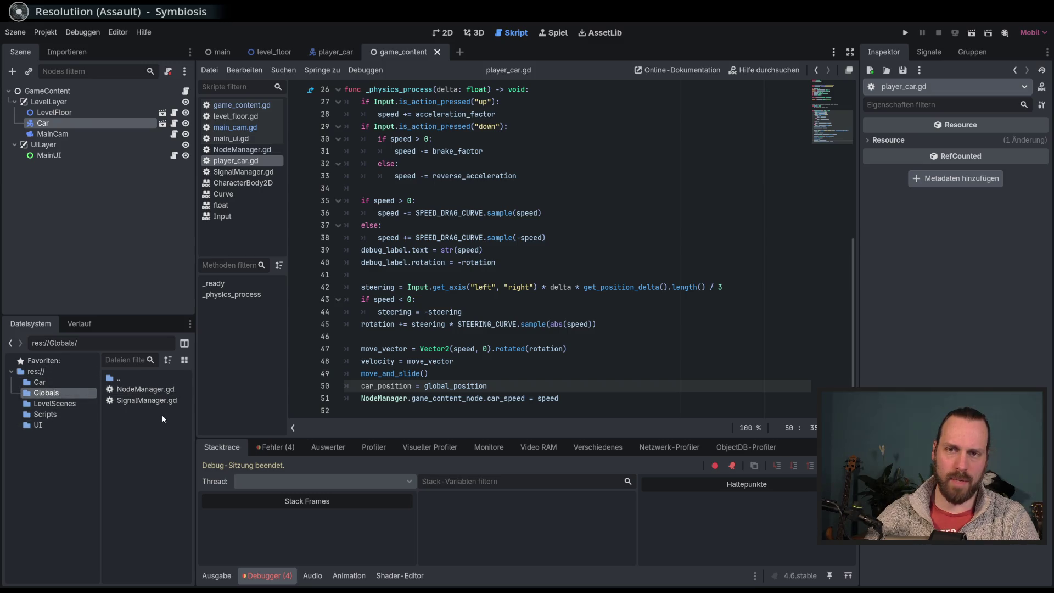
Create a new script res://Globals/GameManager.gd extending Node in the Globals folder
right_click(143, 444)
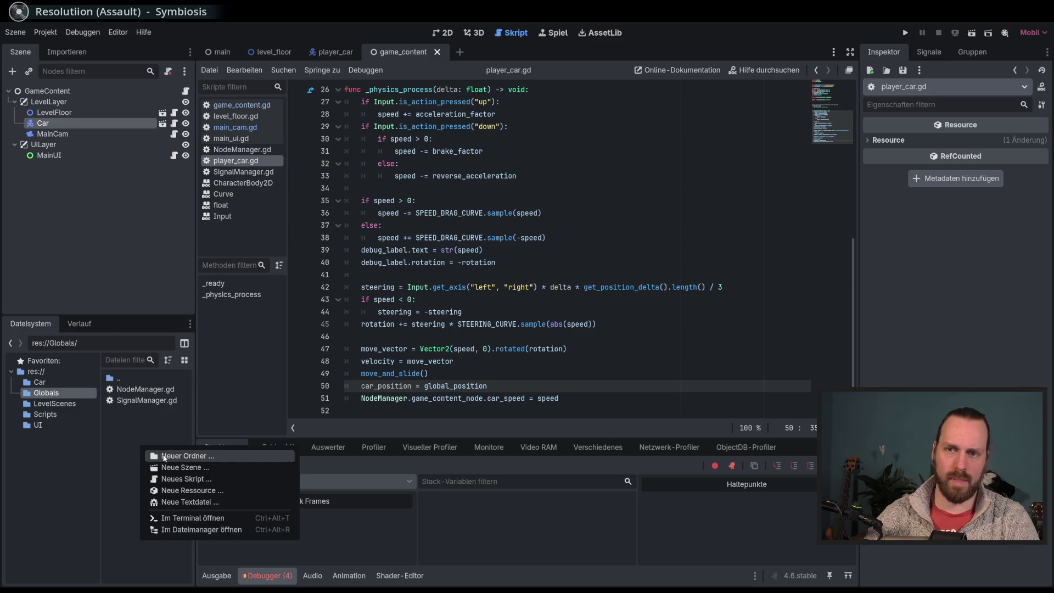
left_click(197, 481)
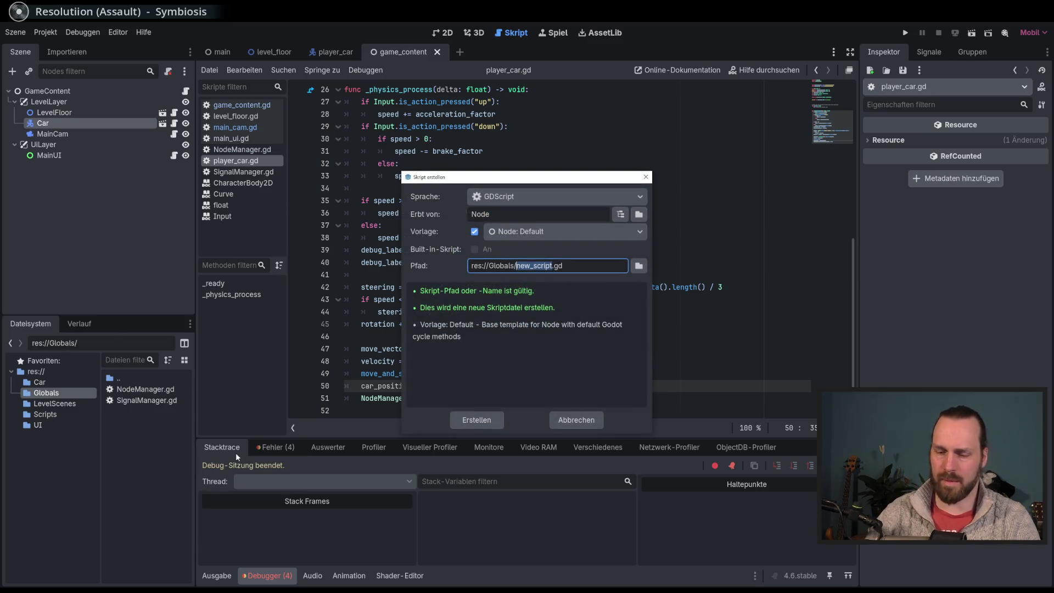
type("Data")
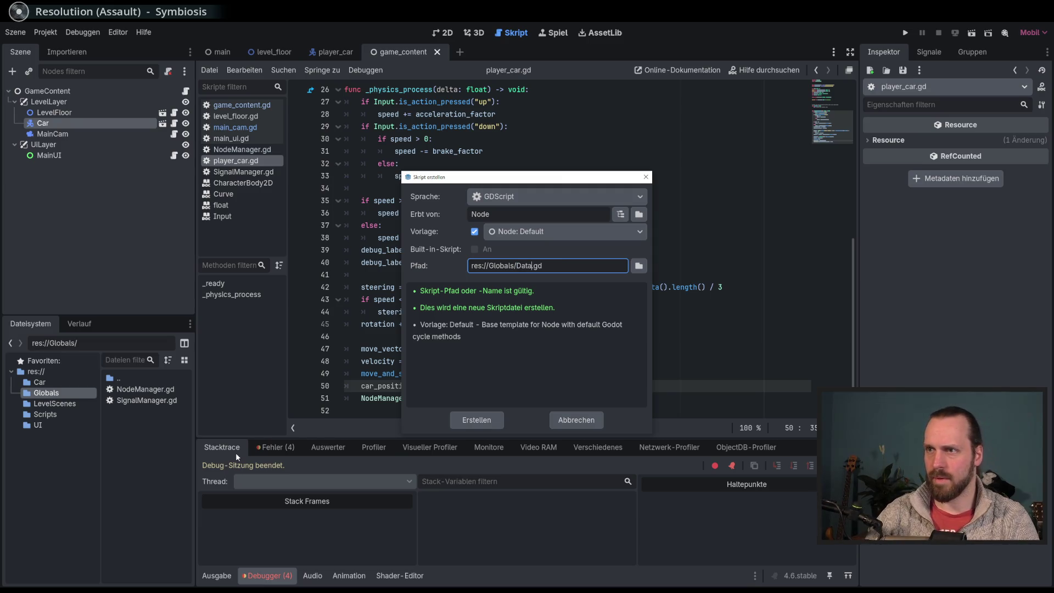
type("Manager")
key("BackSpace")
key("BackSpace")
key("BackSpace")
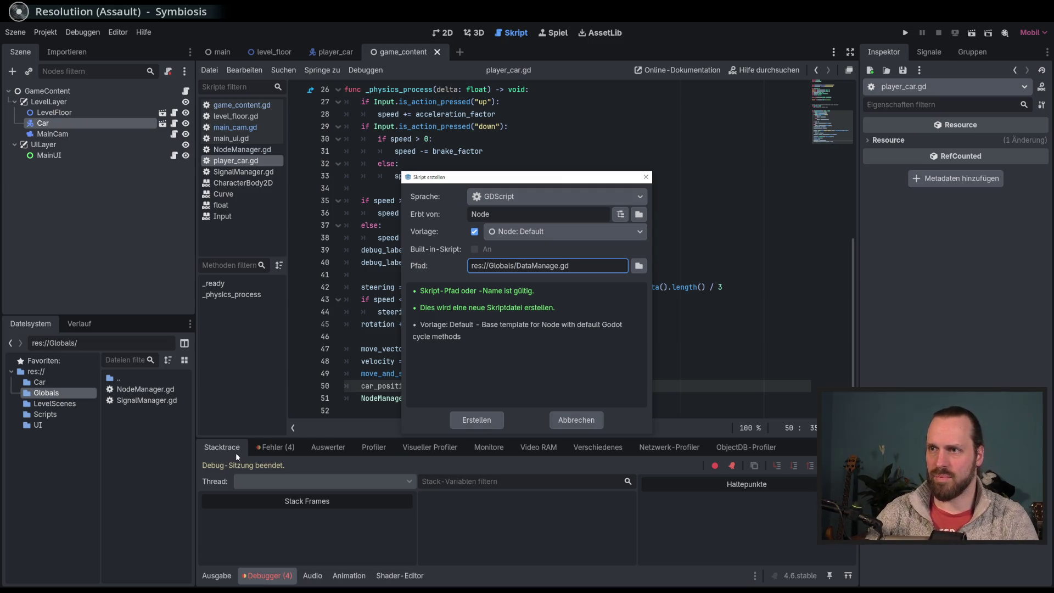
type("GameManager")
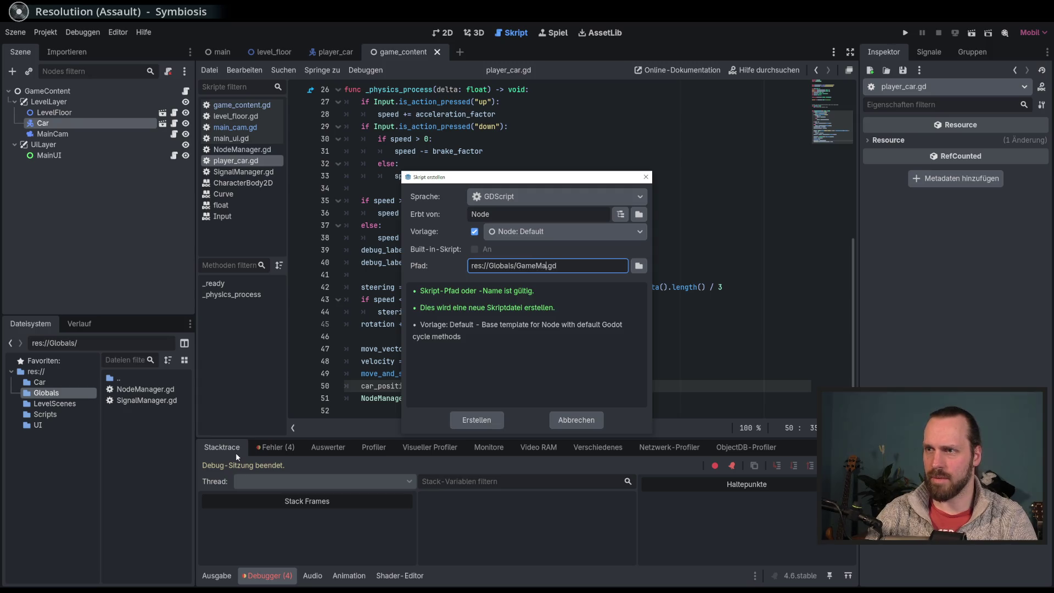
key("Return")
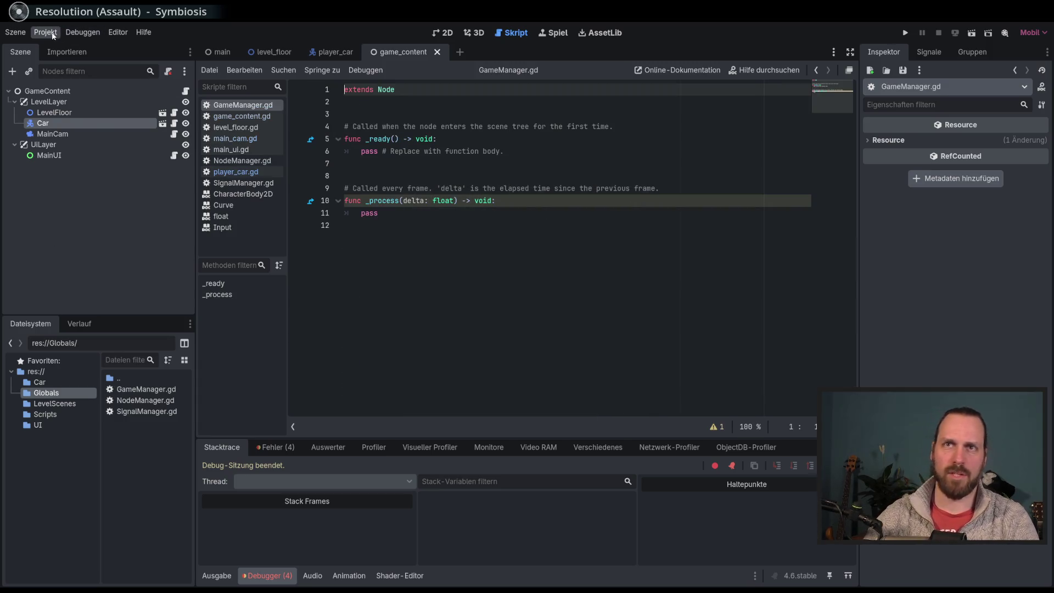
In Project Settings' Autoload list, remove NodeManager and re-add NodeManager.gd
left_click(46, 32)
left_click(73, 57)
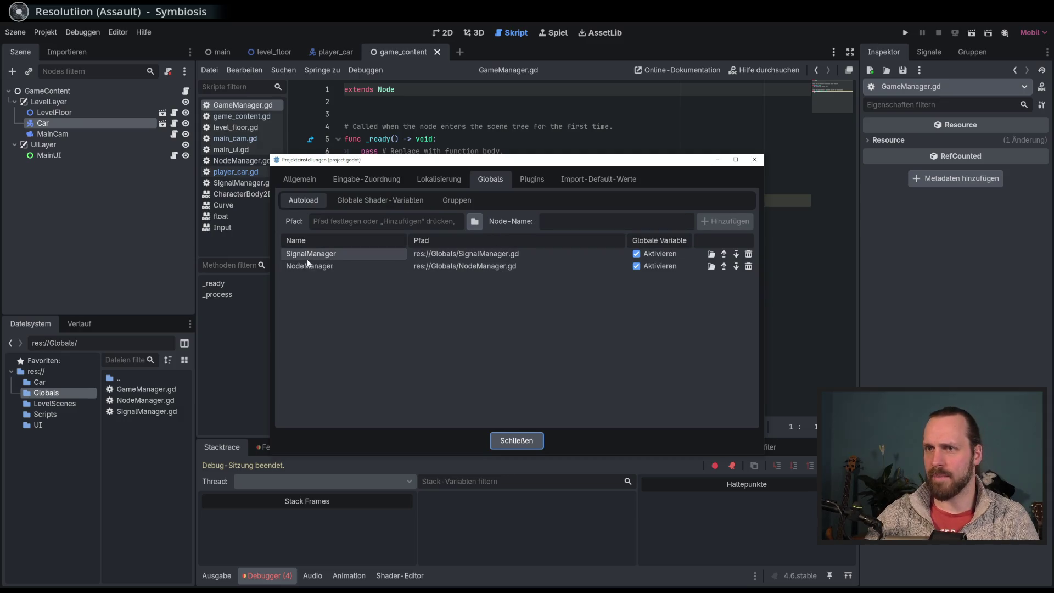
left_click(748, 267)
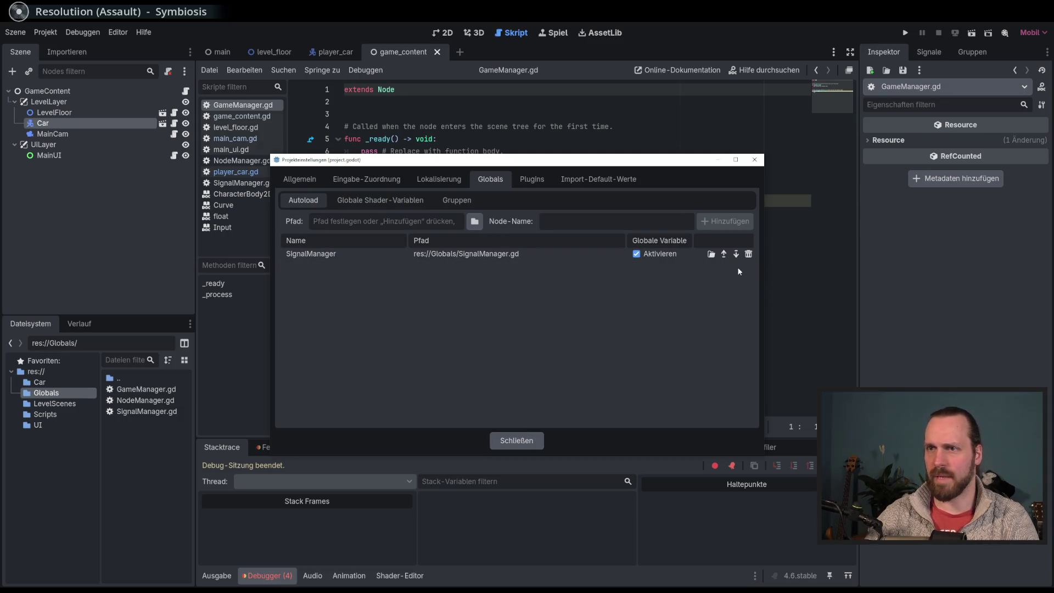
left_click(361, 257)
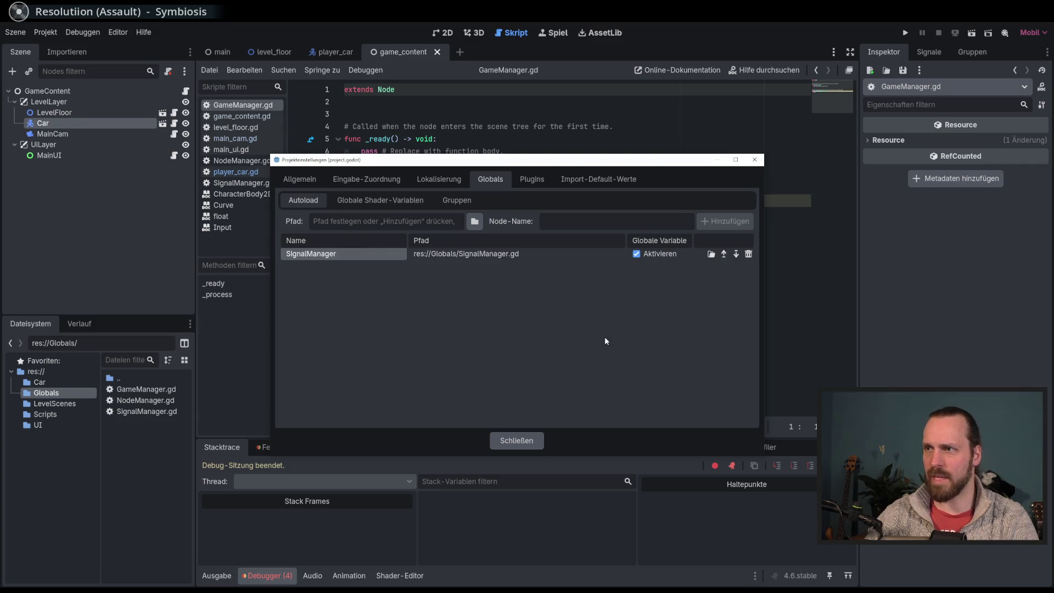
left_click(356, 224)
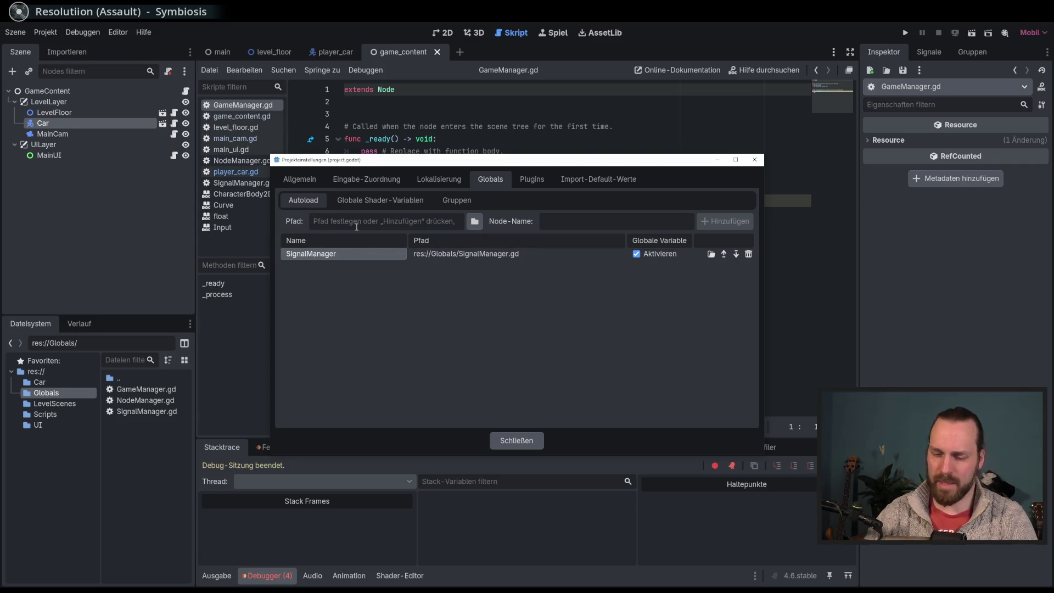
type("node")
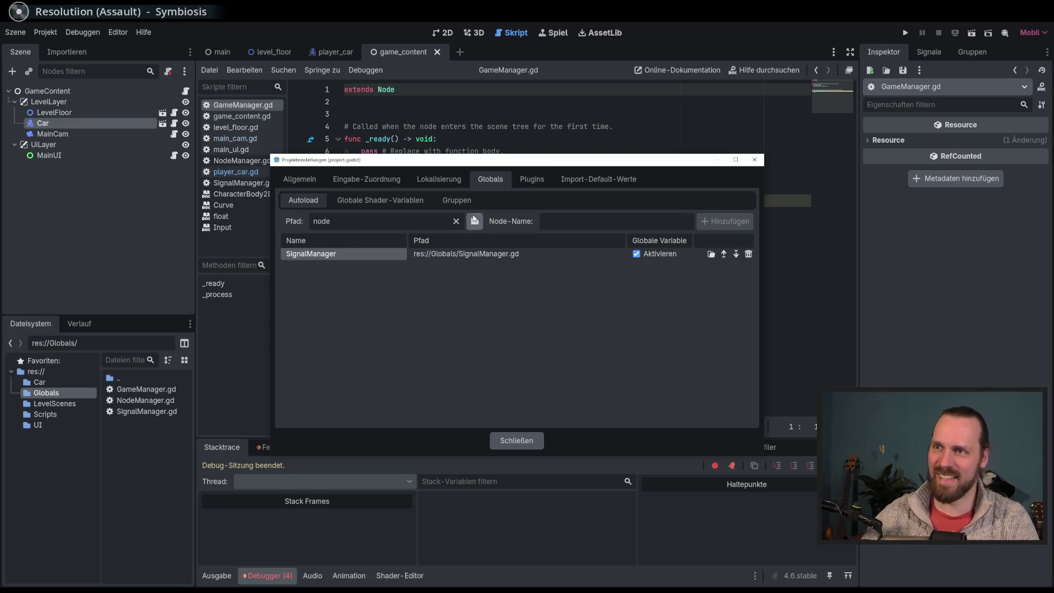
left_click(474, 220)
double_click(418, 181)
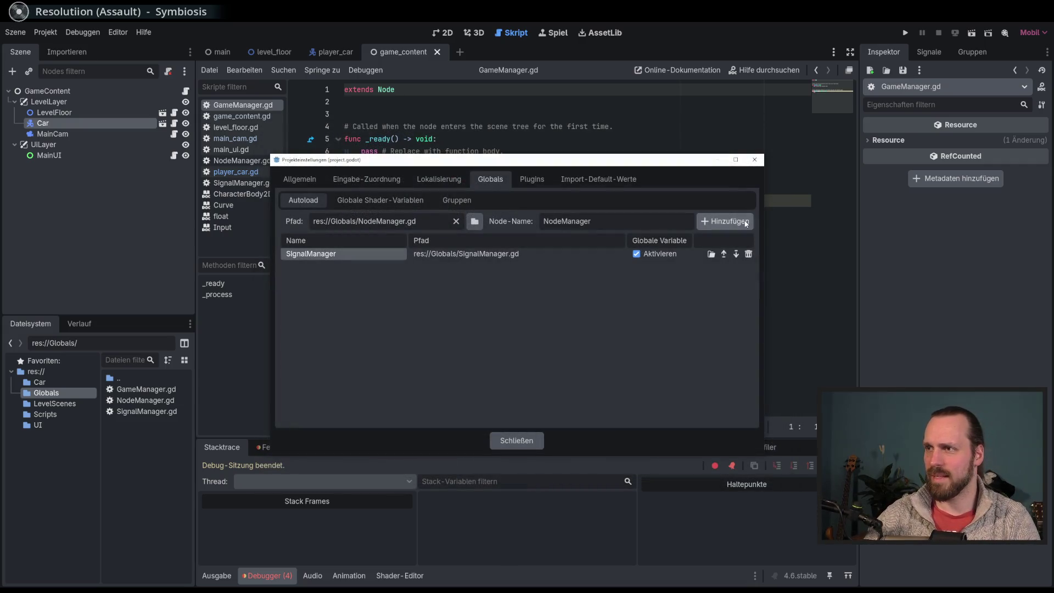
left_click(725, 221)
Add GameManager.gd as an autoload and close the project settings
left_click(474, 221)
double_click(367, 189)
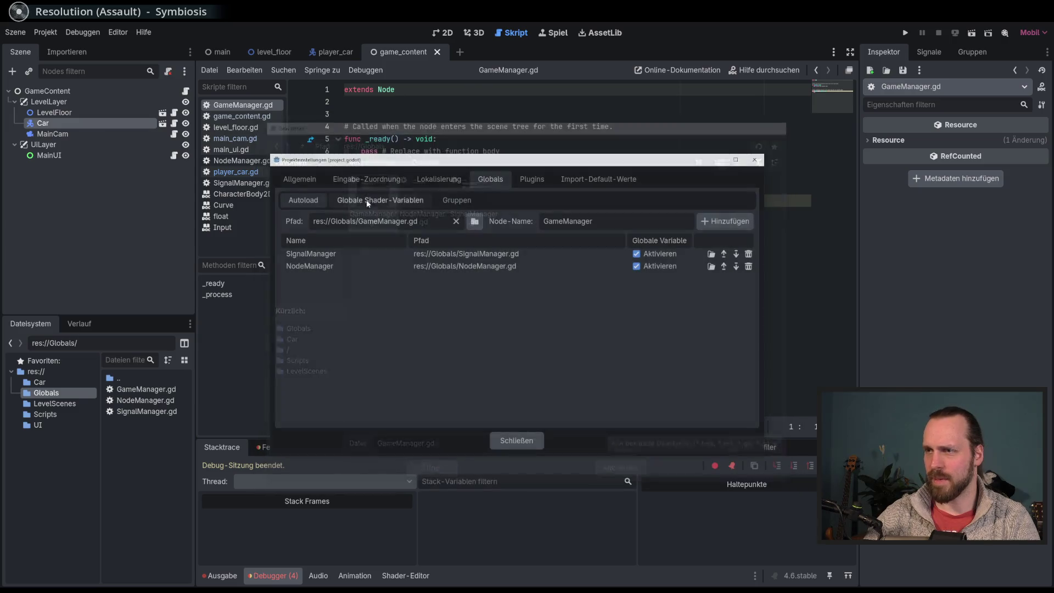
left_click(725, 221)
left_click(513, 446)
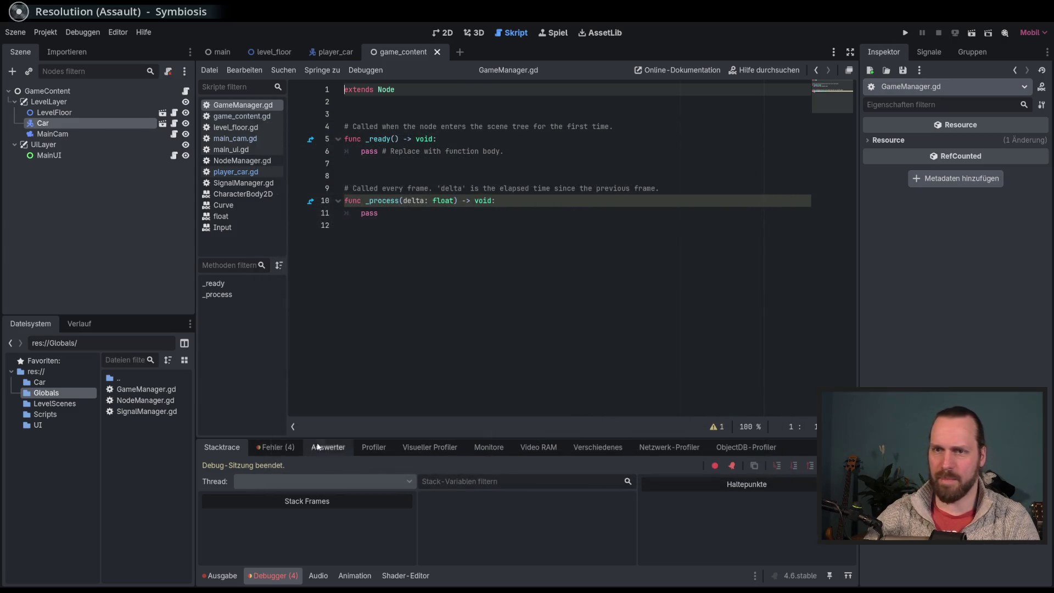
Move the GameManager autoload to the top of the load order, then select GameManager.gd
left_click(52, 36)
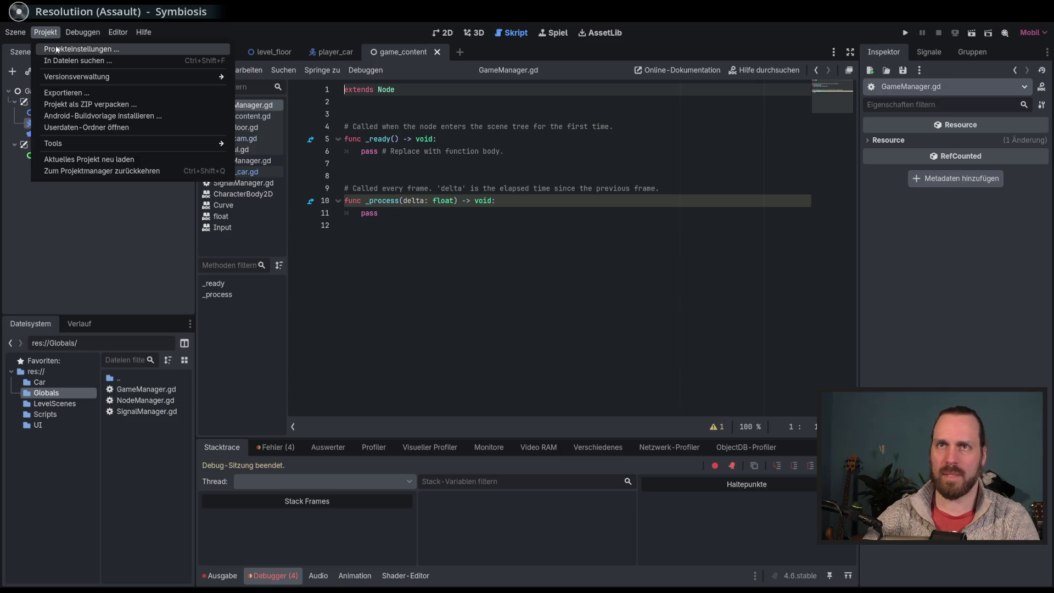
left_click(77, 48)
left_click(724, 278)
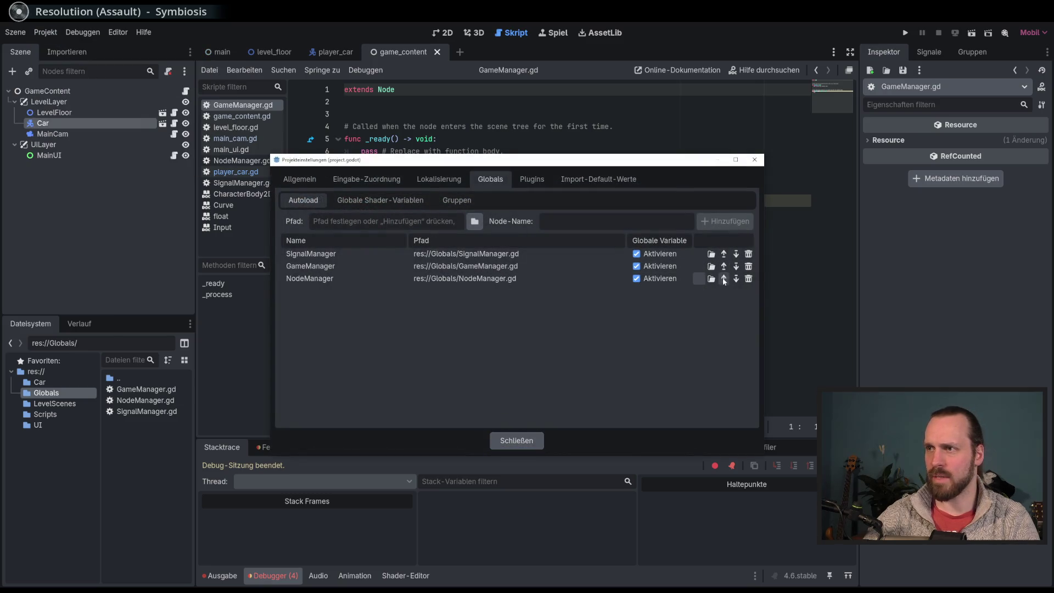
left_click(724, 267)
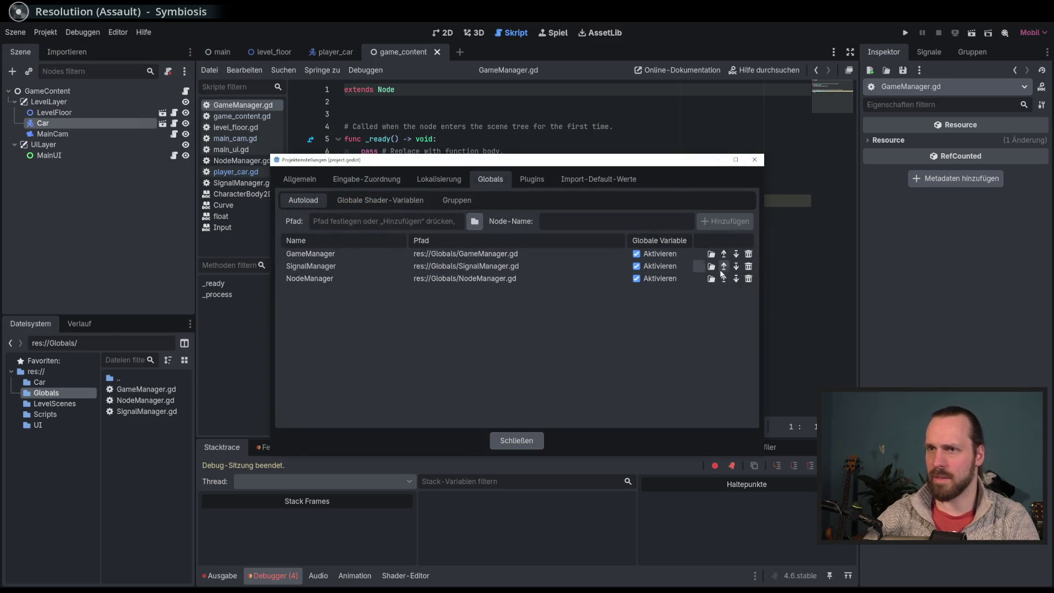
left_click(536, 440)
left_click(144, 389)
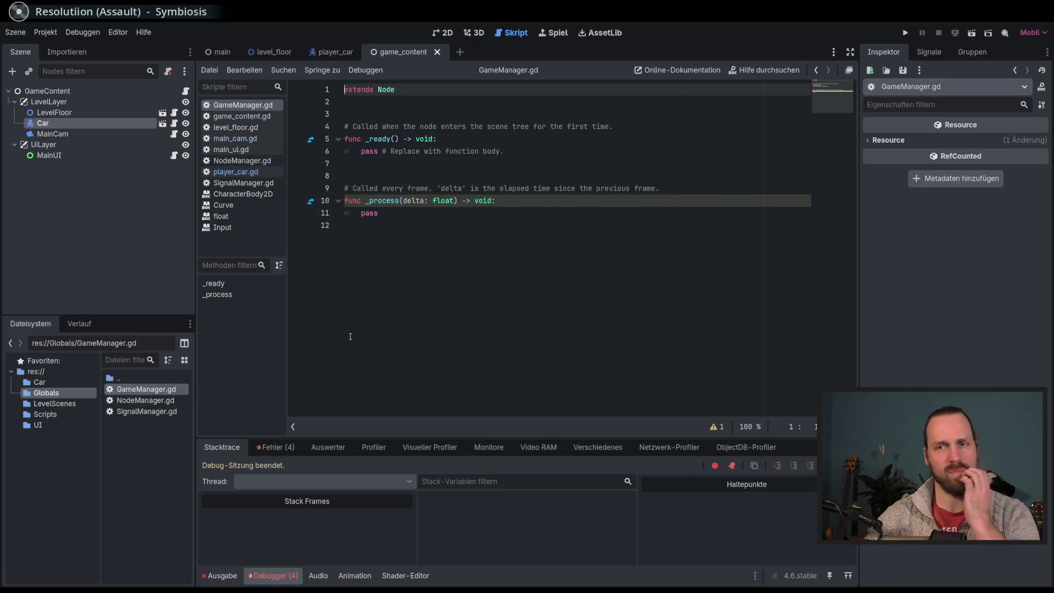
Strip GameManager.gd down to extends Node and the _ready stub by deleting _process, save, and reopen player_car.gd
key("Return")
key("Return")
key("Return")
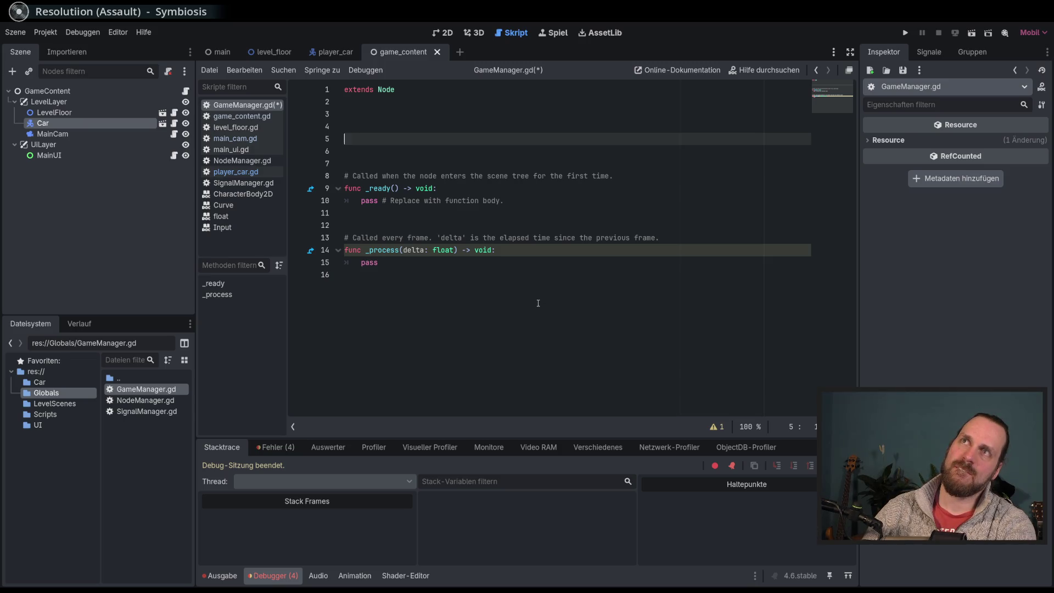
key("BackSpace")
key("BackSpace")
key("BackSpace")
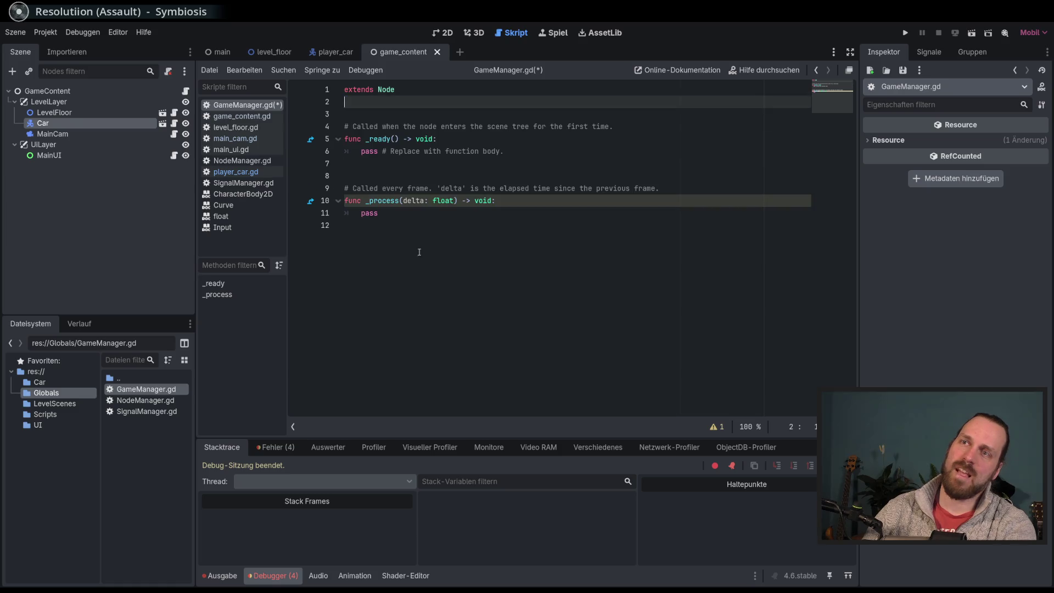
left_click(349, 310)
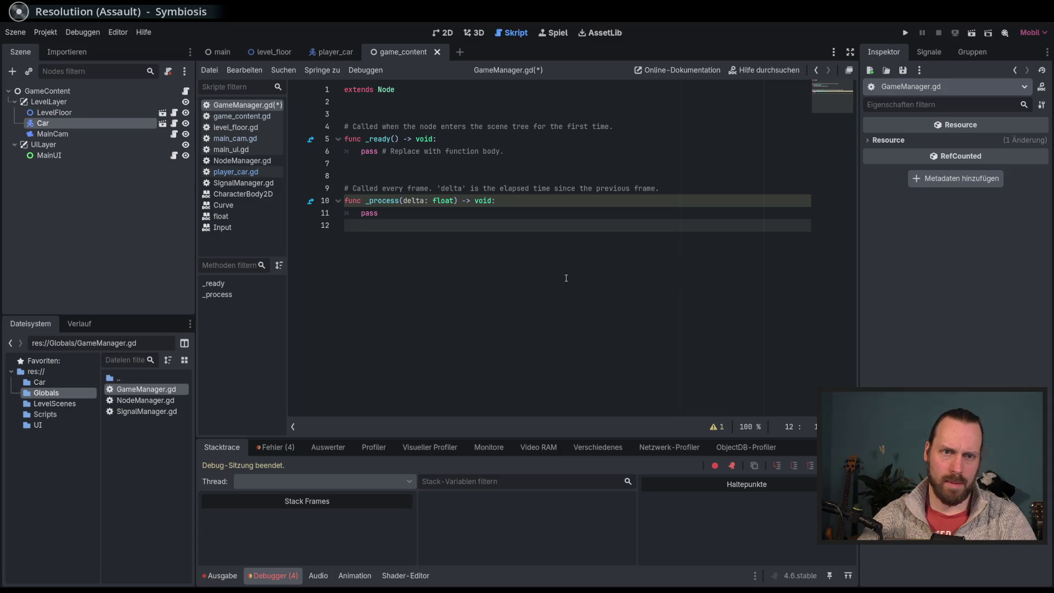
left_click(519, 217)
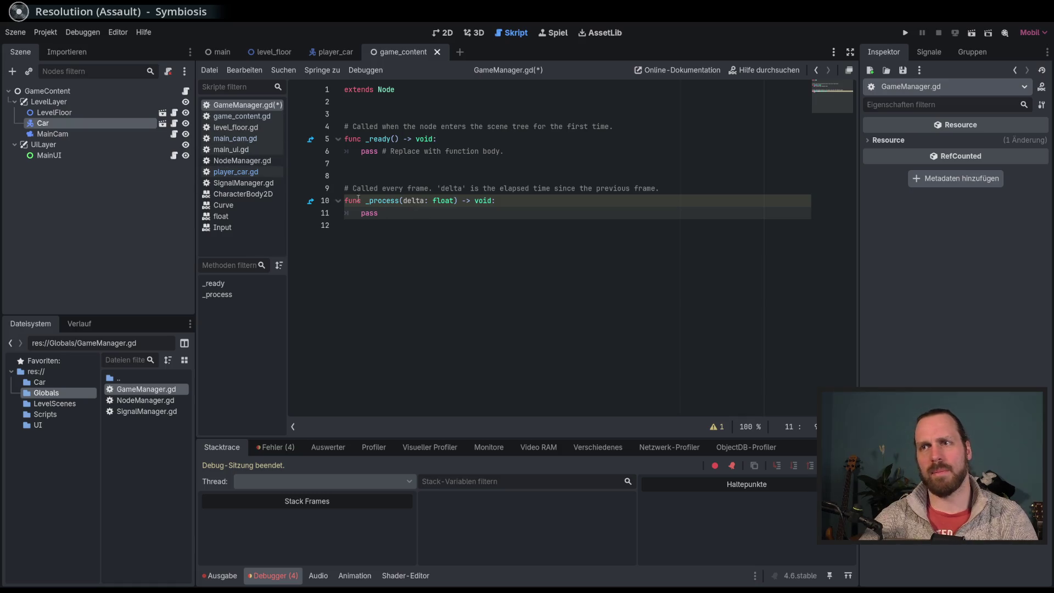
left_click_drag(353, 171, 362, 226)
key("BackSpace")
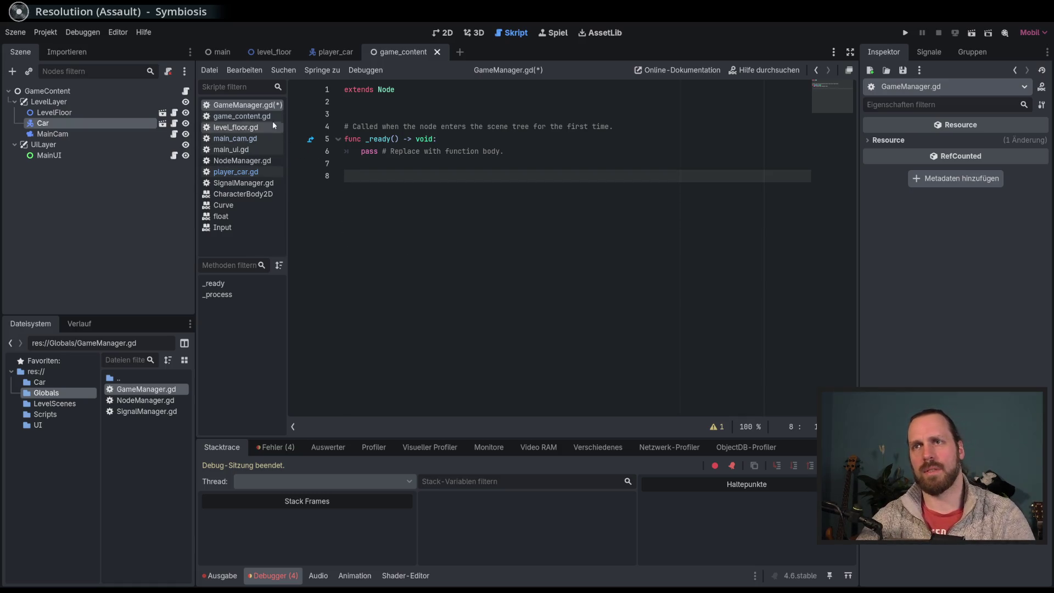
key("ctrl+s")
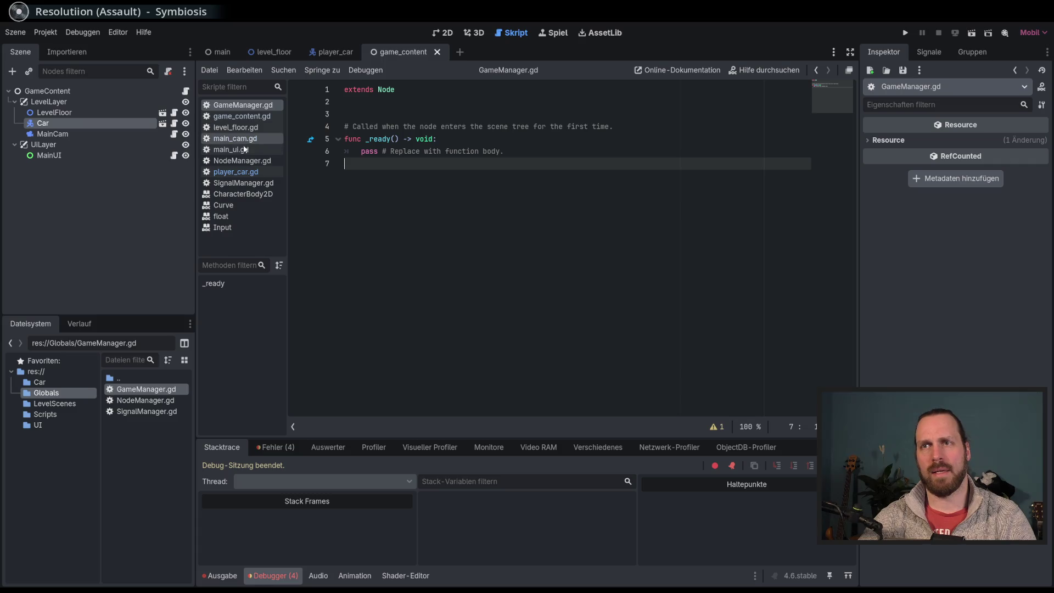
left_click(258, 171)
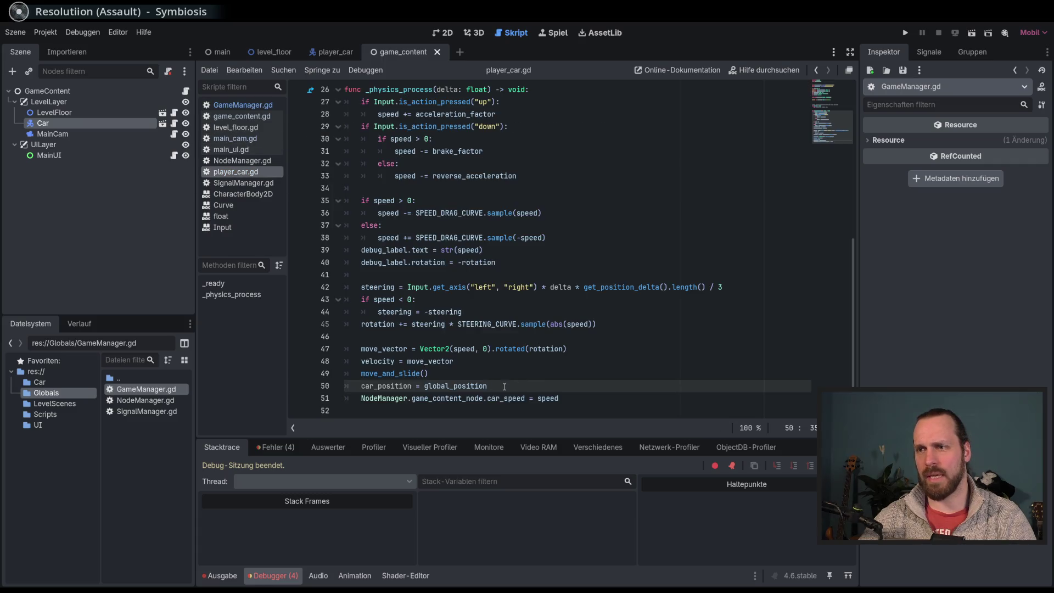
Replace the car_speed assignment on line 51 of player_car.gd with a GameManager reference
left_click(593, 396)
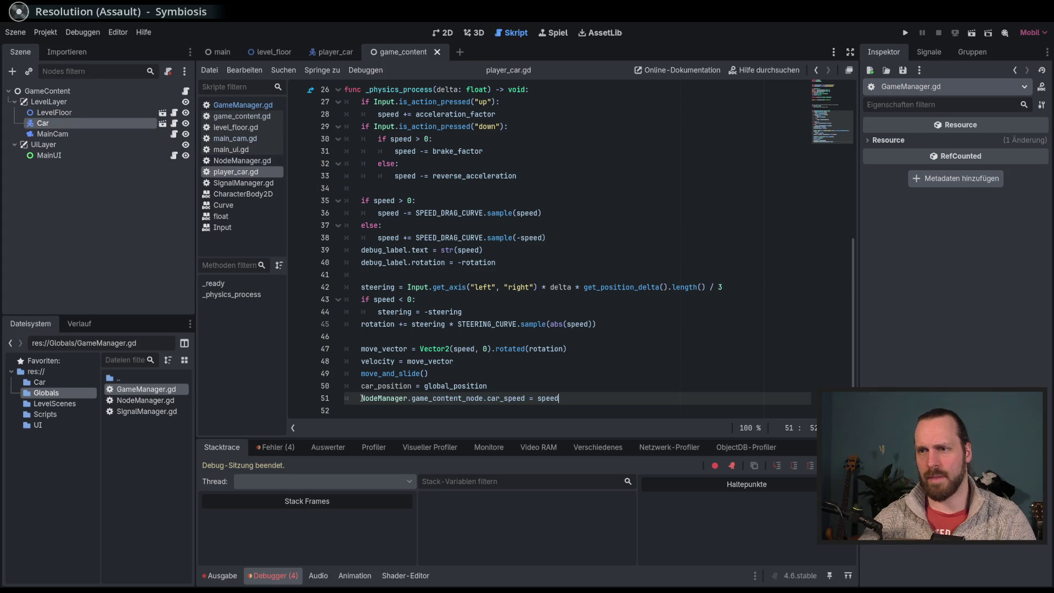
left_click_drag(362, 398, 559, 398)
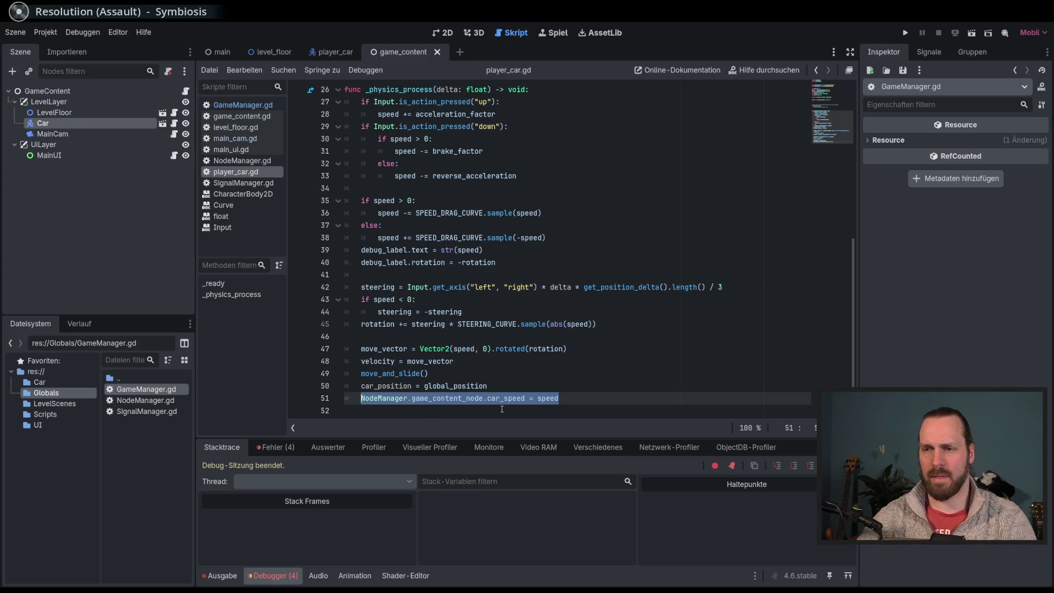
type("Game")
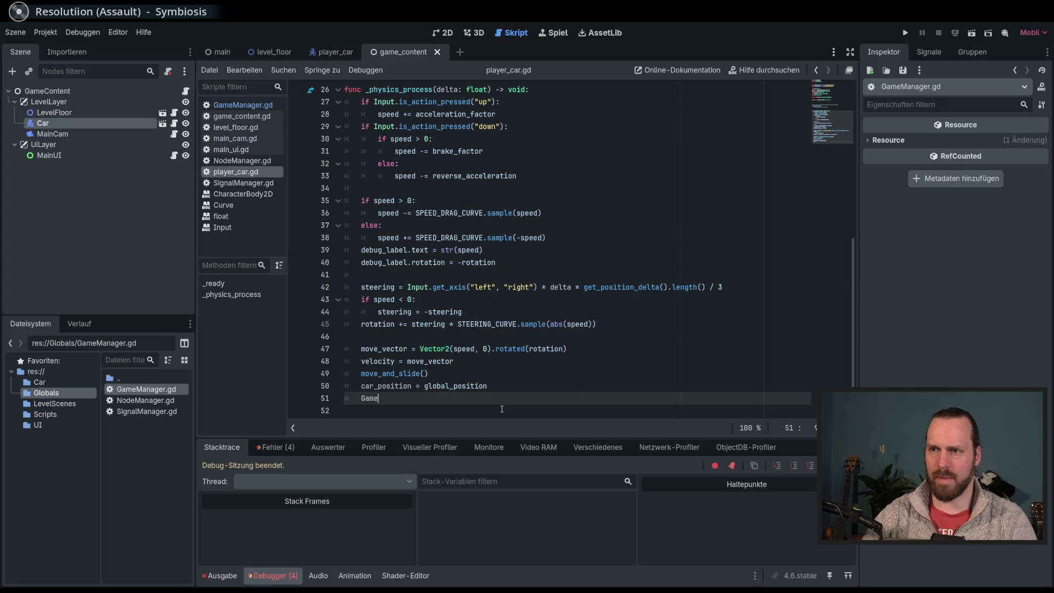
key("Down")
key("Return")
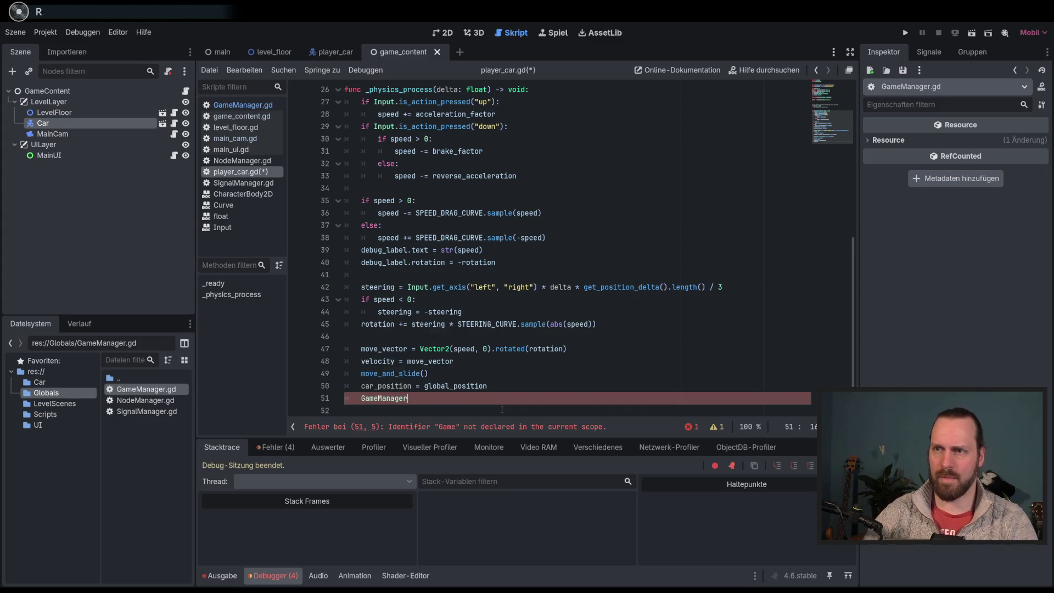
Draft and discard a var line under extends Node in GameManager.gd, then return to player_car.gd
left_click(238, 106)
left_click(409, 102)
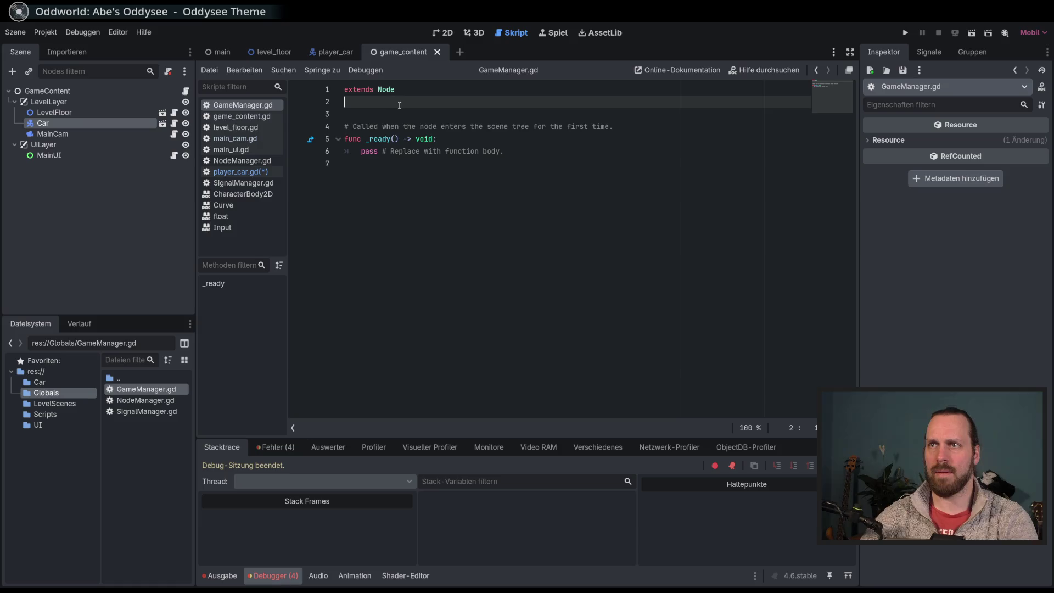
key("Return")
key("Return")
key("Return")
left_click(412, 138)
type("var")
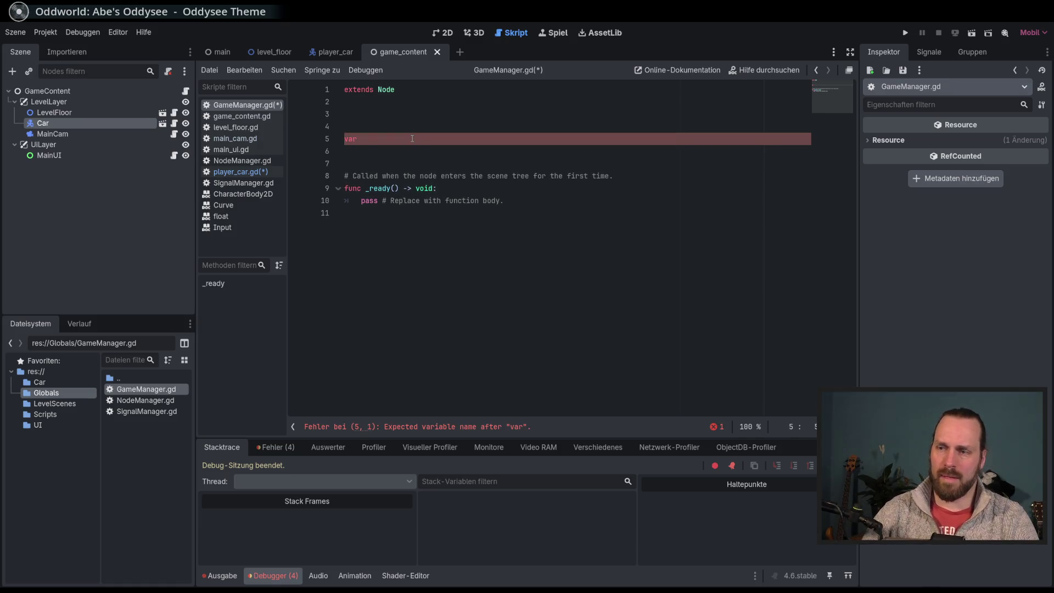
key("BackSpace")
key("BackSpace")
key("BackSpace")
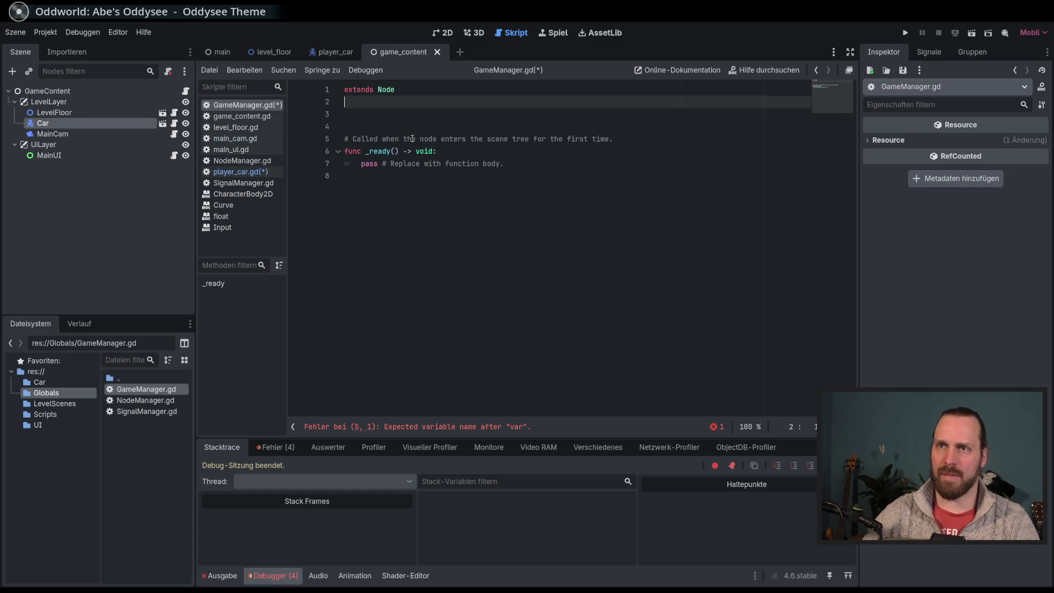
left_click(241, 171)
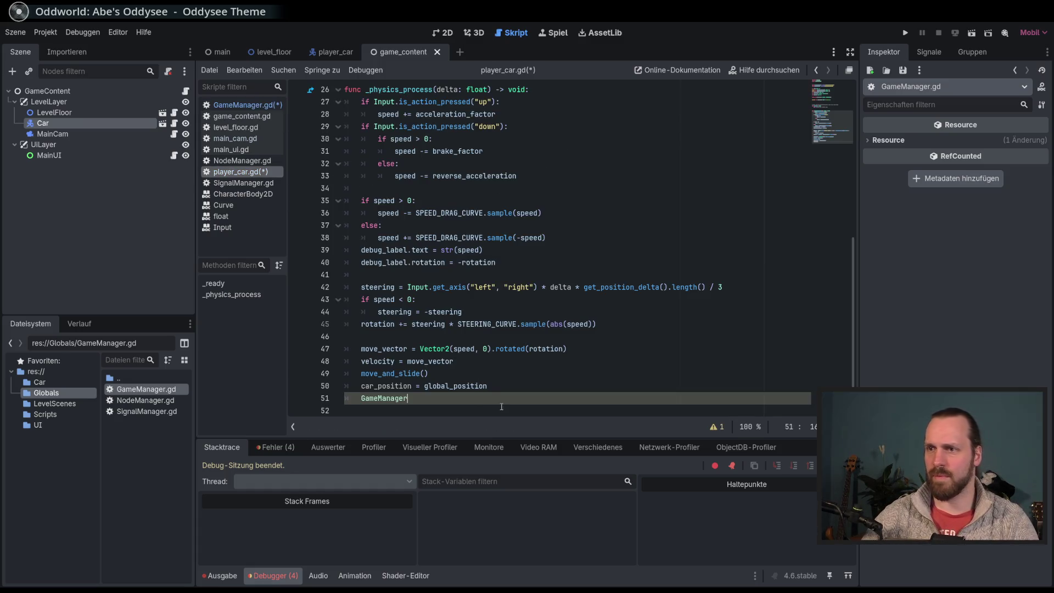
Remove the GameManager line and declare speed as a static var on line 8, then save
key("ctrl+z")
scroll(395, 189, "up", 8)
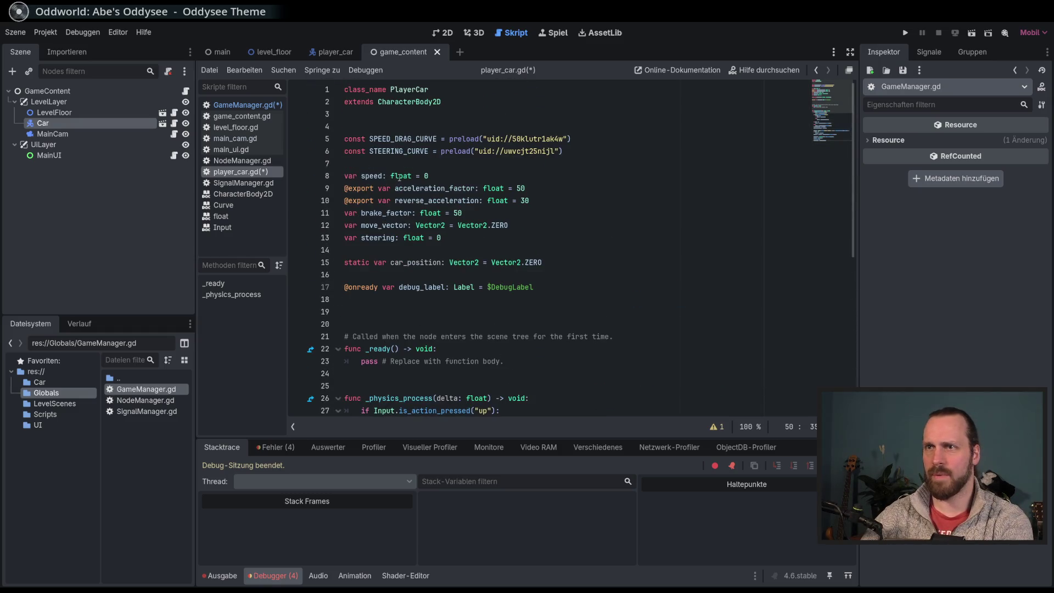
left_click(467, 175)
key("Home")
type("static")
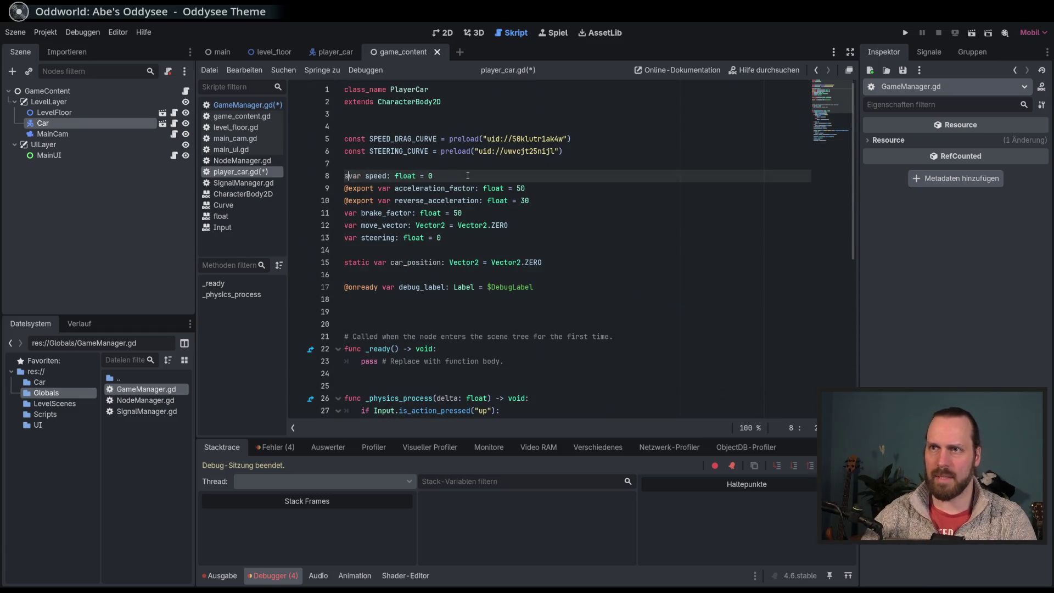
key("ctrl+s")
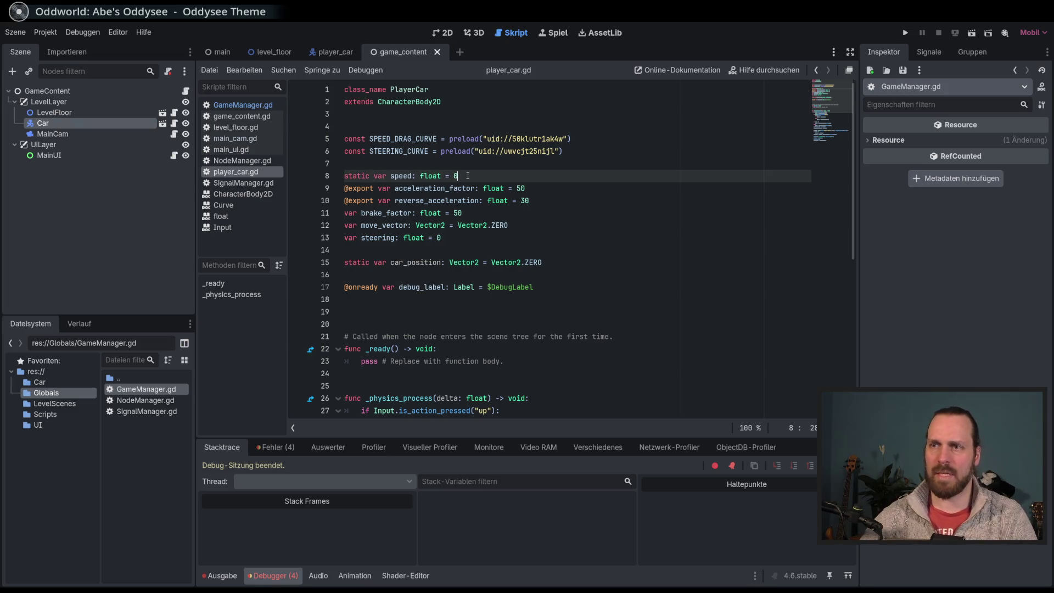
Replace the pass placeholder in _ready with speed = 0
scroll(522, 308, "down", 1)
left_click(525, 323)
key("shift+Home")
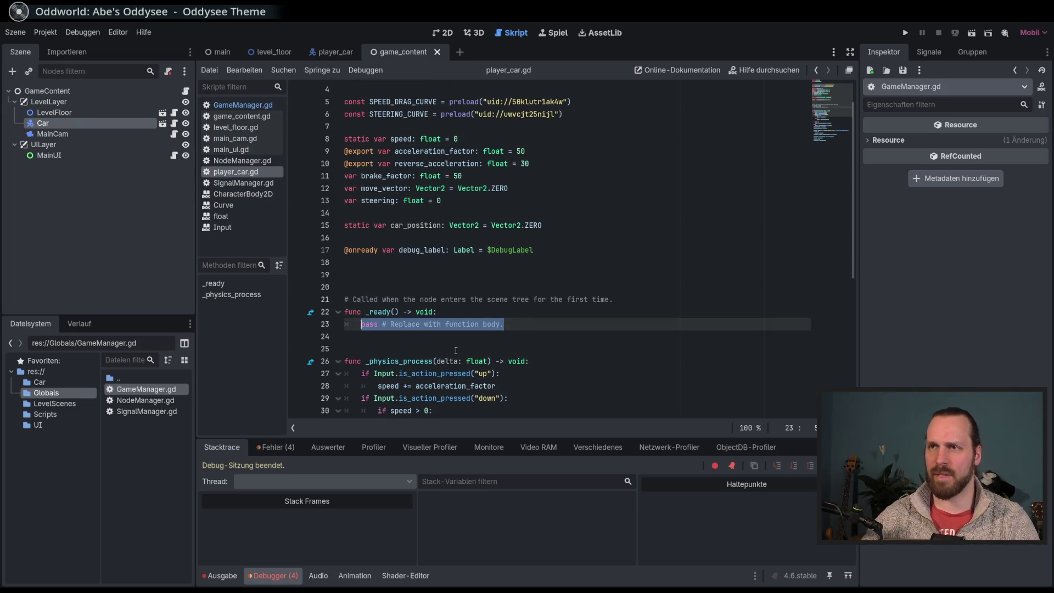
type("speed = ")
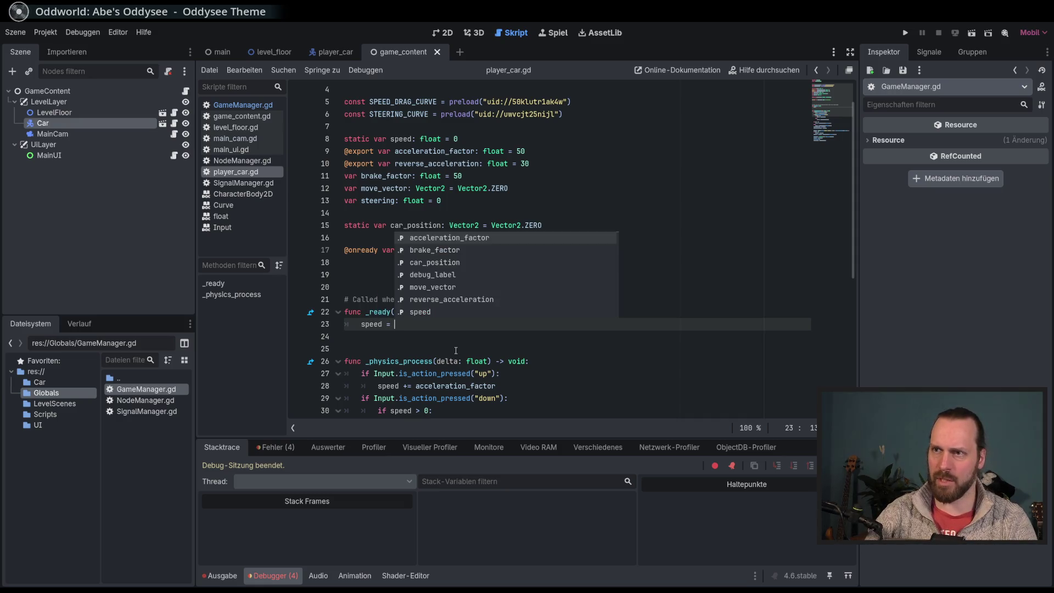
type("0")
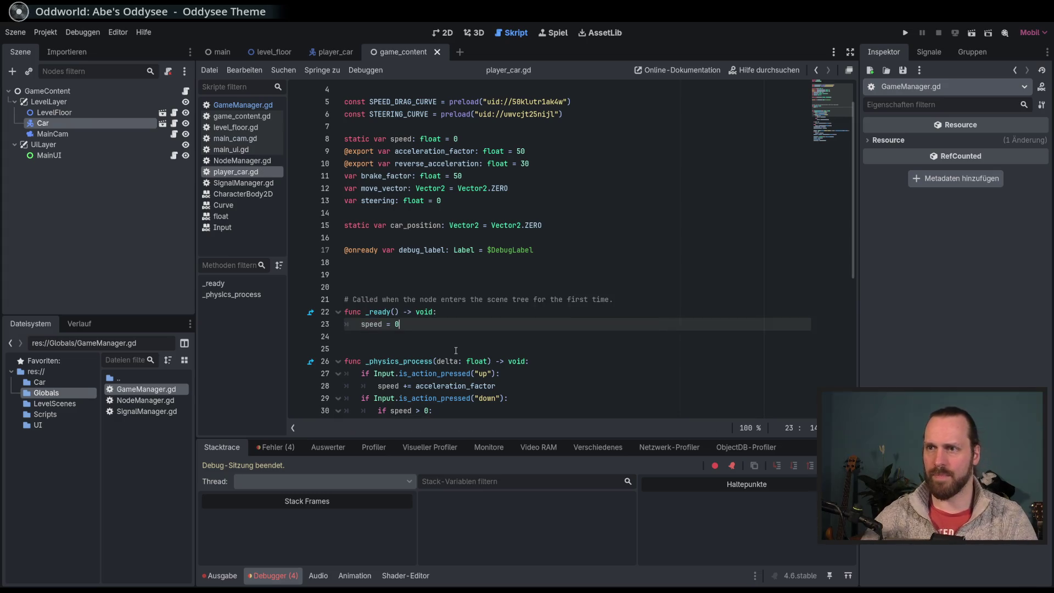
scroll(456, 350, "down", 7)
left_click(613, 400)
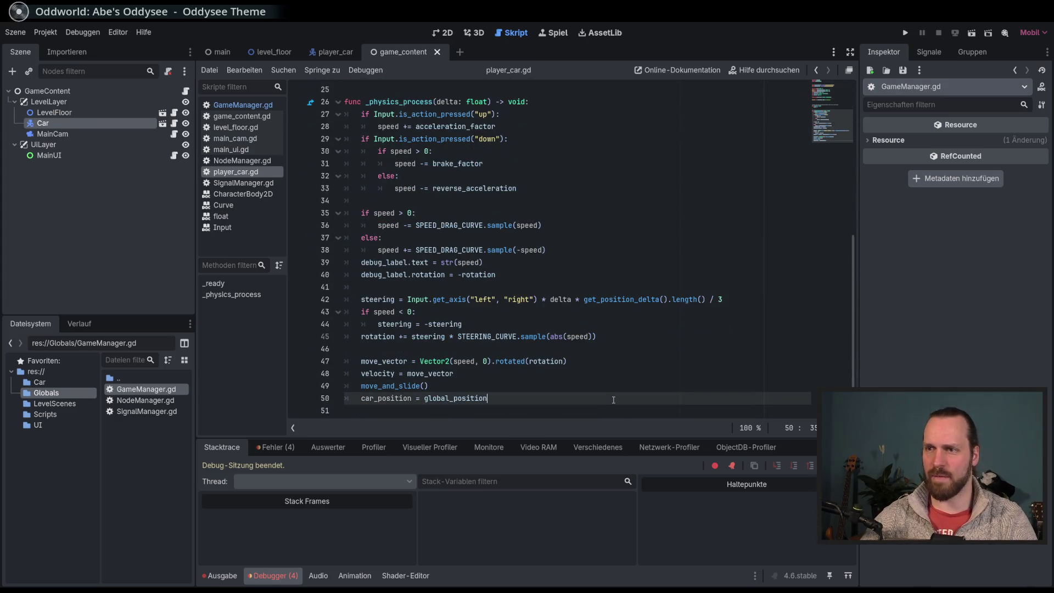
Check the Output log for errors, then test-run the game with F5 and stop it
left_click(274, 582)
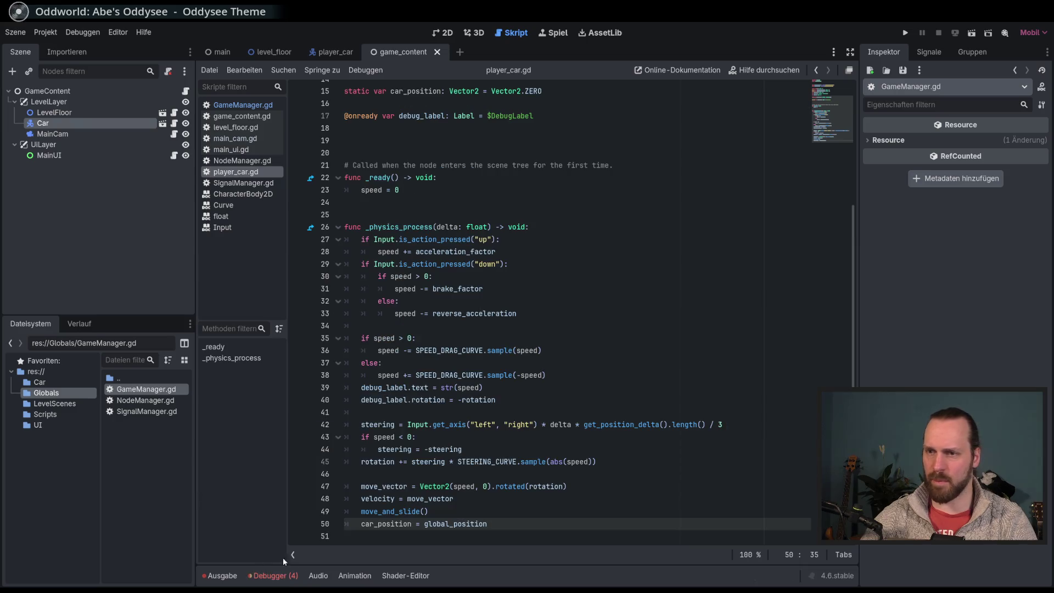
left_click(220, 577)
left_click(258, 581)
left_click(258, 581)
left_click(220, 576)
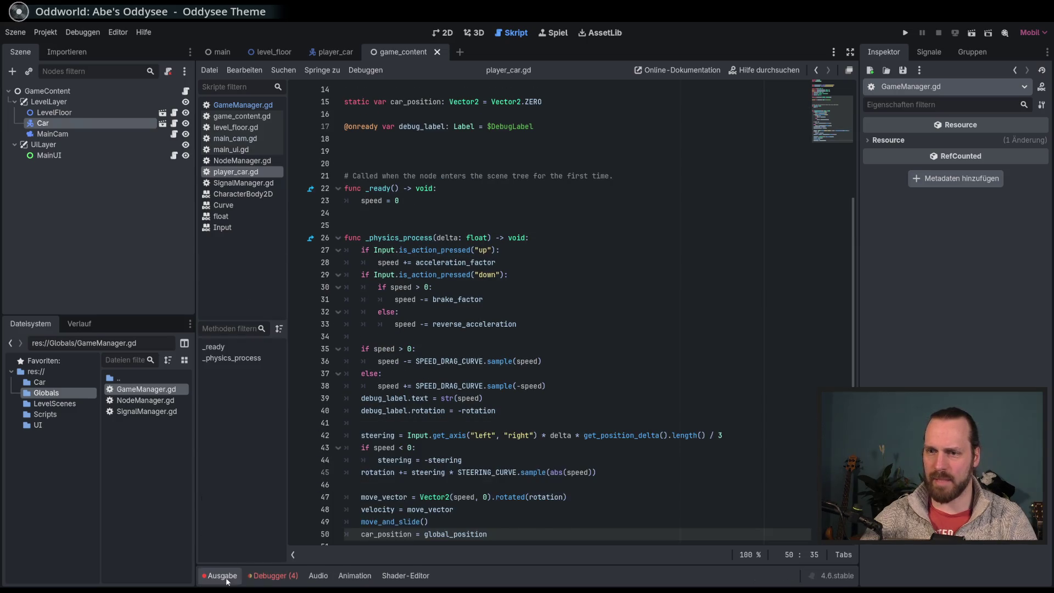
left_click(554, 361)
scroll(561, 412, "down", 3)
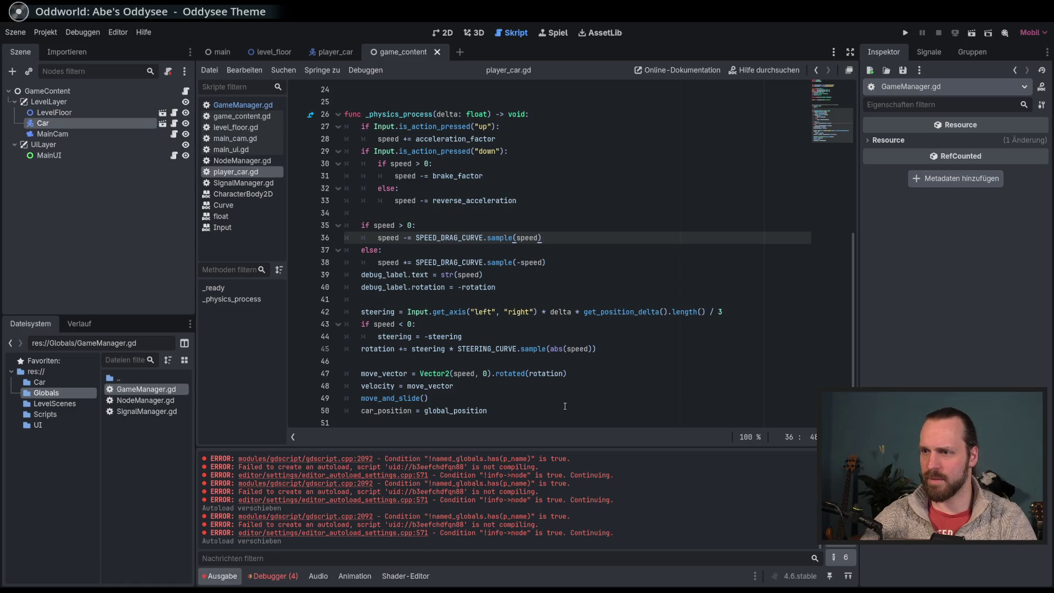
left_click(639, 391)
left_click(595, 404)
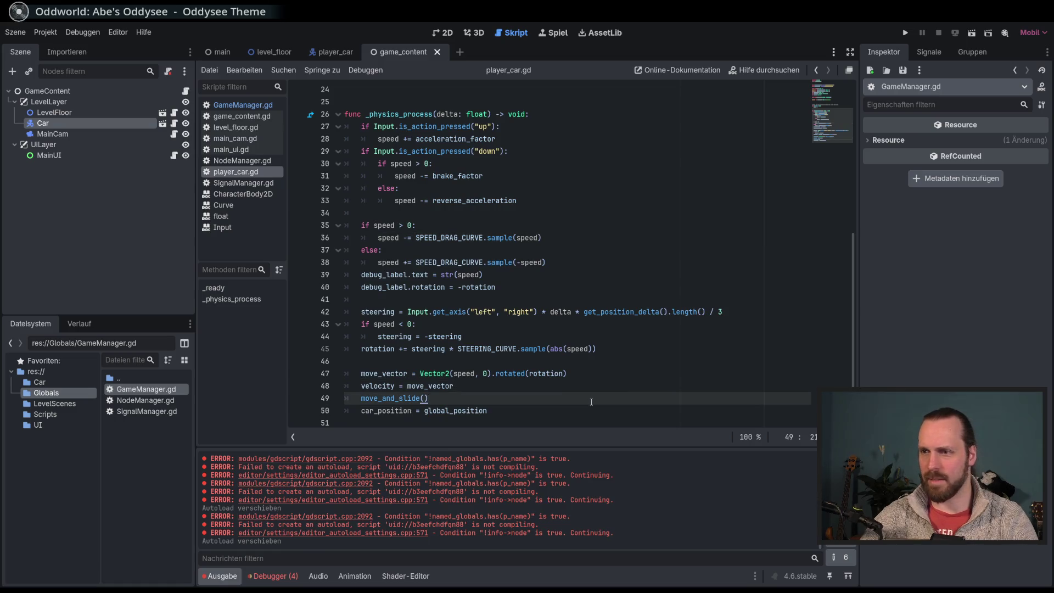
key("F5")
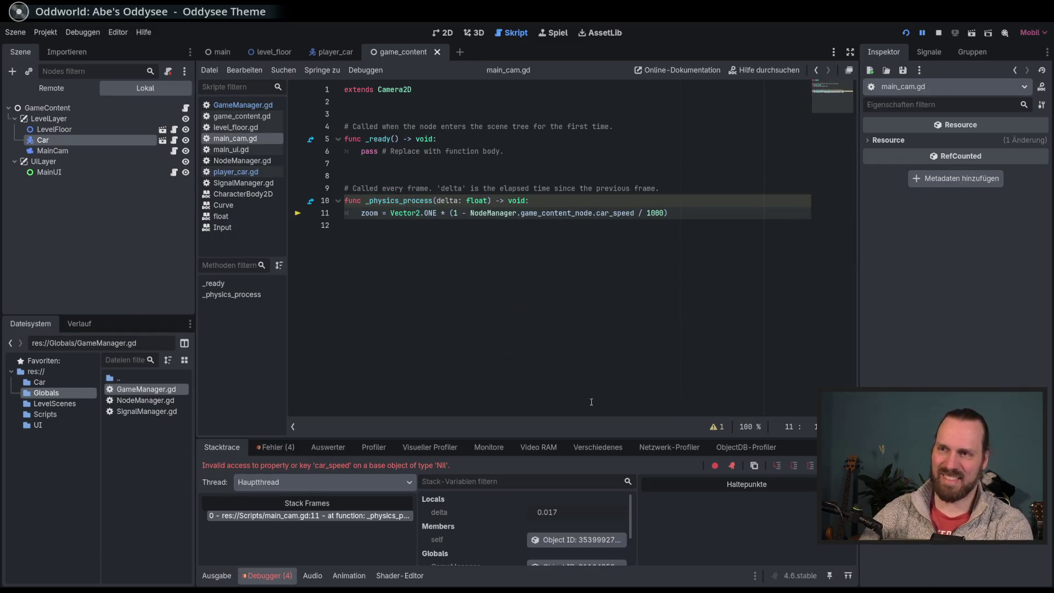
key("F8")
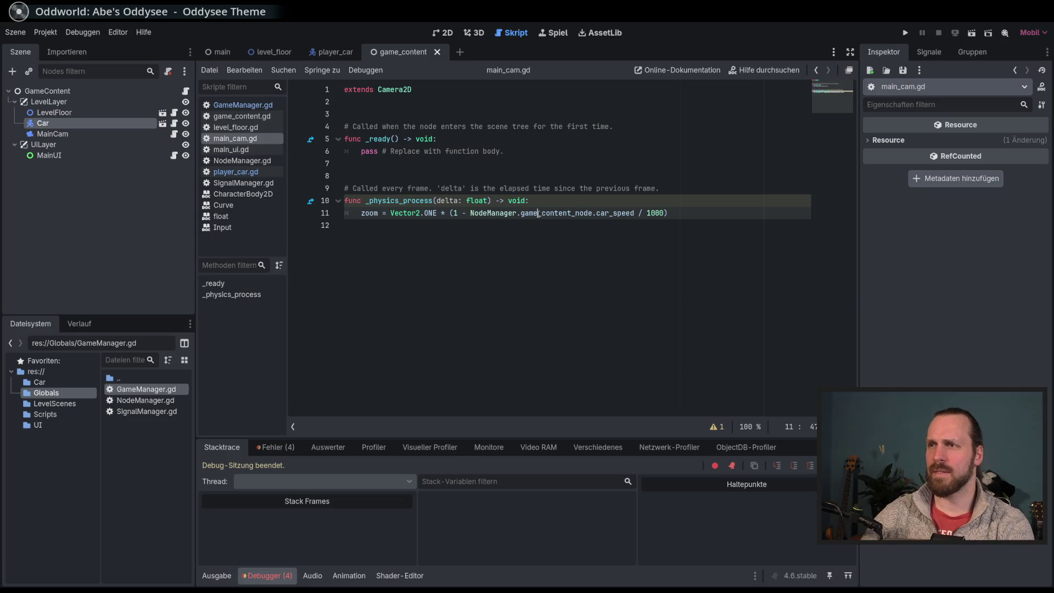
In main_cam.gd line 11, replace NodeManager.game_content_node.car_speed with PlayerCar.speed
left_click_drag(635, 213, 470, 214)
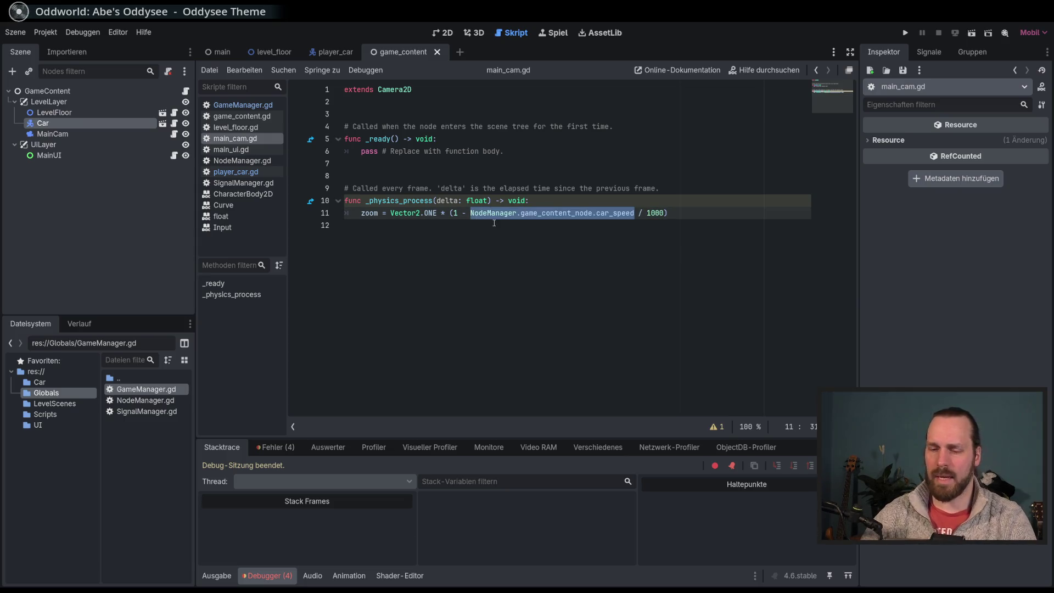
type("PlayerCar.")
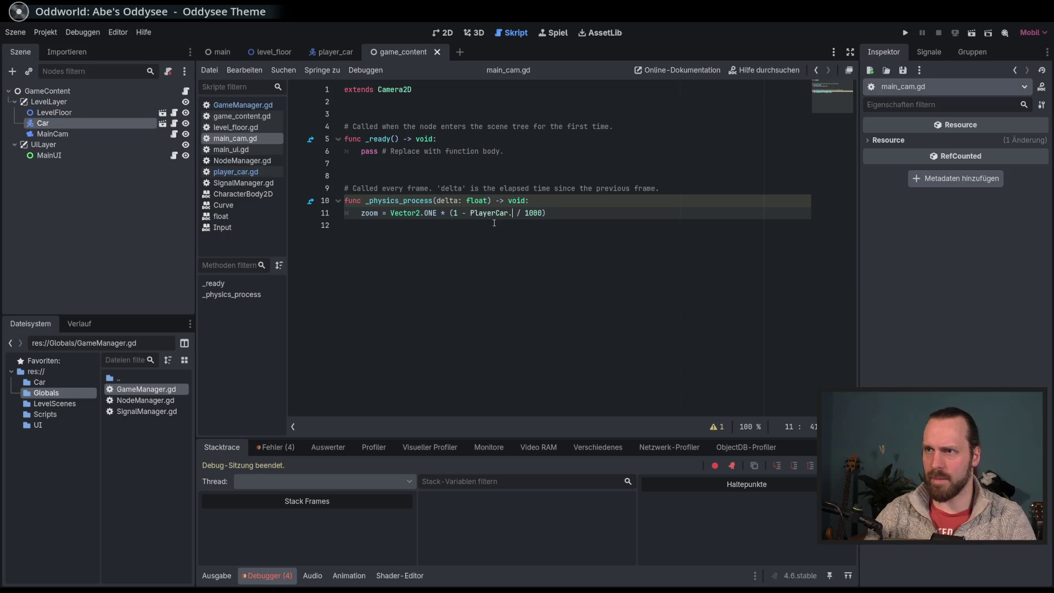
key("Return")
key("BackSpace")
key("BackSpace")
key("BackSpace")
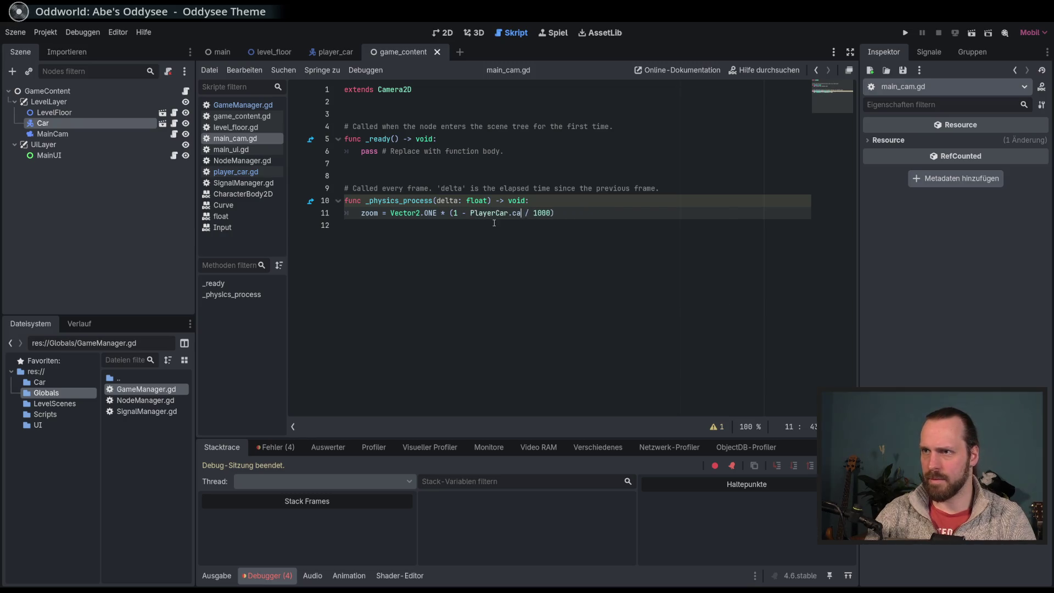
type("sp")
key("Return")
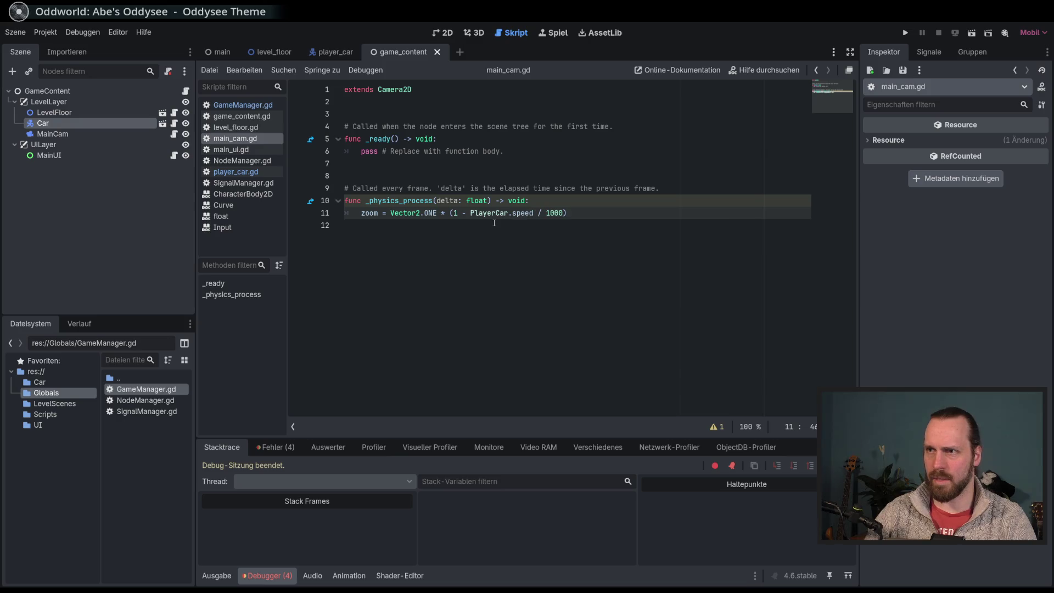
key("F5")
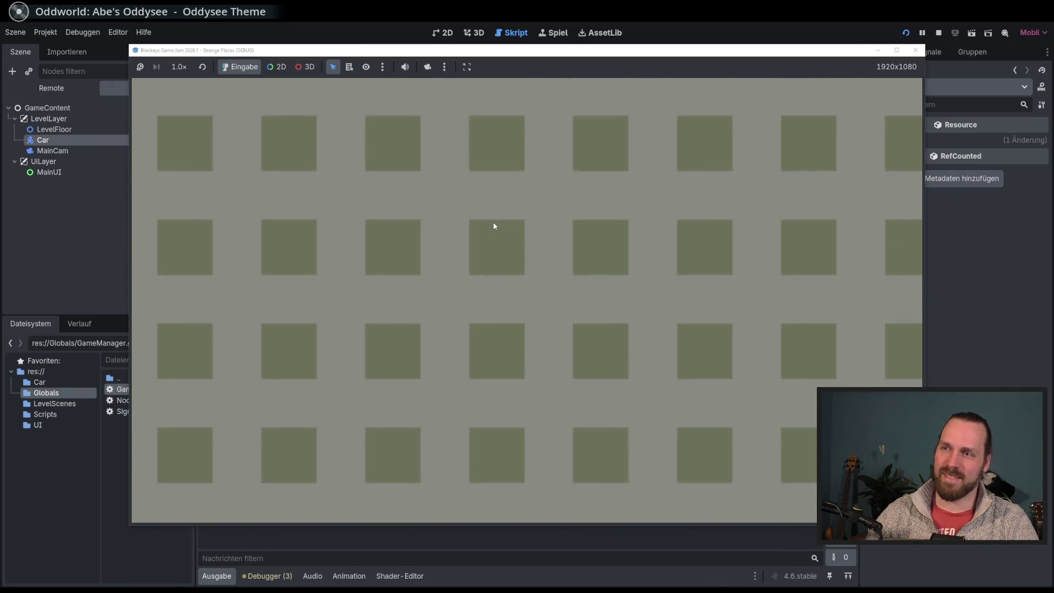
key("F8")
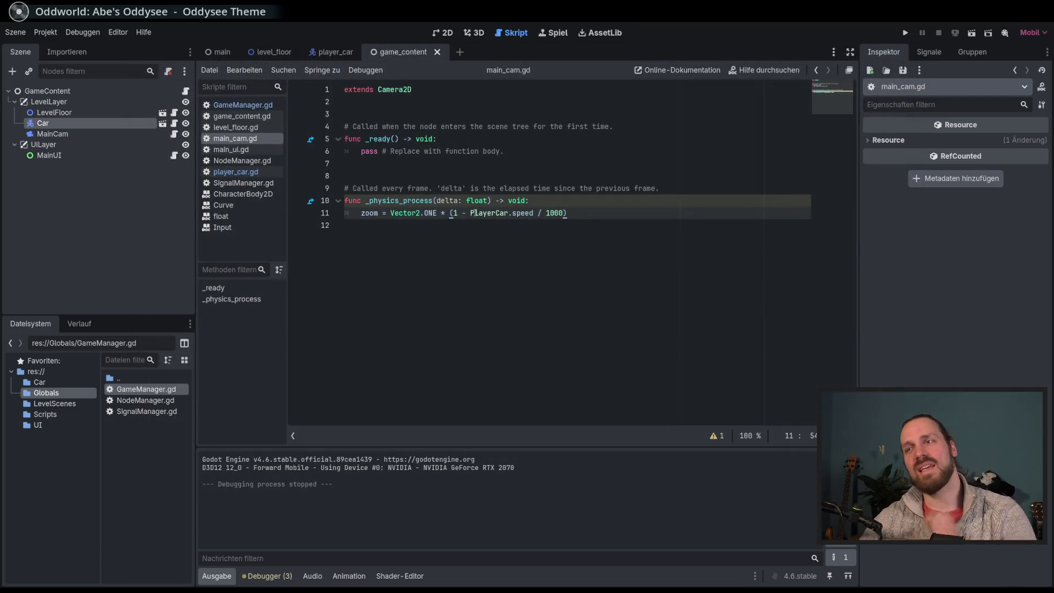
Change the zoom formula's divisor from 1000 to 5000 and test-run the game
double_click(525, 214)
left_click(455, 214)
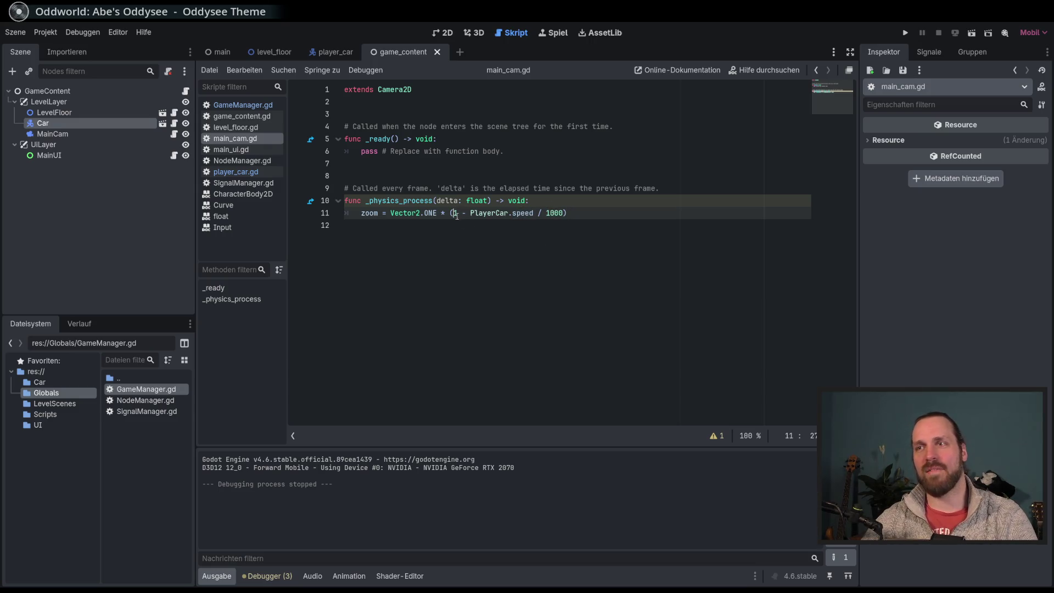
key("Right")
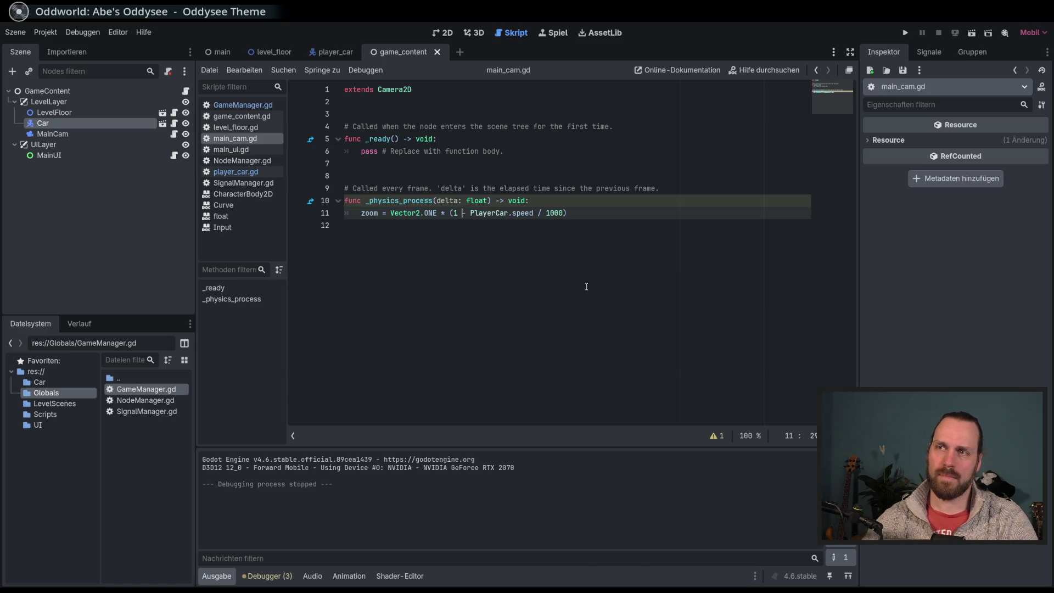
left_click(458, 213)
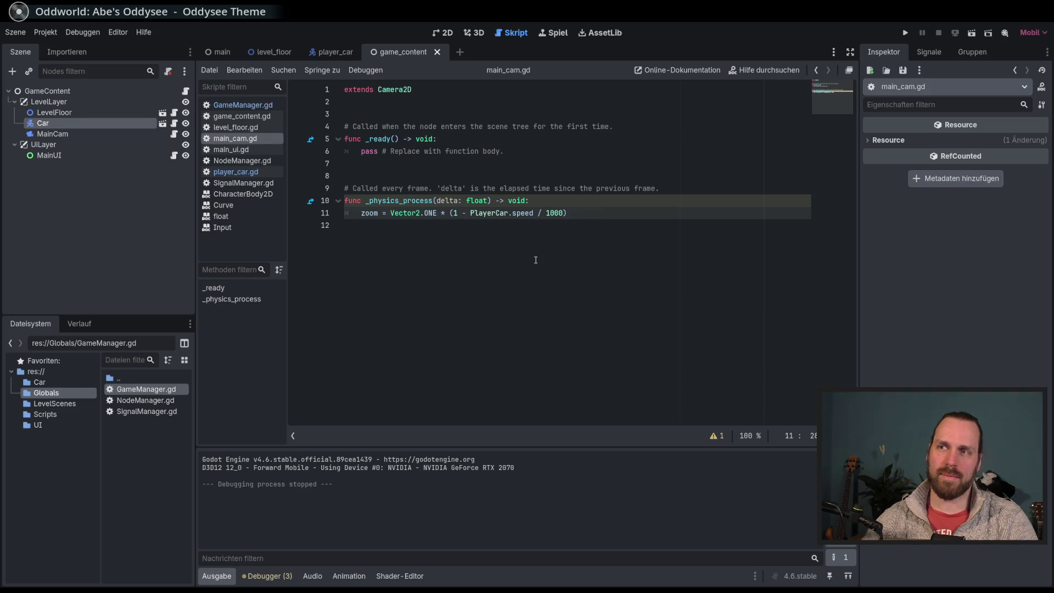
left_click(564, 214)
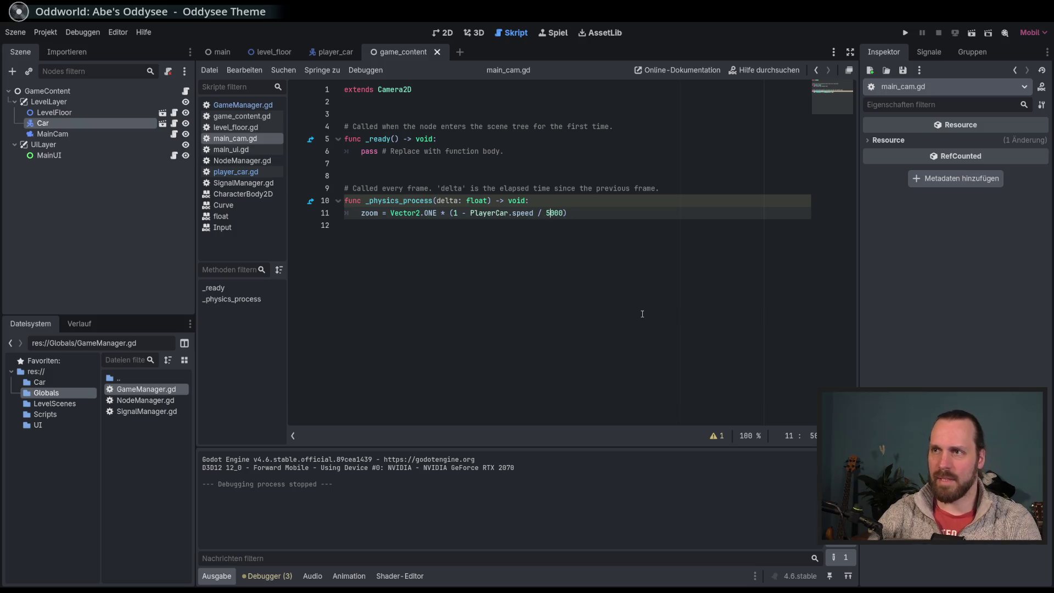
key("F5")
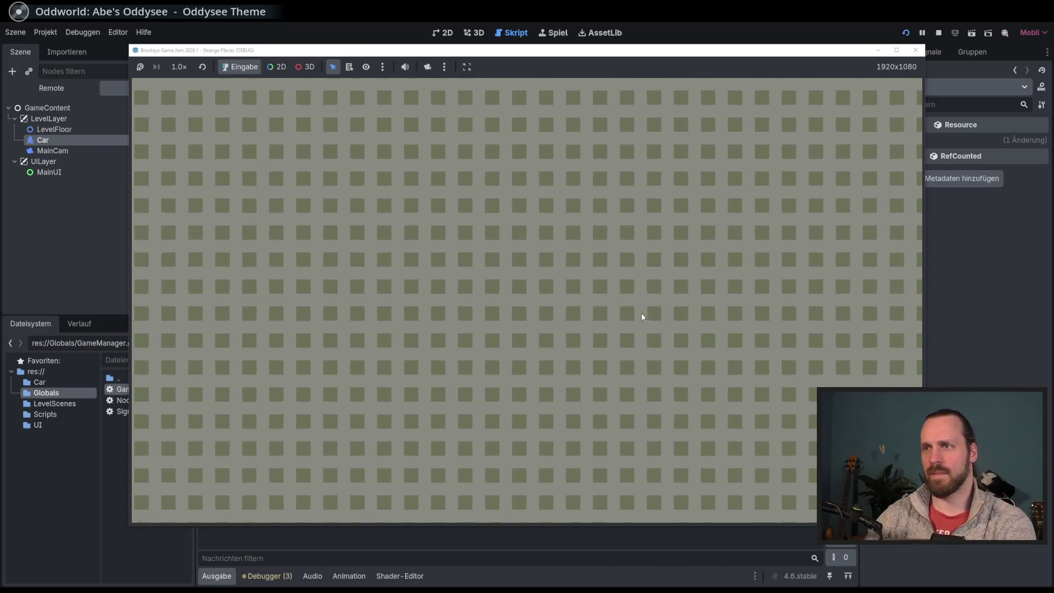
key("F8")
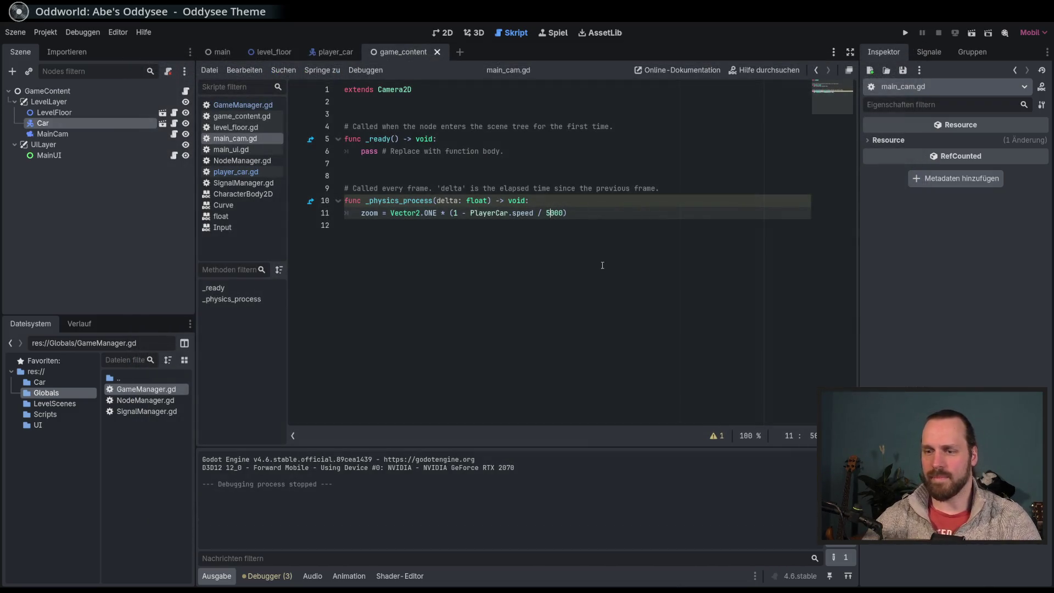
Set the divisor to 10000 and begin typing a clamp call before PlayerCar.speed
key("BackSpace")
type("10")
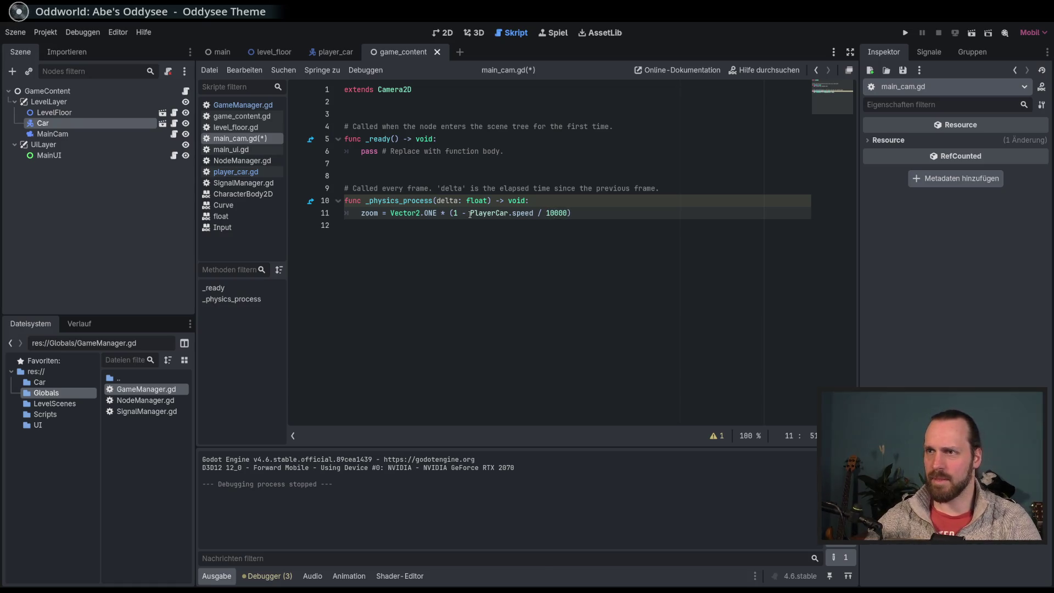
key("End")
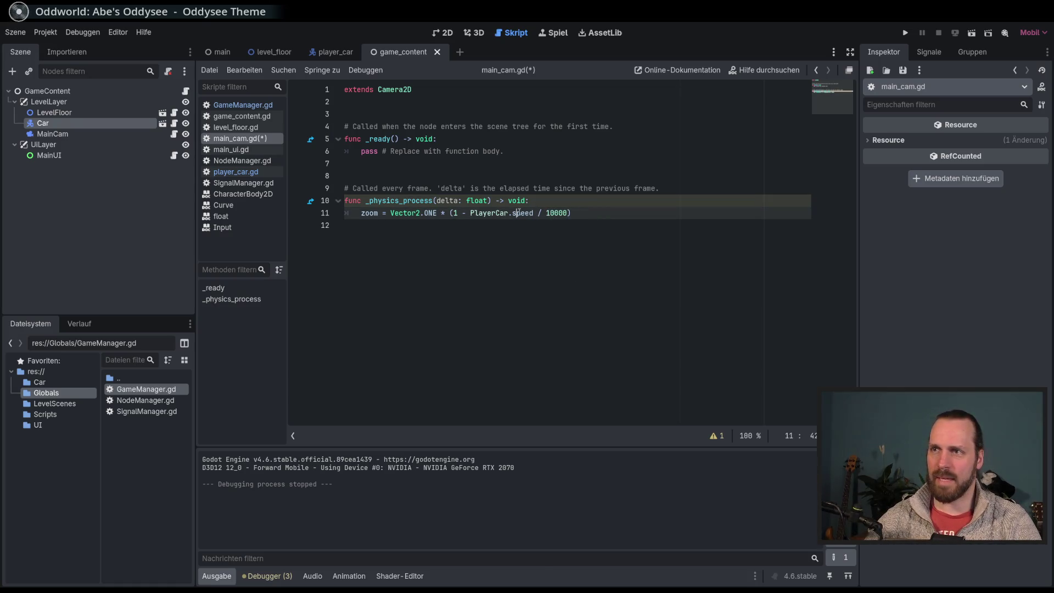
key("End")
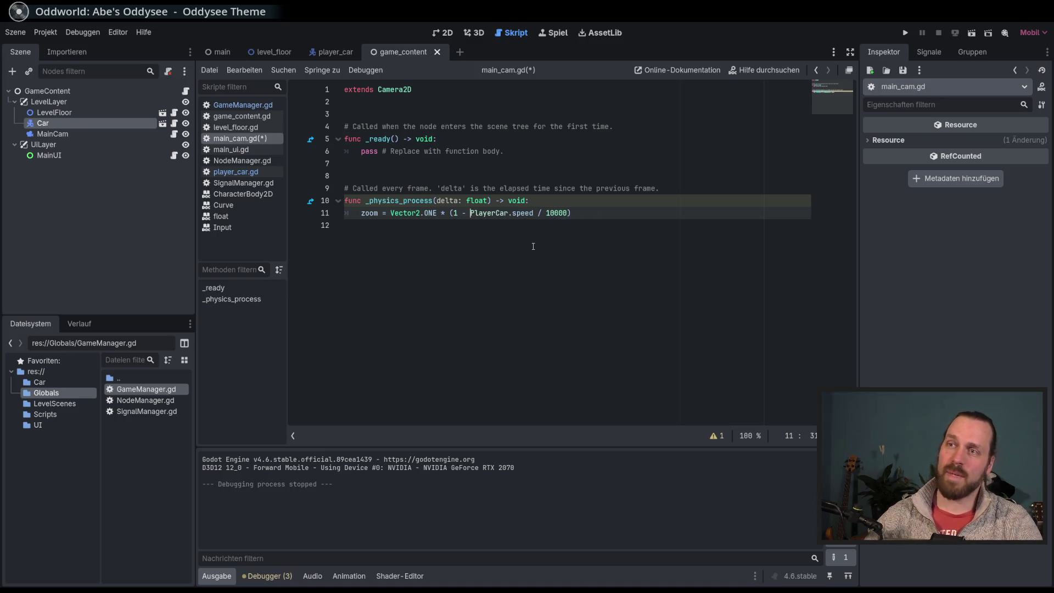
type("clam")
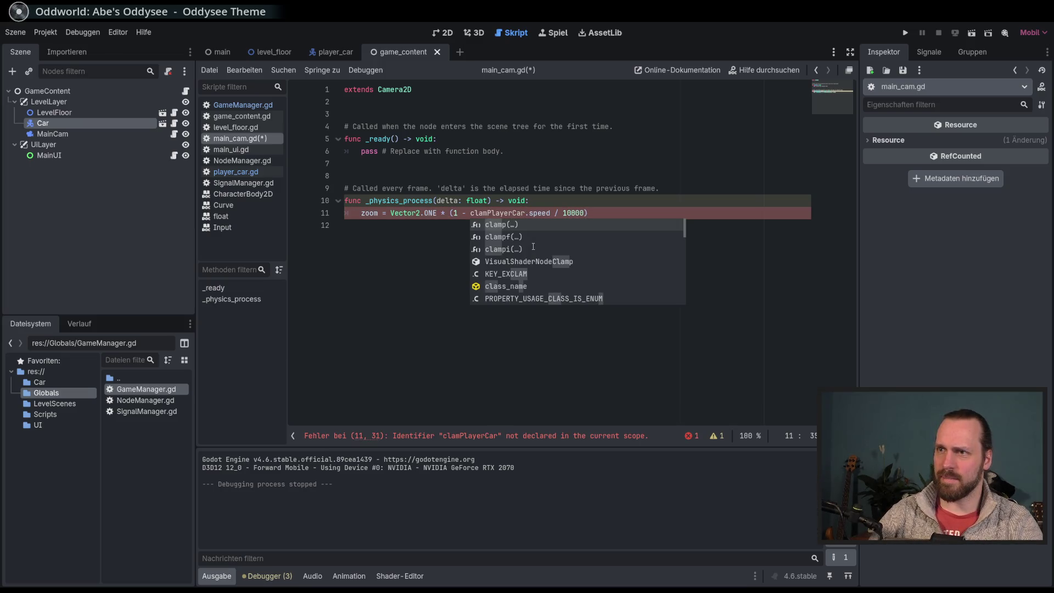
Complete the zoom line as clamp(PlayerCar.speed / 10000, 0, 0.5), fixing the closing parentheses
key("Return")
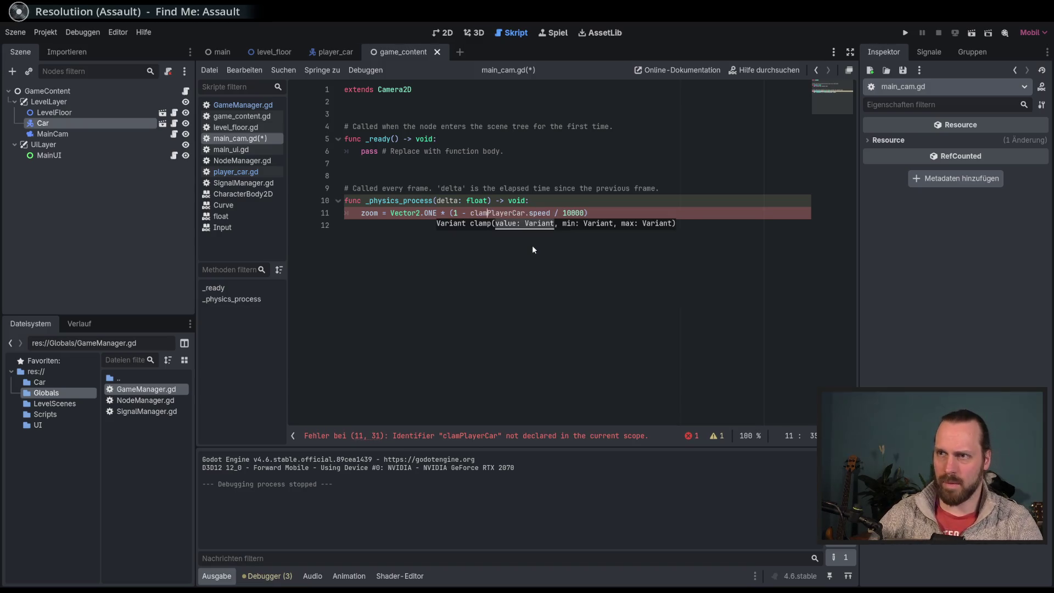
type("p(")
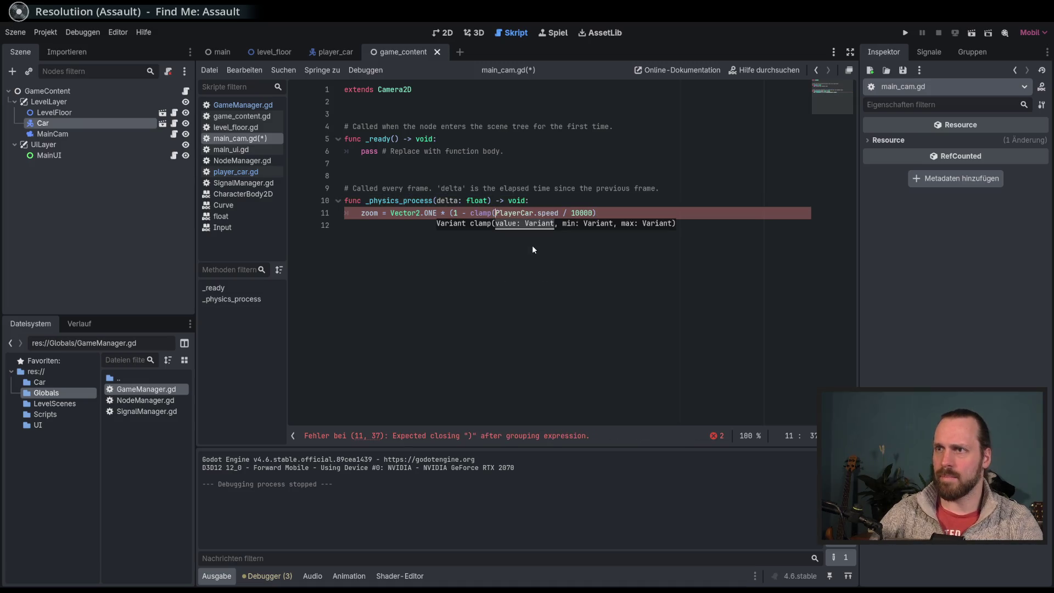
key("End")
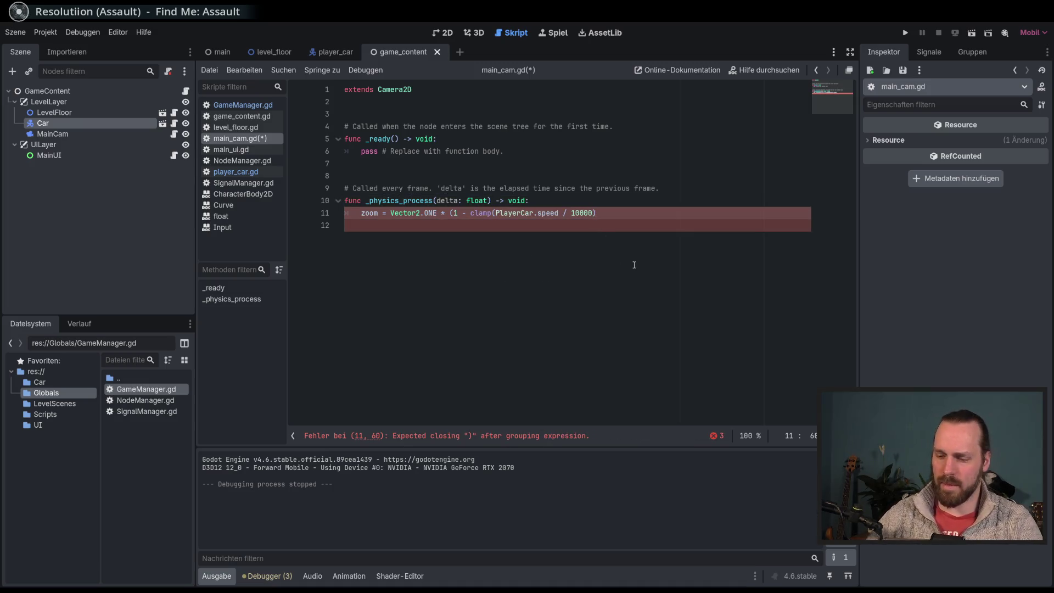
key("Tab")
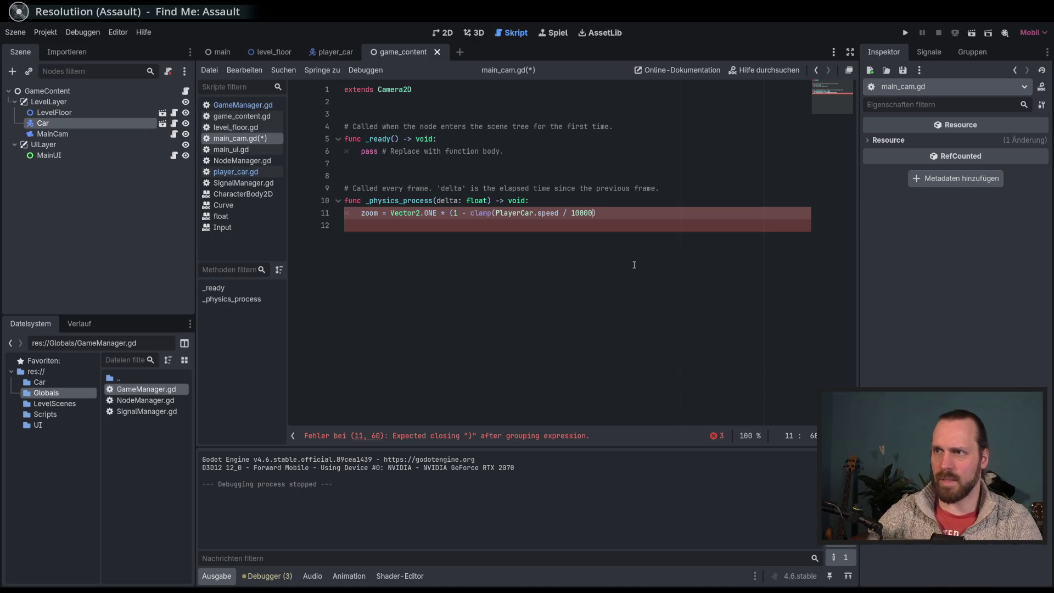
key("BackSpace")
key("BackSpace")
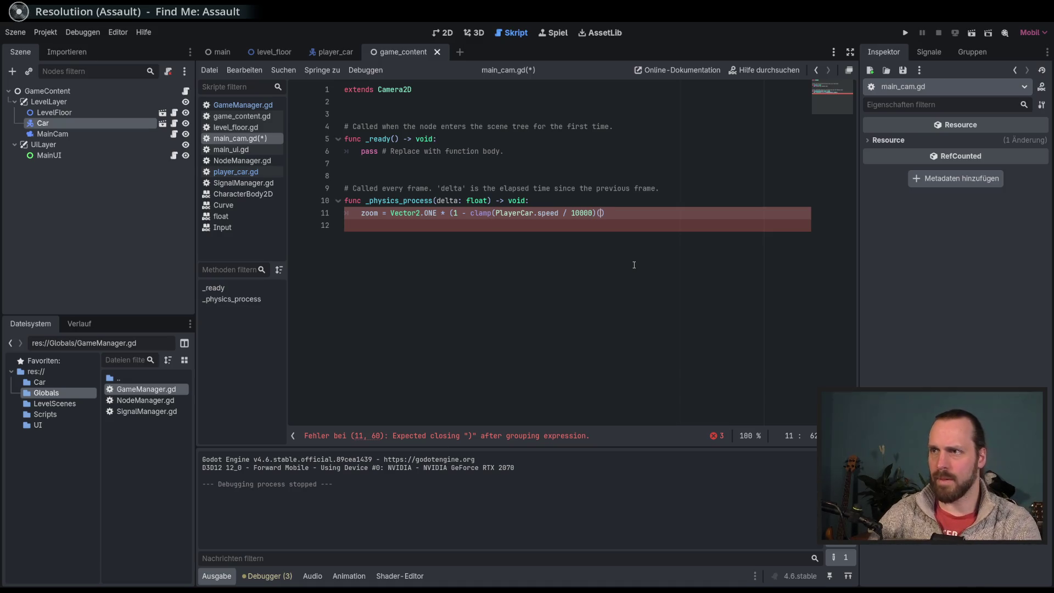
type(",")
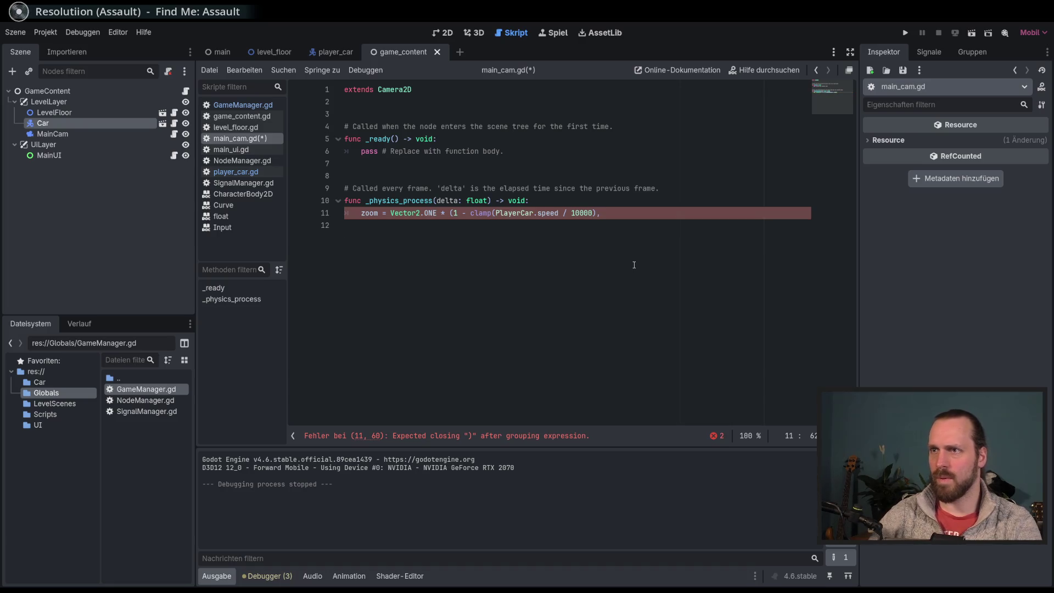
mouse_move(481, 209)
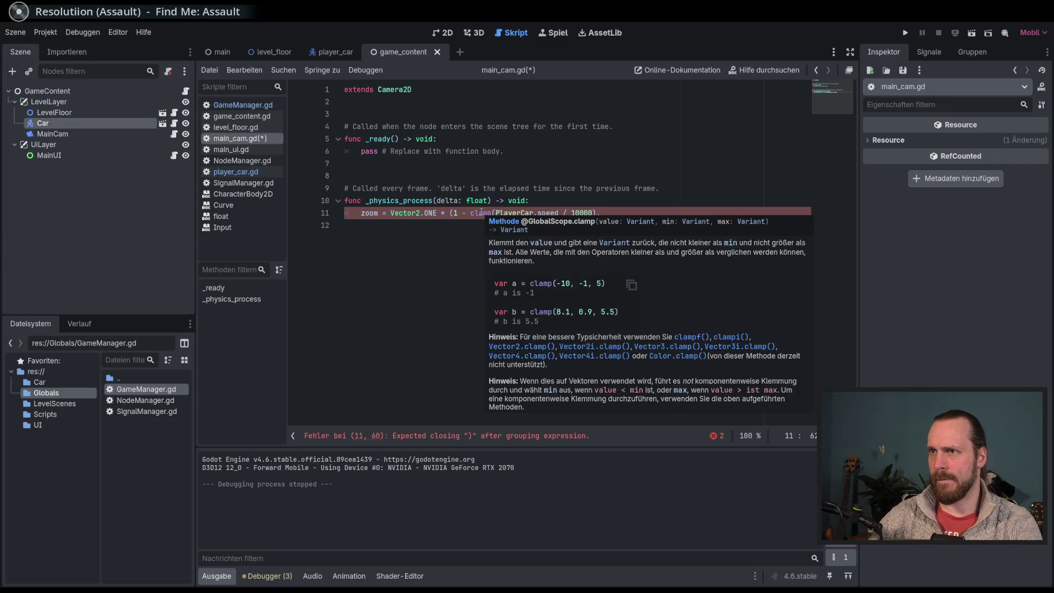
key("Left")
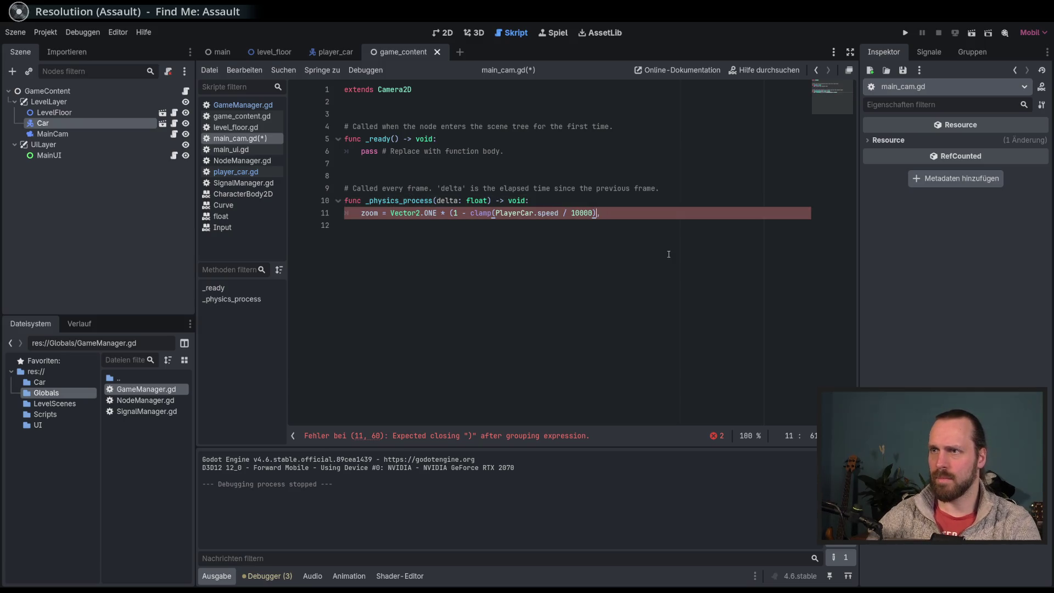
key("BackSpace")
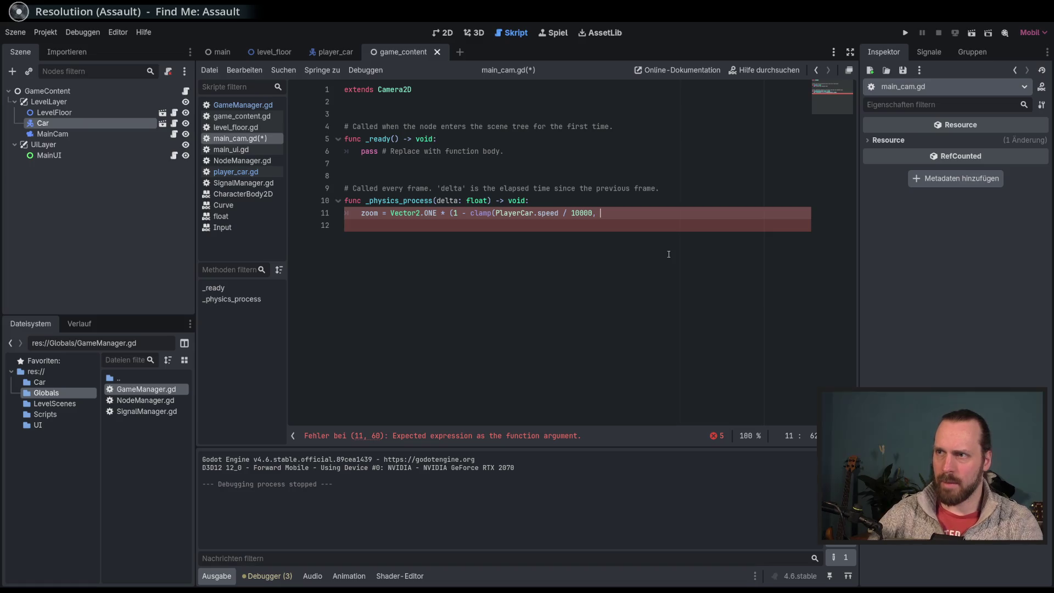
type(",")
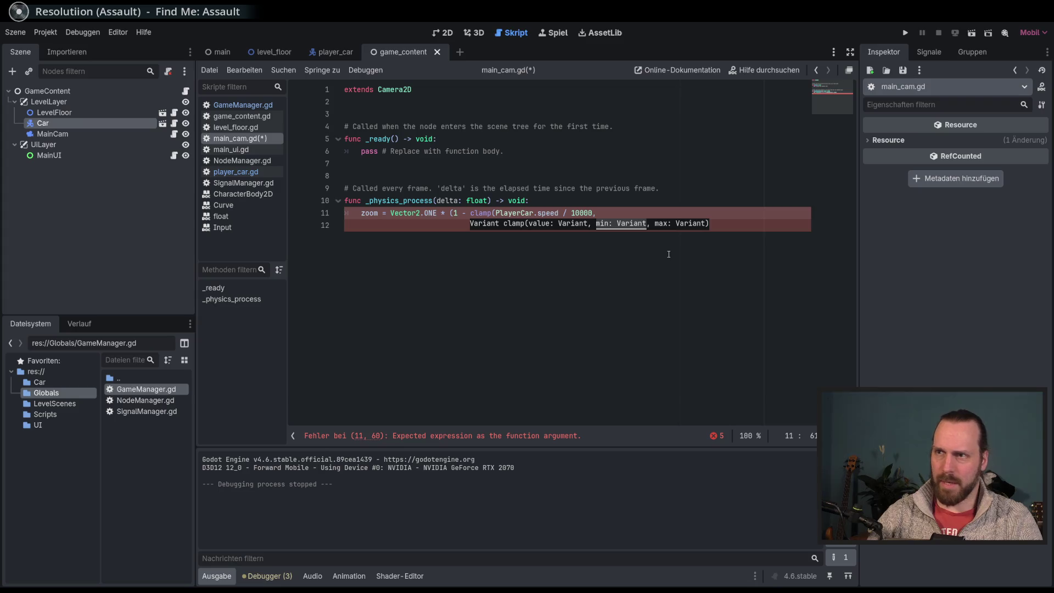
type(" 0,")
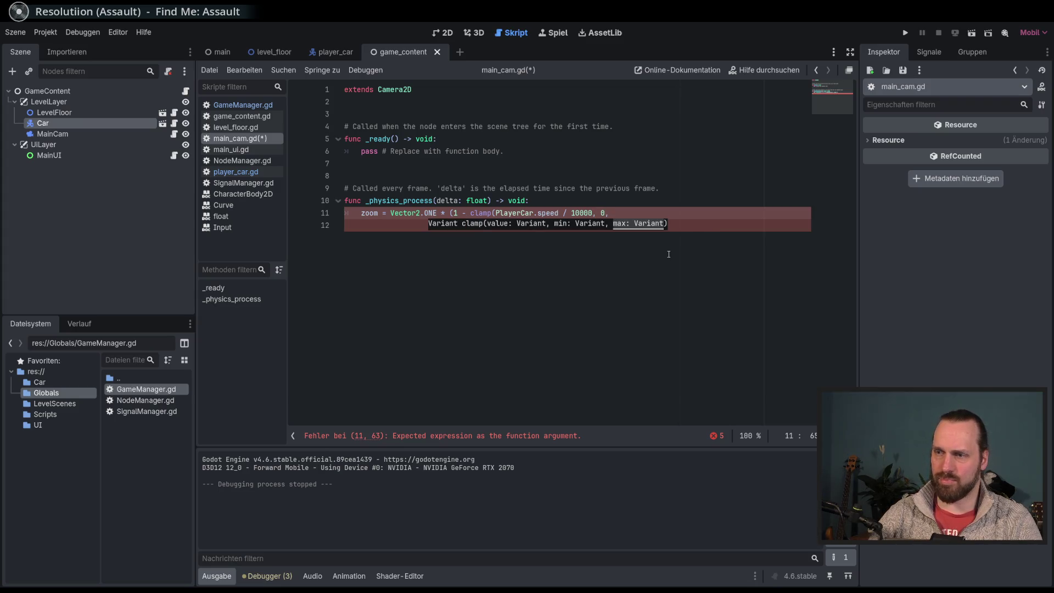
type(" 0.5")
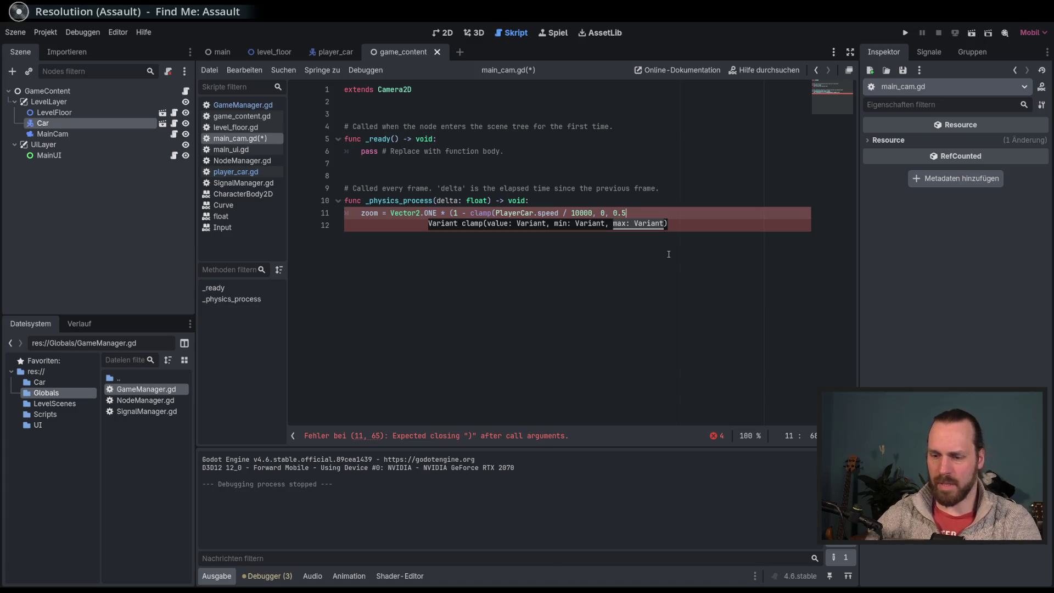
type("))")
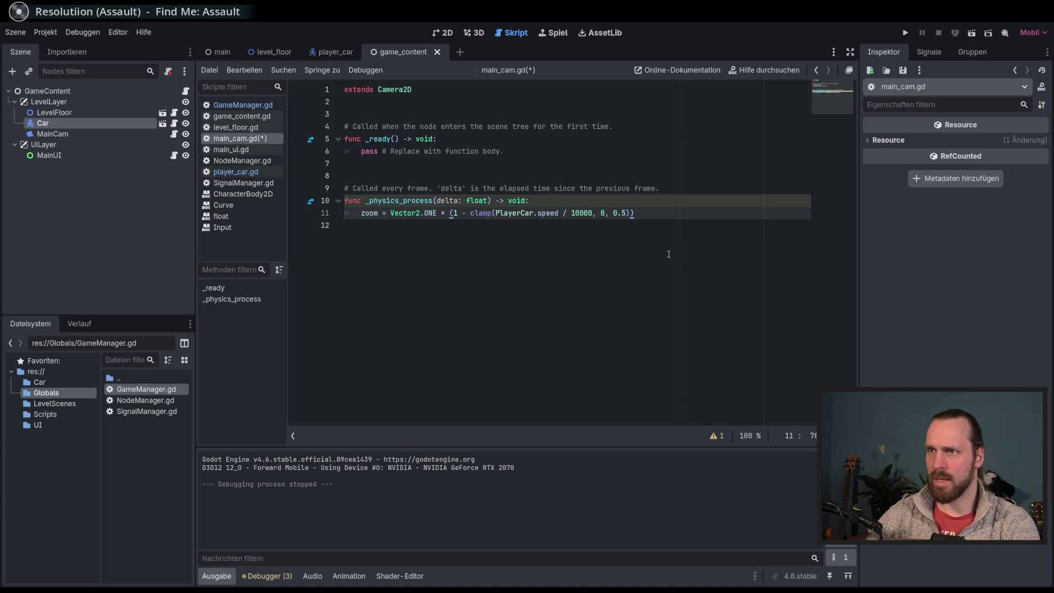
Wrap PlayerCar.speed in abs() inside the clamp and test-run the game
left_click(497, 213)
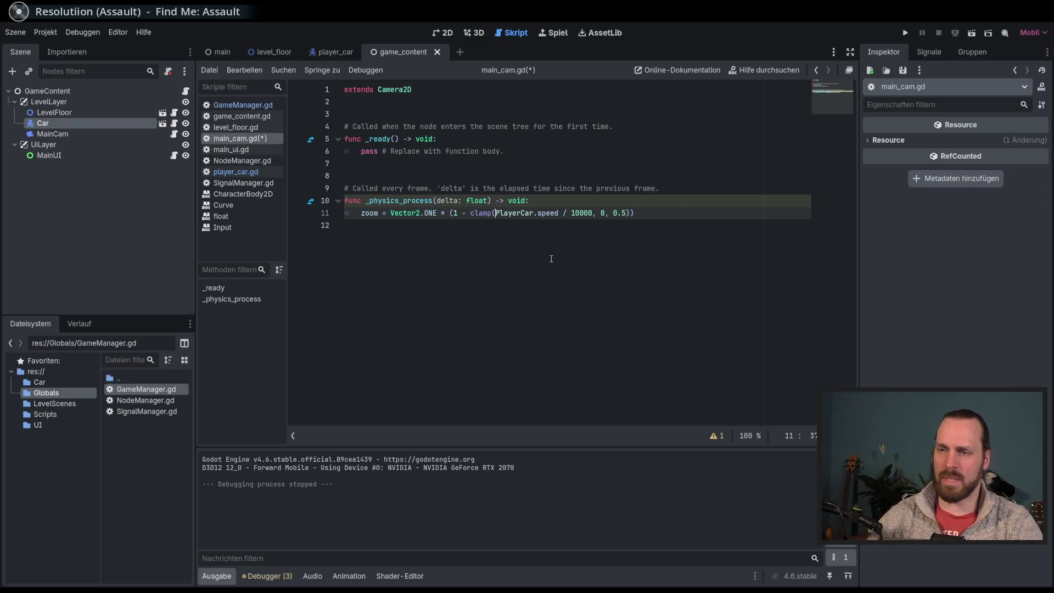
type("abs(")
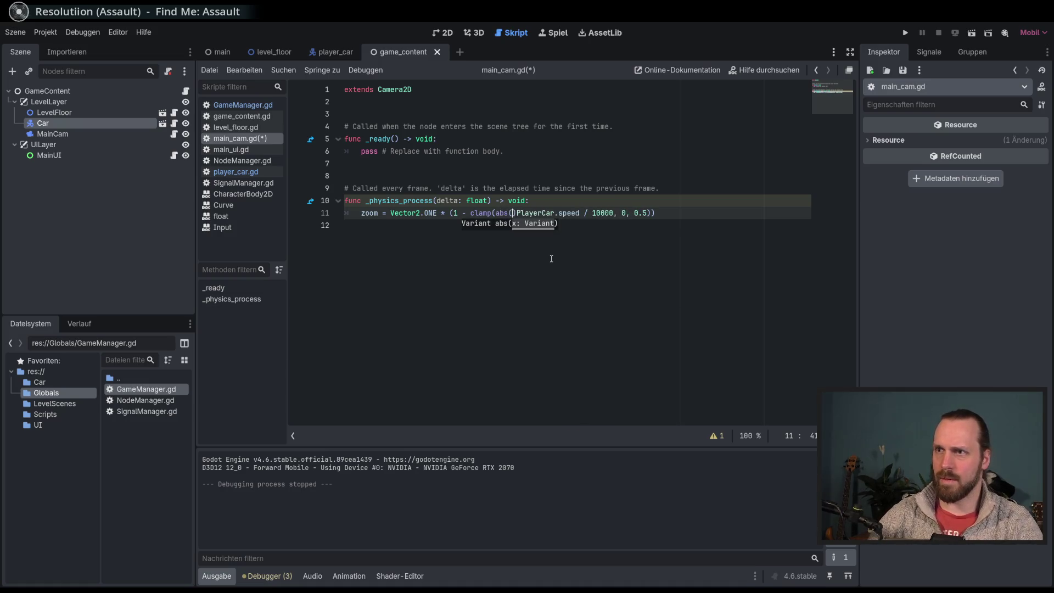
key("Delete")
key("Right")
key("ctrl+Right")
key("ctrl+Right")
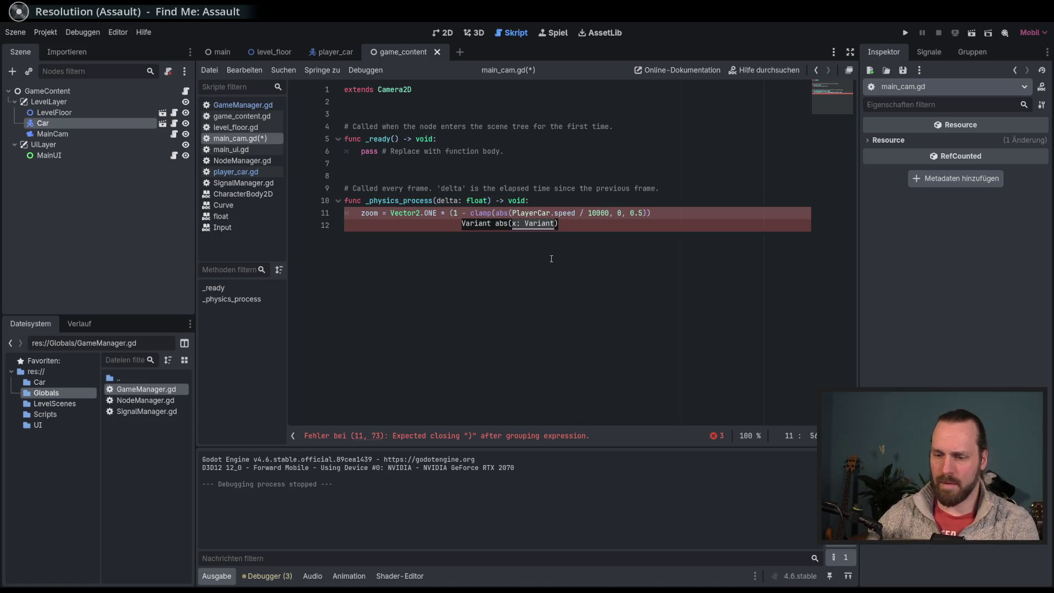
type(")")
key("F5")
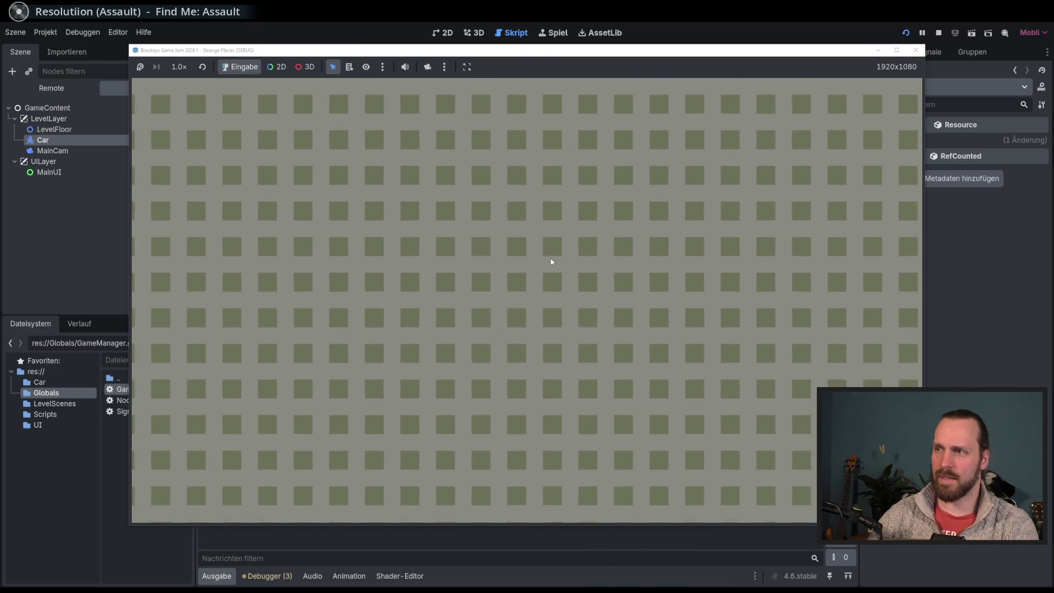
key("F8")
Inspect the Car node's properties and add an empty indented line after the zoom line
left_click(684, 237)
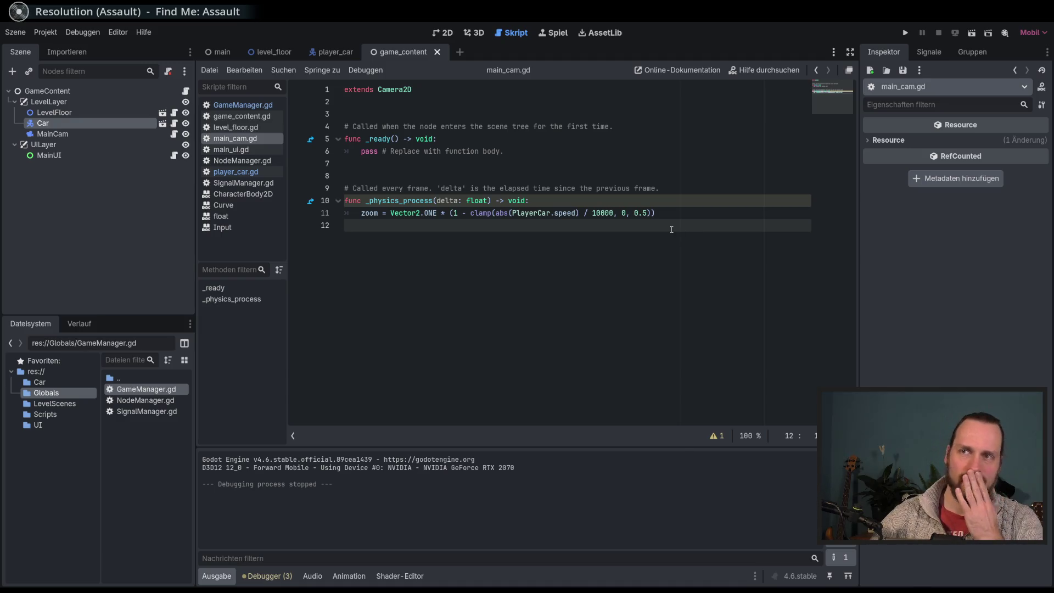
left_click(104, 122)
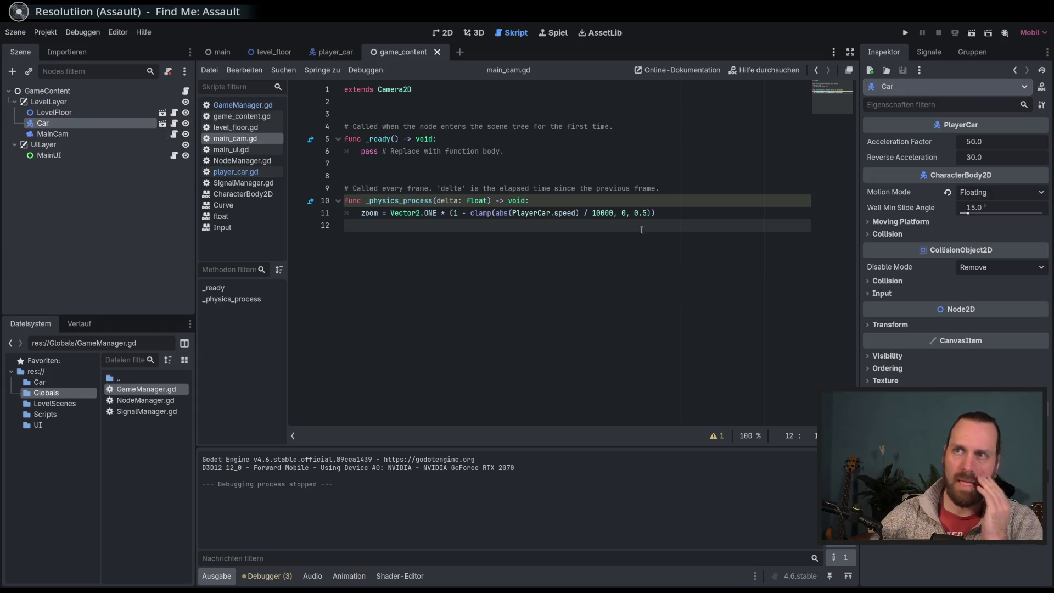
left_click(681, 214)
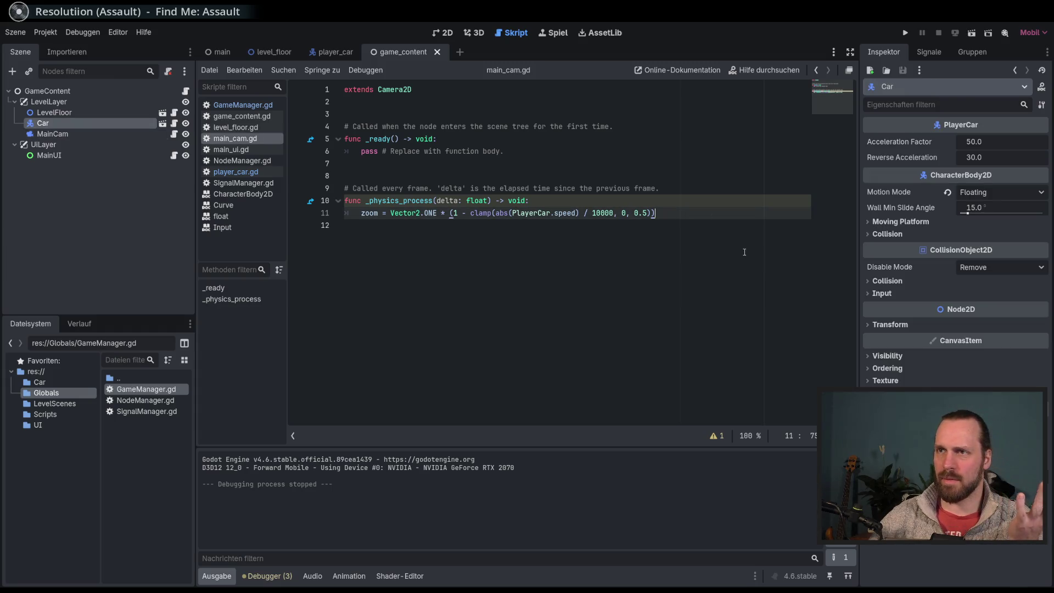
key("Return")
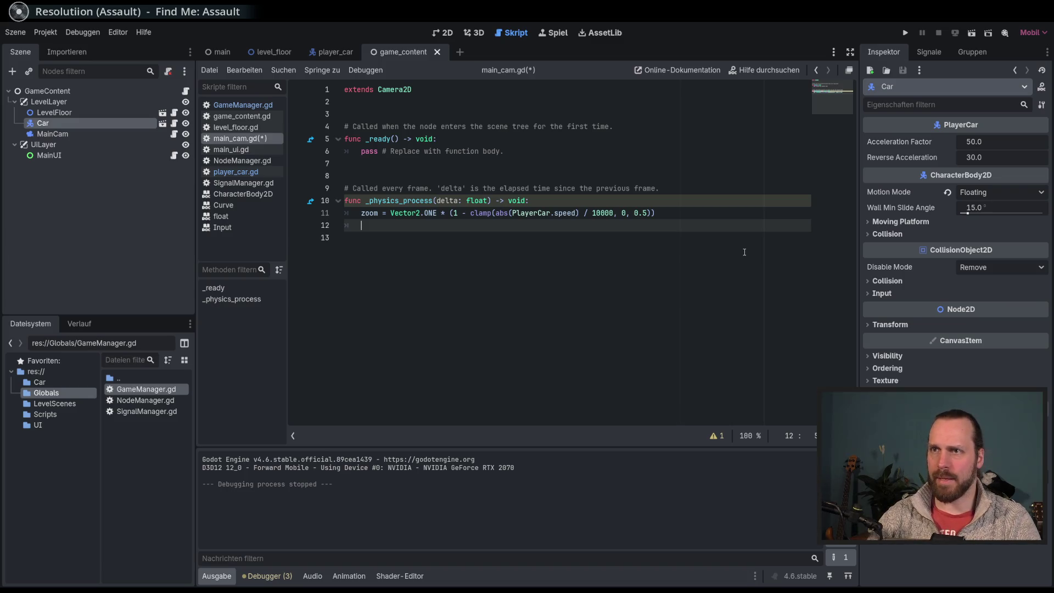
Write global_position = PlayerCar.car_position on line 12 and test-run the game
type("glo")
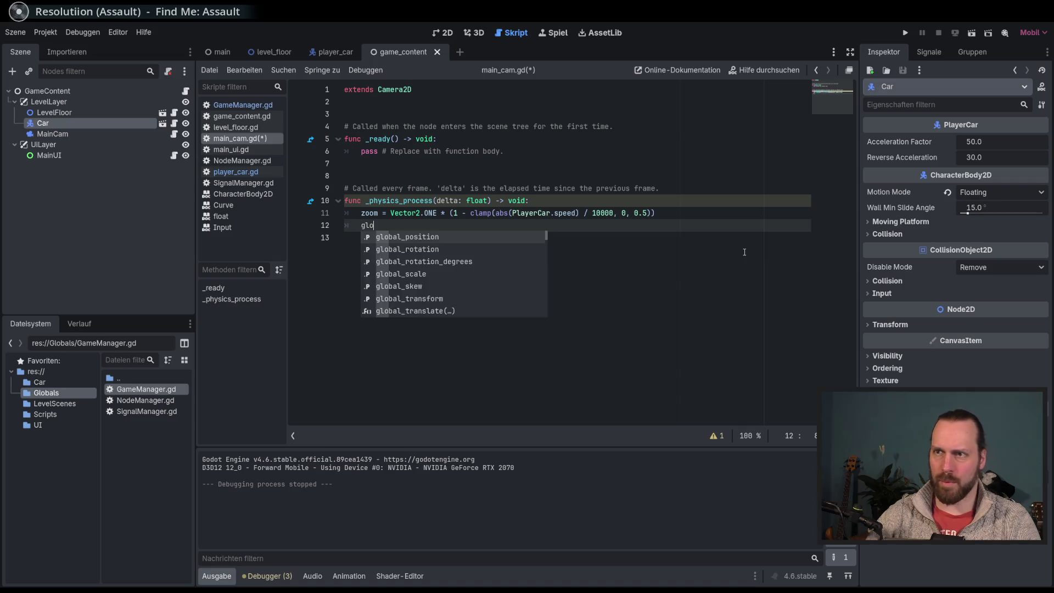
key("Return")
type("= ")
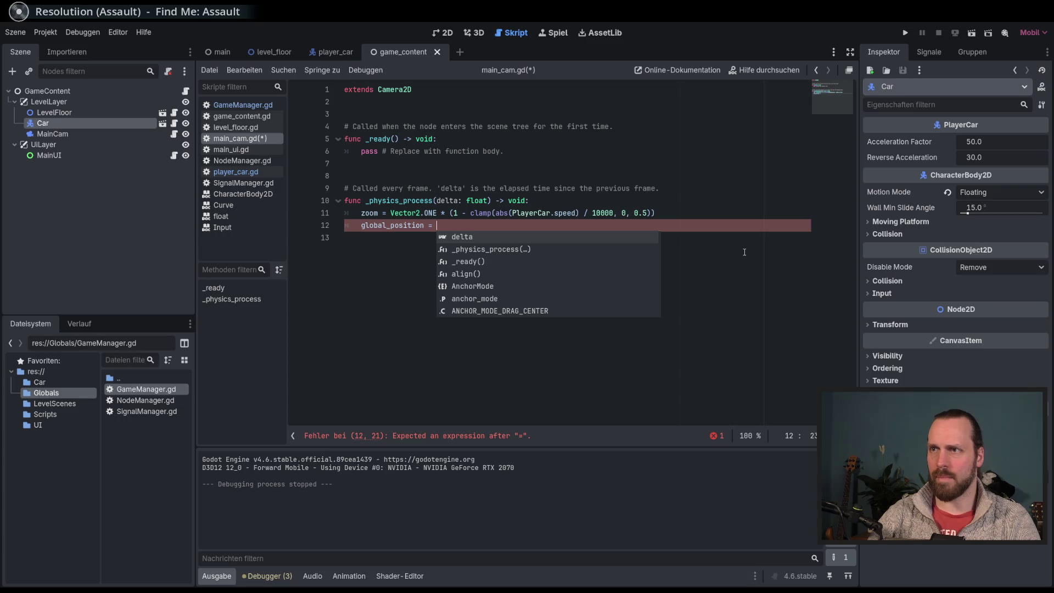
type("Play")
key("Return")
type(".")
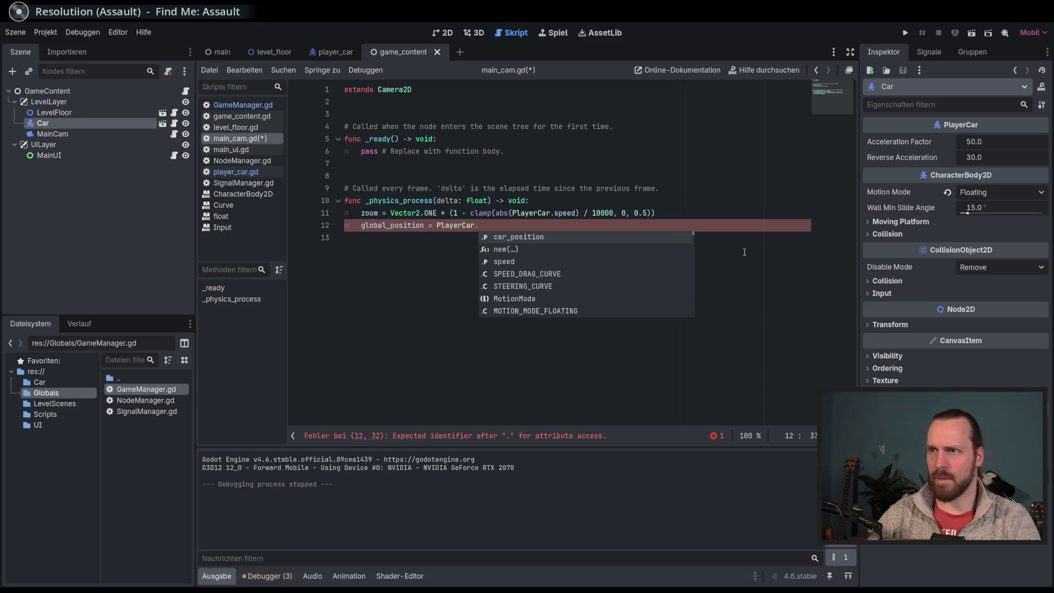
key("Return")
key("F5")
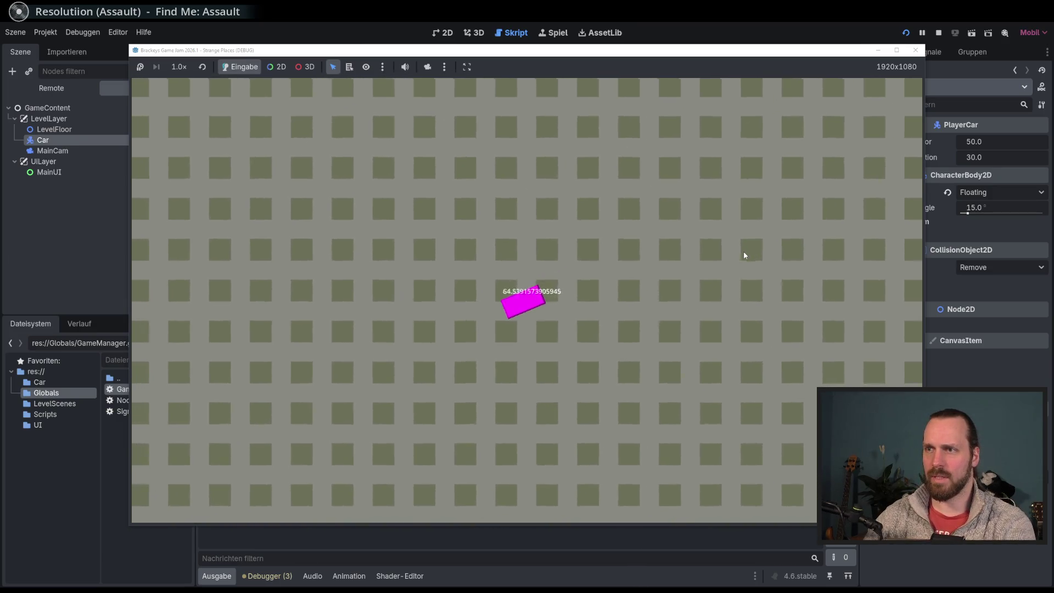
key("F8")
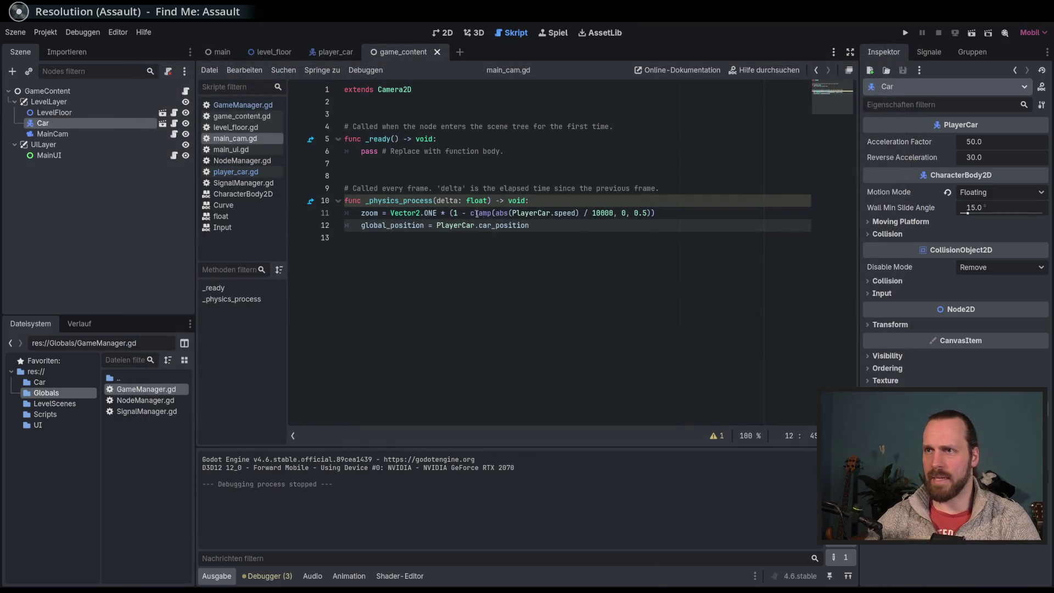
Change the zoom formula's (1 - to (2 - and test-run the game again
left_click(457, 212)
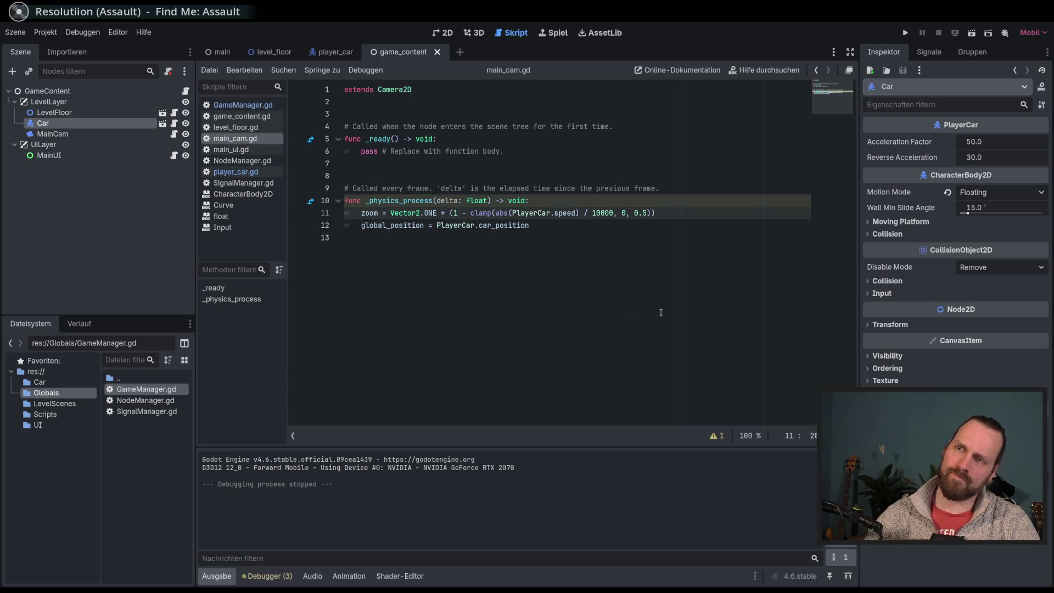
key("BackSpace")
type("2")
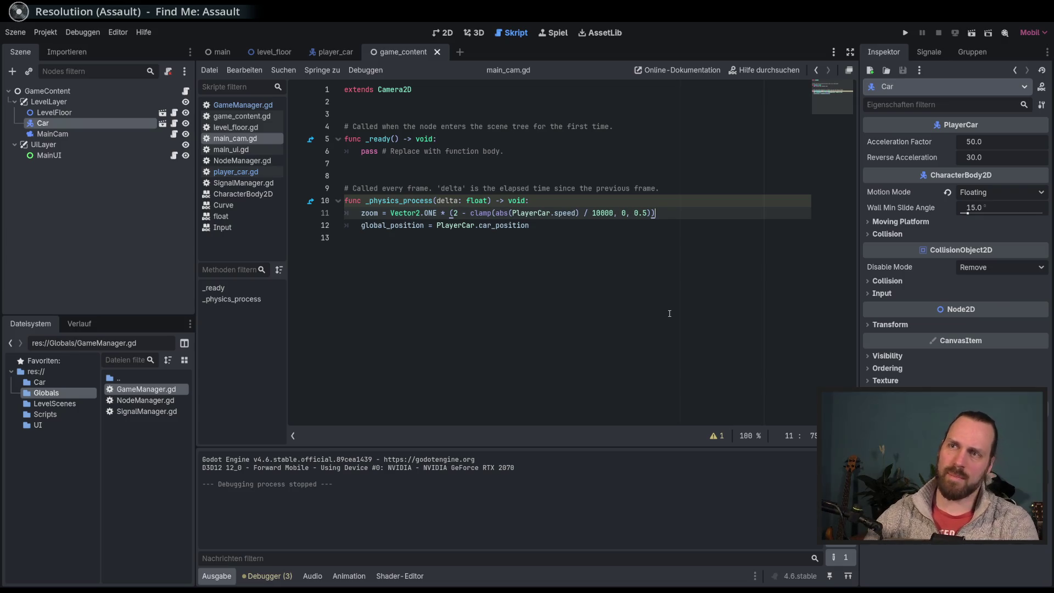
key("F6")
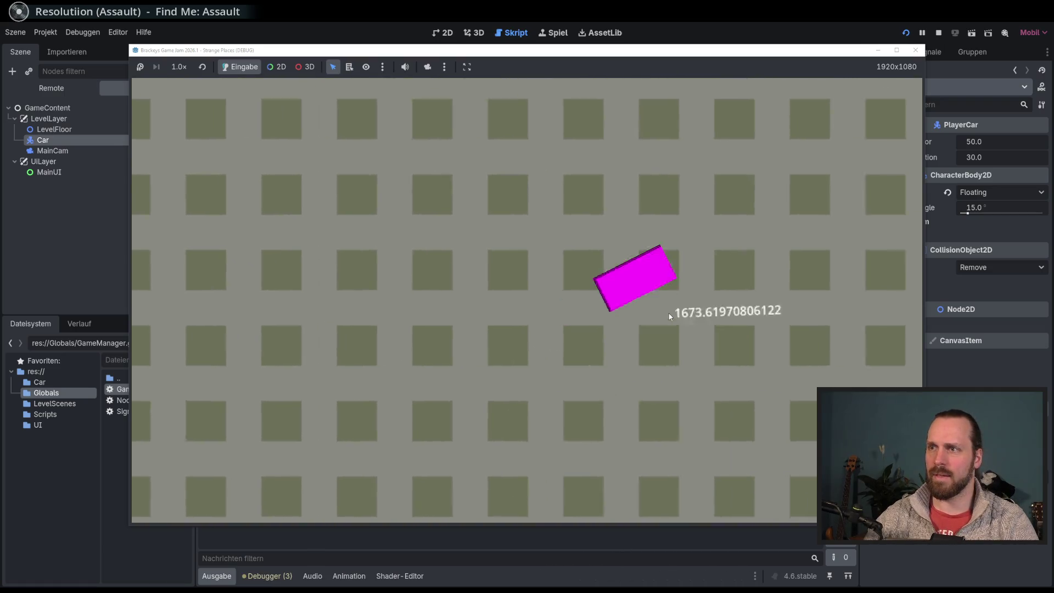
key("F8")
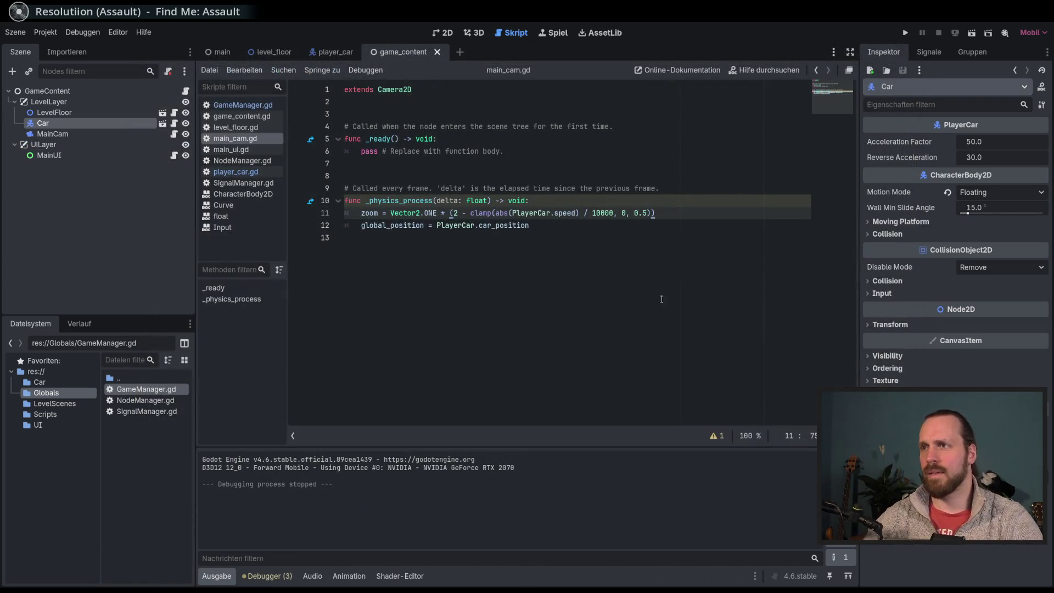
Reduce the zoom divisor from 10000 to 2000, test-running the game between edits
left_click(596, 213)
key("BackSpace")
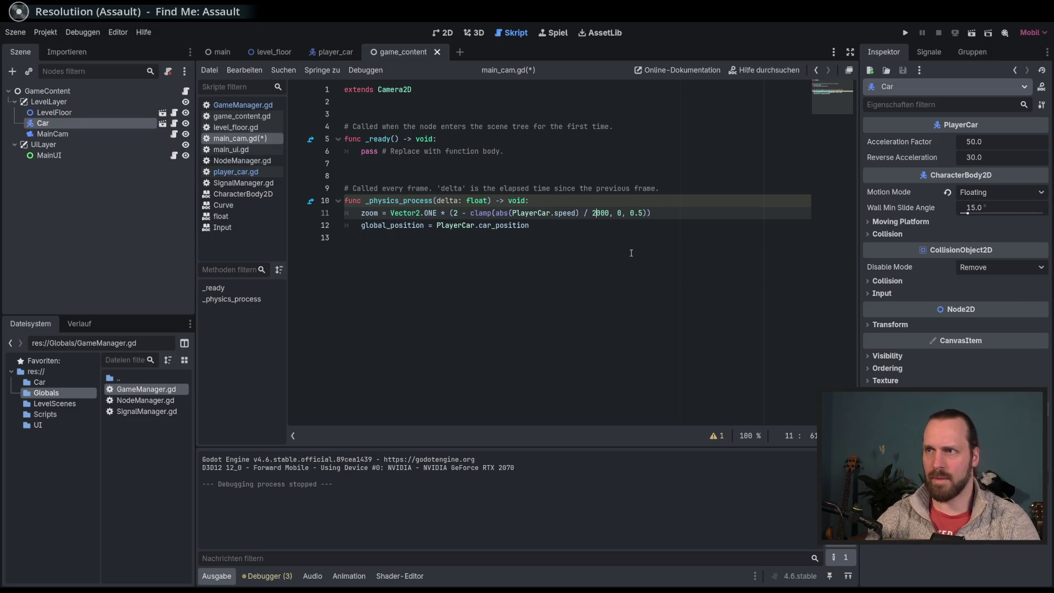
key("F5")
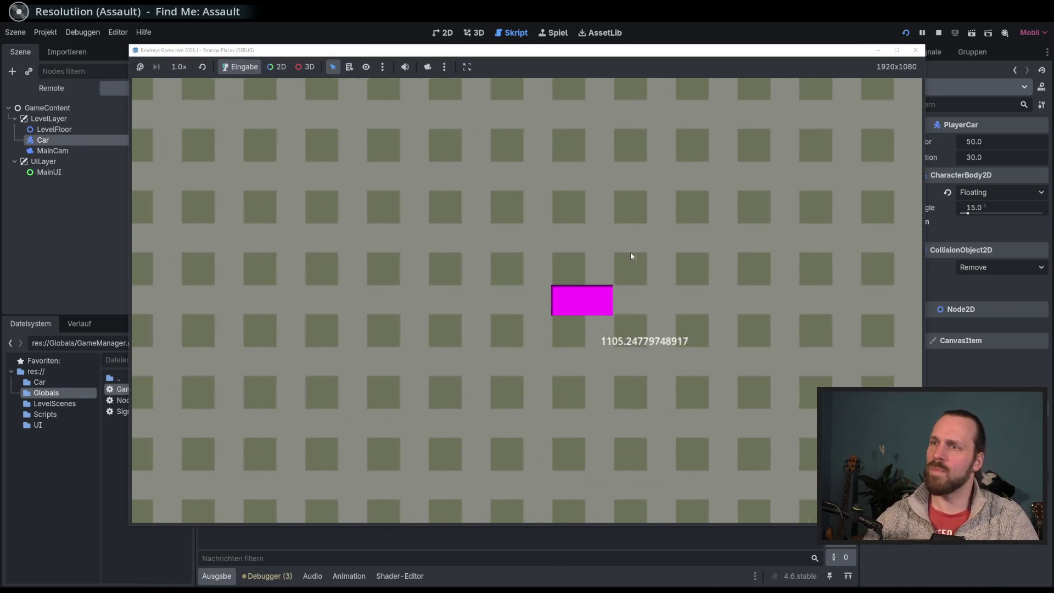
key("F8")
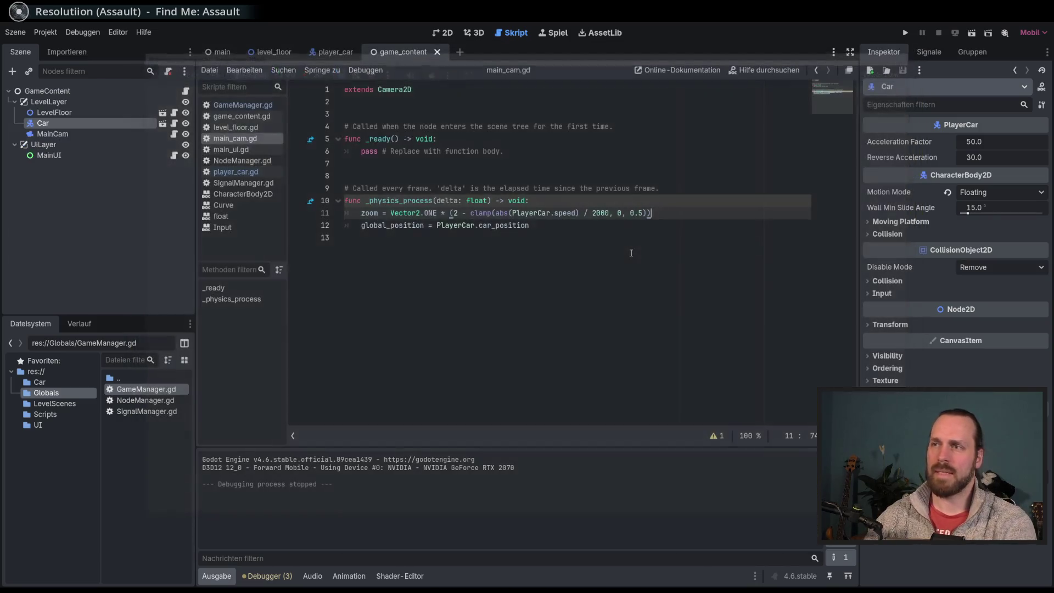
left_click(595, 212)
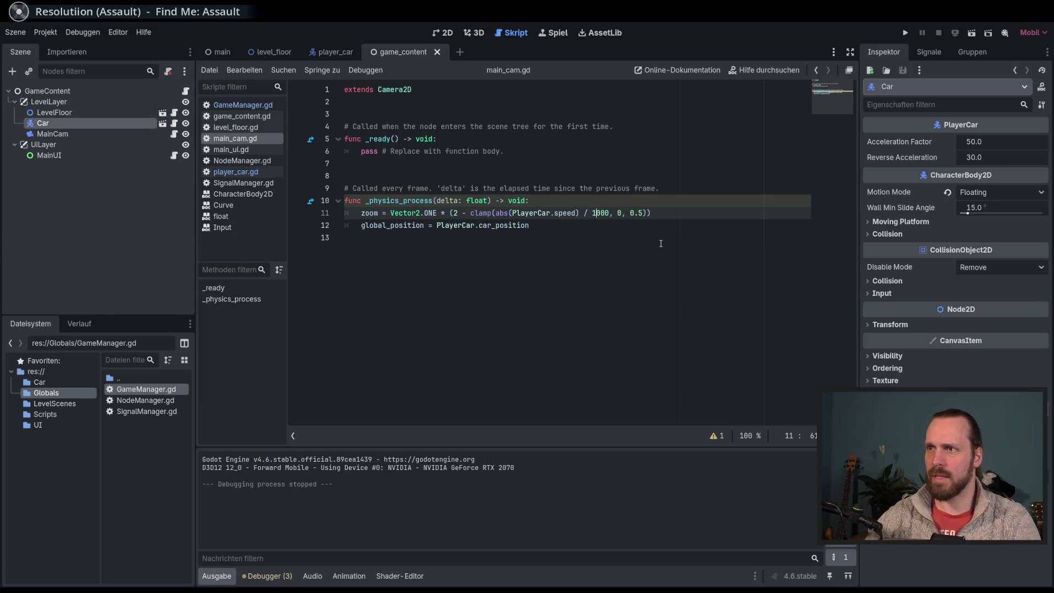
key("F5")
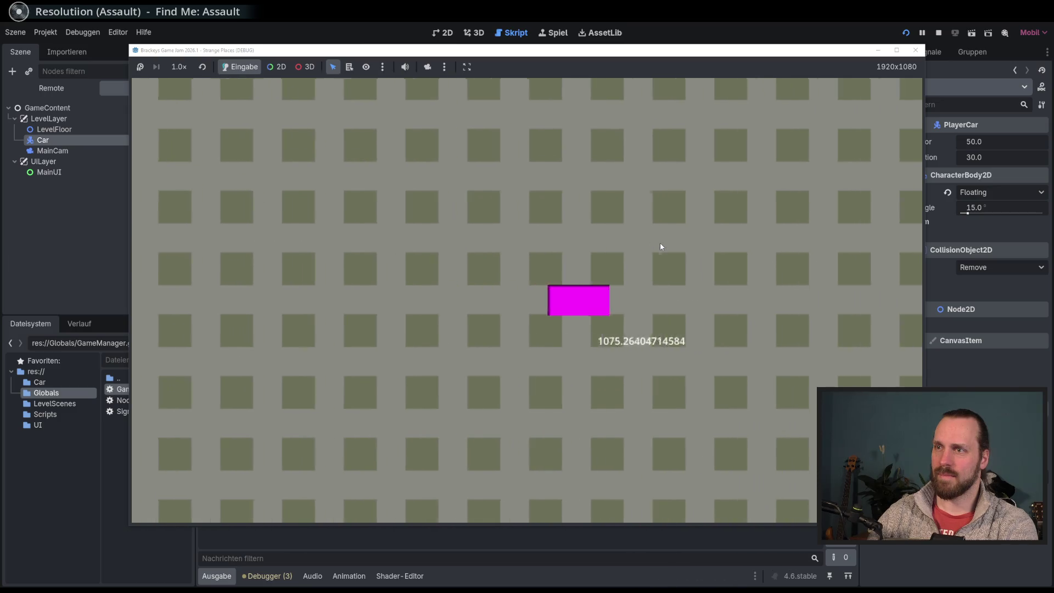
key("F8")
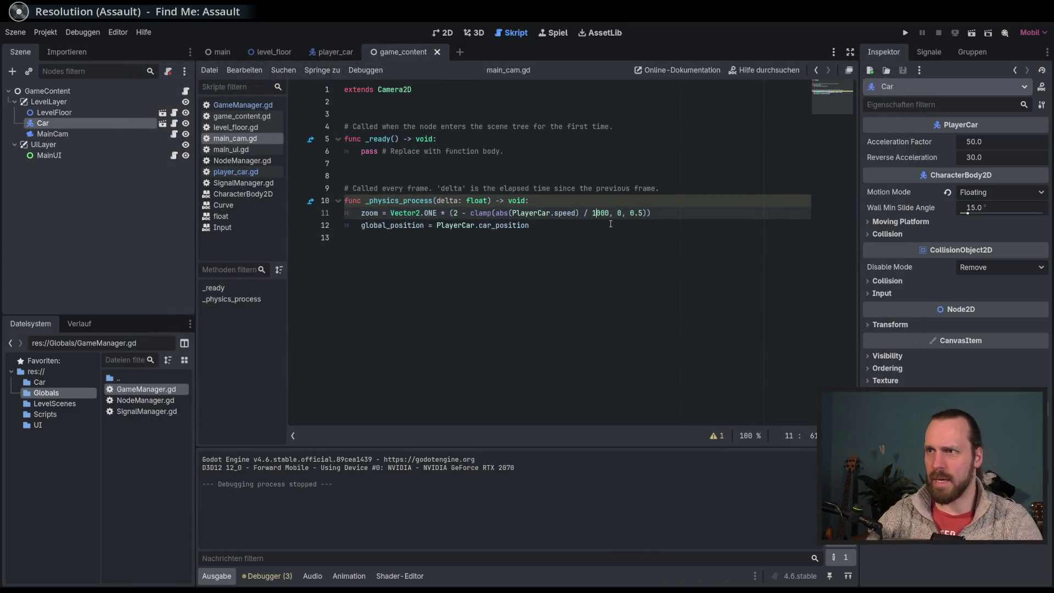
key("BackSpace")
type("2")
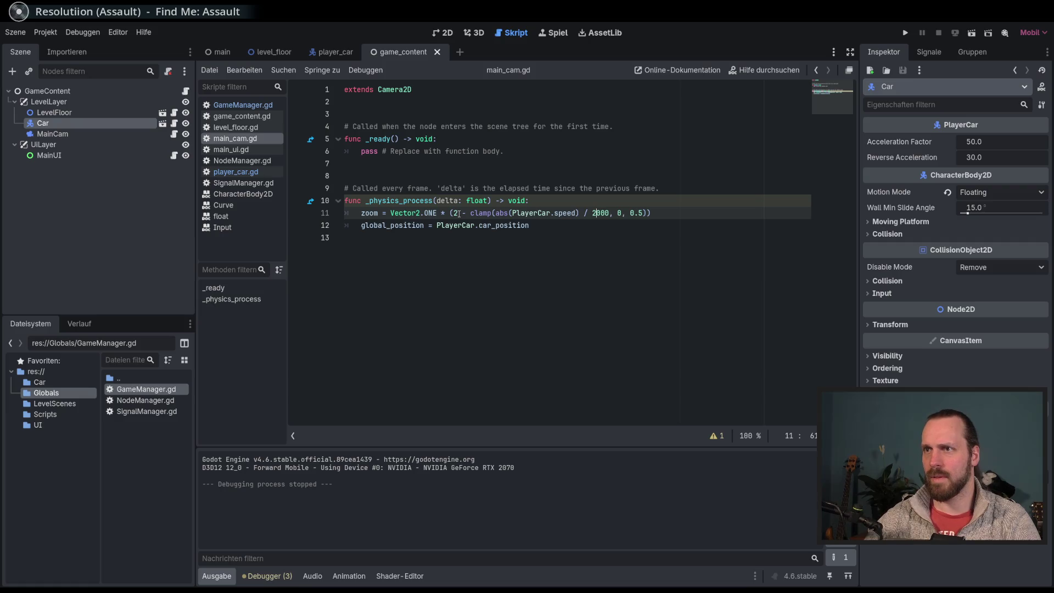
Raise the zoom clamp maximum from 0.5 to 1 and test-drive the car
left_click(642, 213)
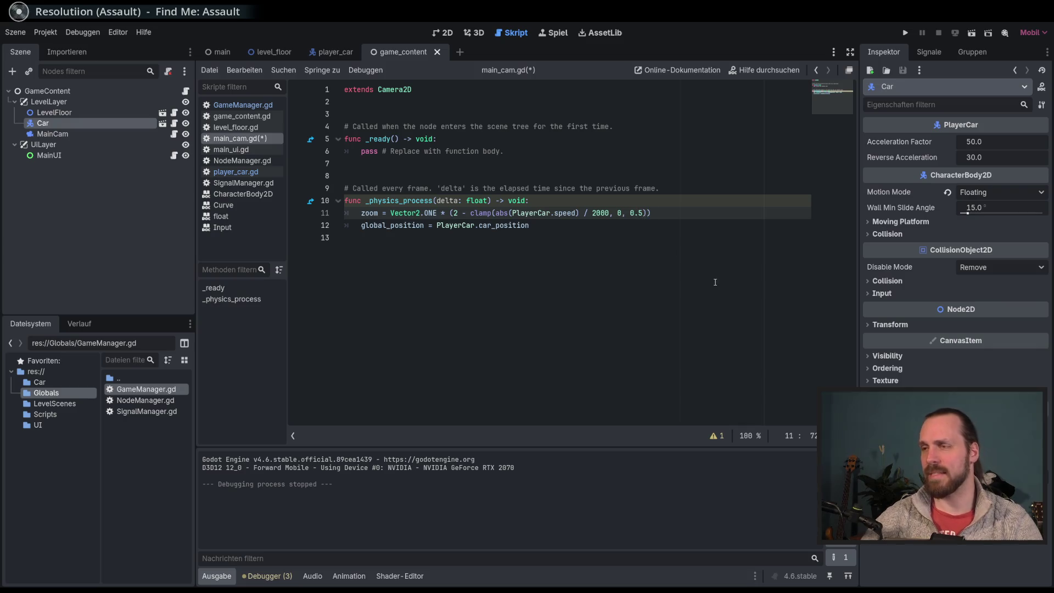
type("8")
key("F5")
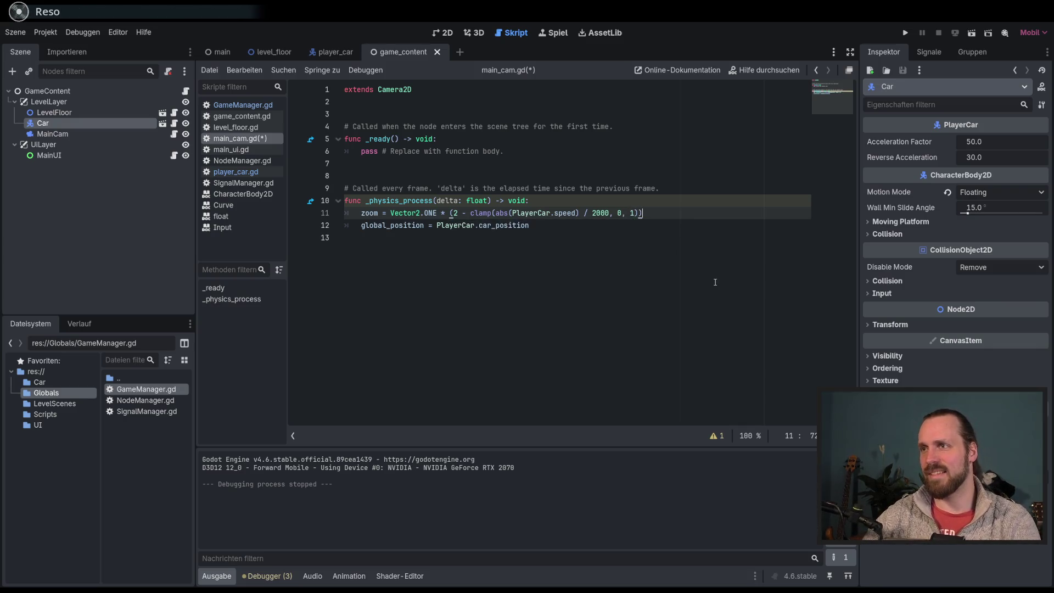
key("w")
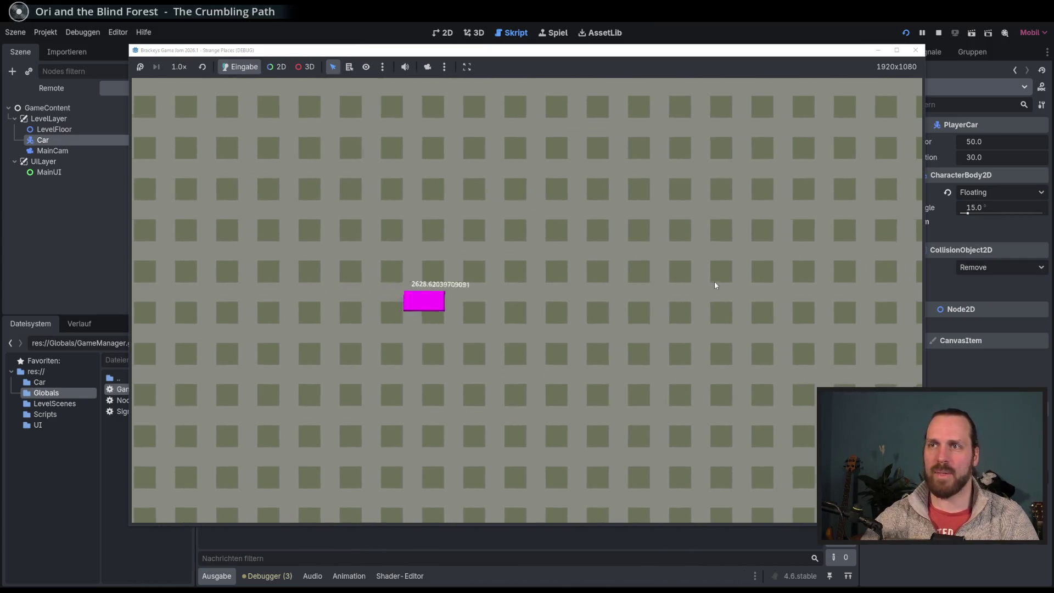
key("d")
key("a")
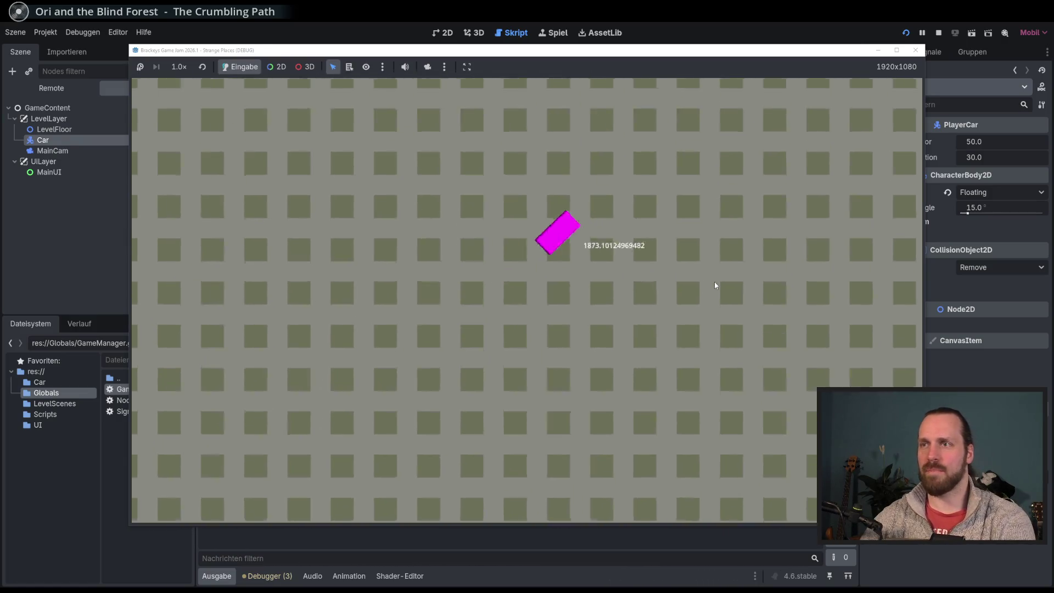
key("F8")
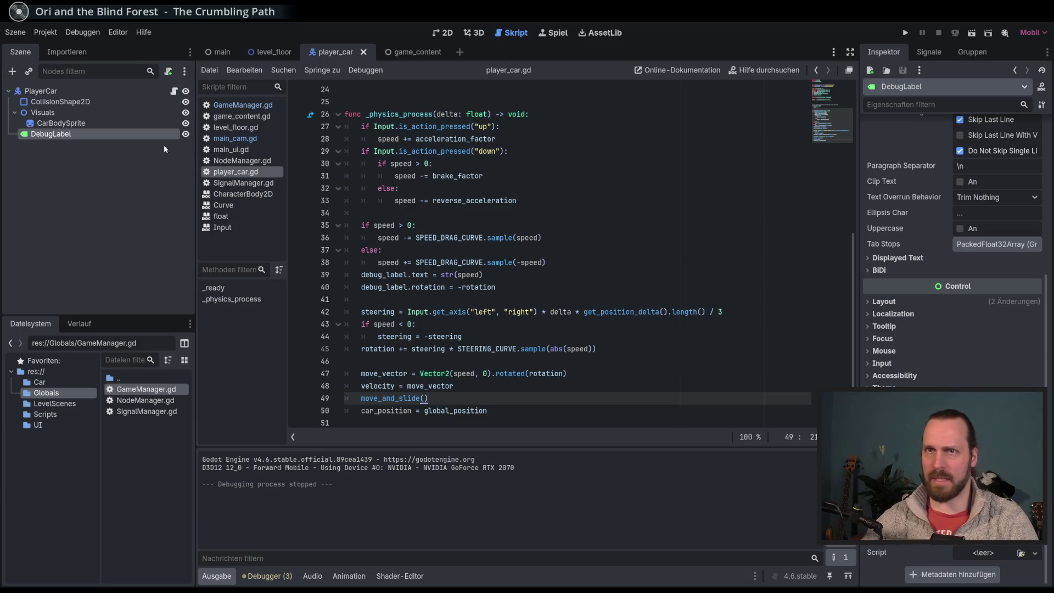
Open Car/steering_curve.tres, raise its end point at speed 3000 to 0.45, and test-drive
left_click(52, 382)
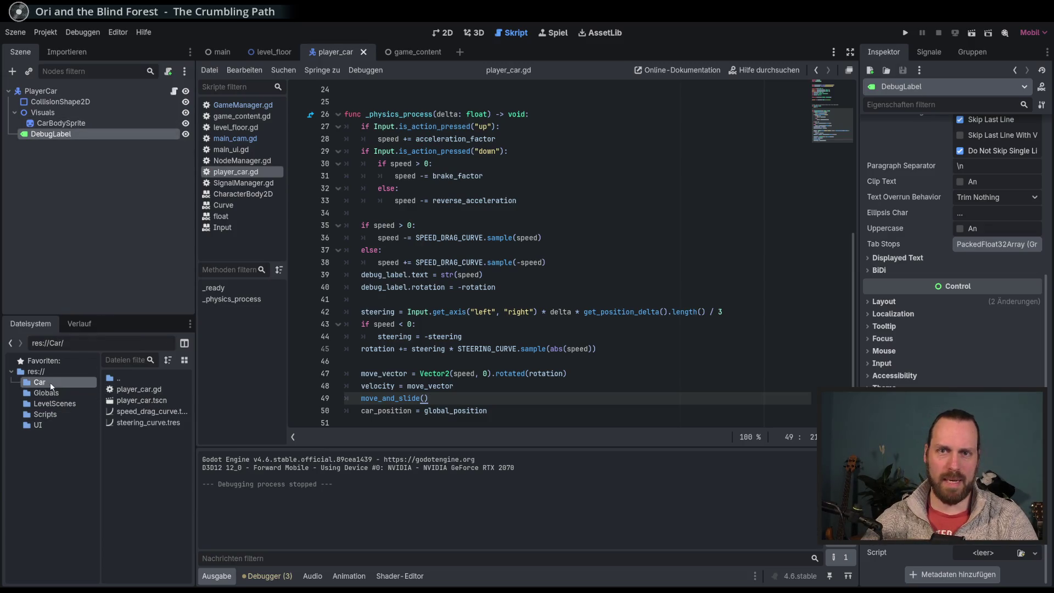
double_click(150, 423)
mouse_move(1035, 209)
left_mouse_down()
mouse_move(1035, 192)
mouse_move(1004, 192)
mouse_move(963, 168)
mouse_move(979, 174)
left_mouse_up()
left_click(1036, 191)
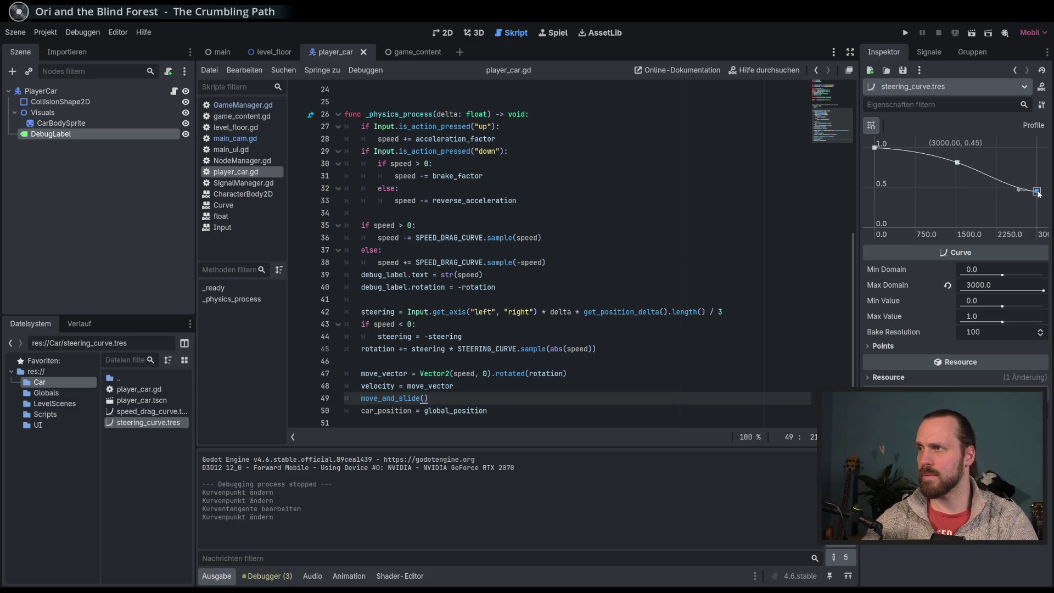
key("F5")
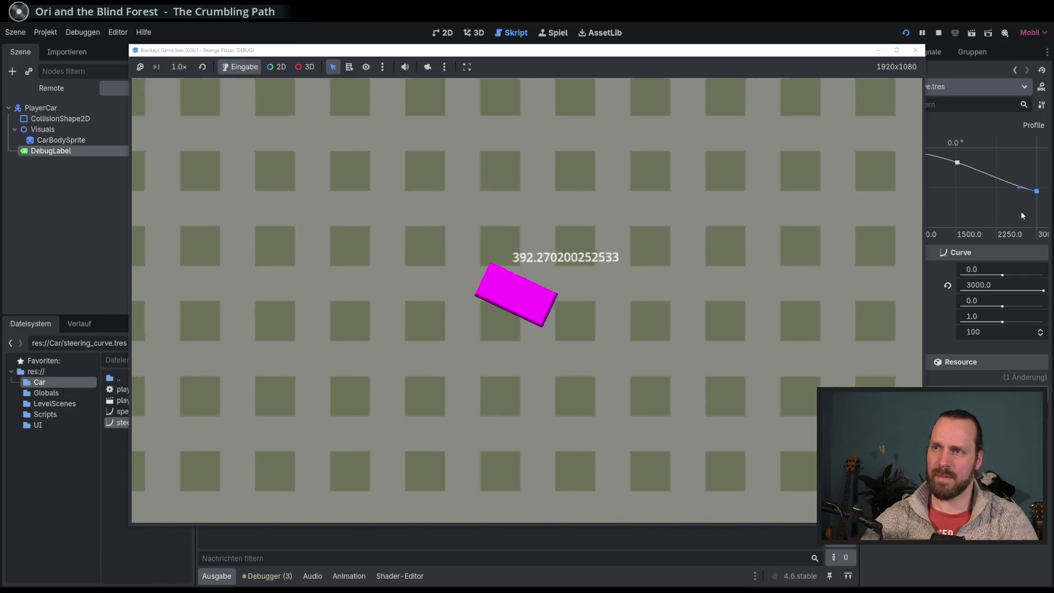
key("F8")
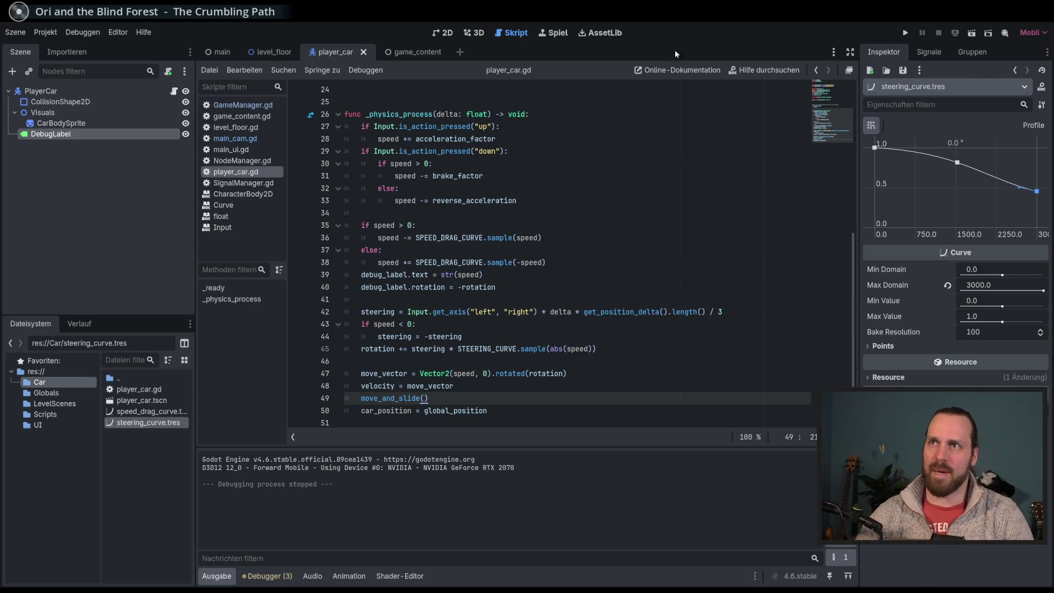
Add a Marker2D child node under PlayerCar in the 2D view
left_click(95, 92)
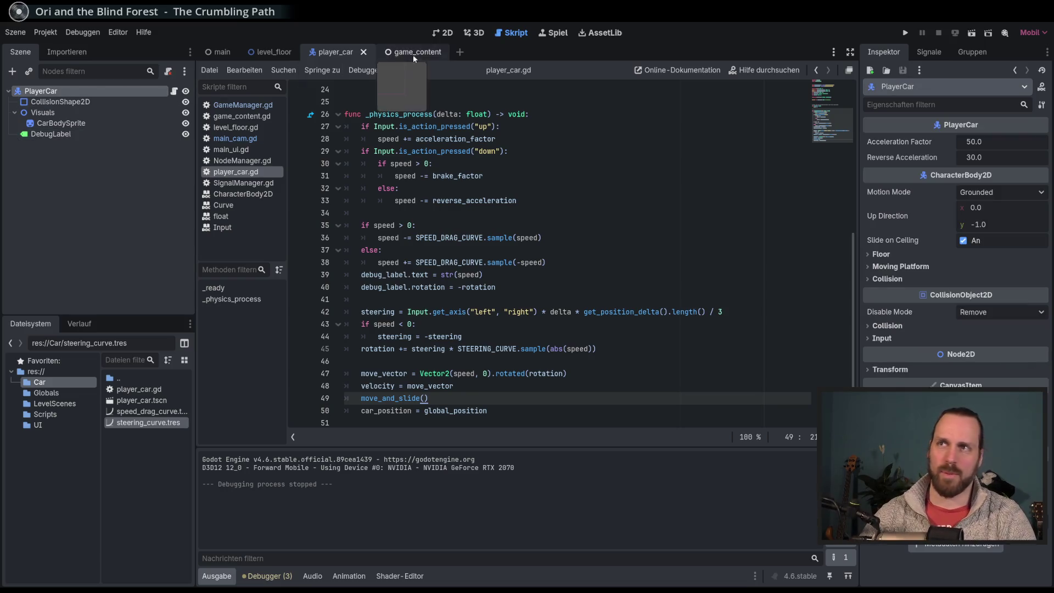
left_click(442, 32)
scroll(505, 206, "down", 1)
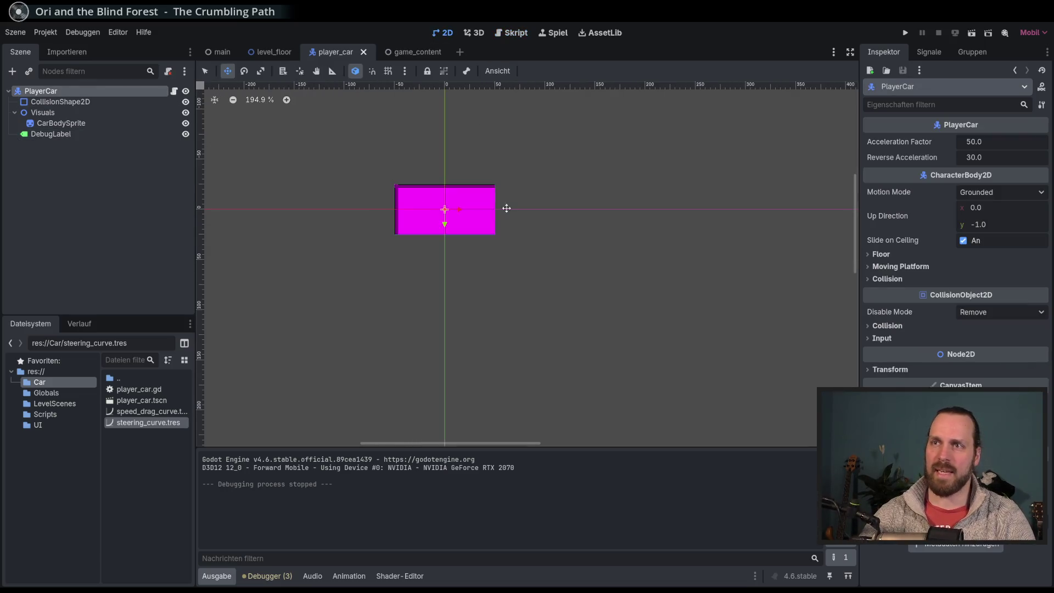
left_click(71, 101)
left_click(71, 90)
left_click(69, 101)
left_click(66, 91)
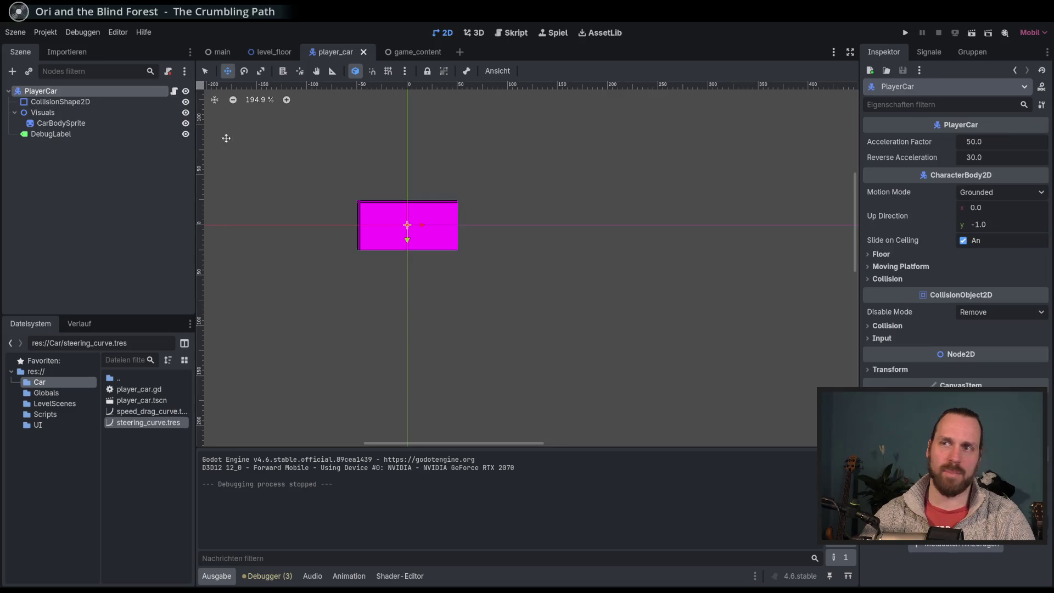
left_click(64, 101)
left_click(65, 91)
left_click(13, 73)
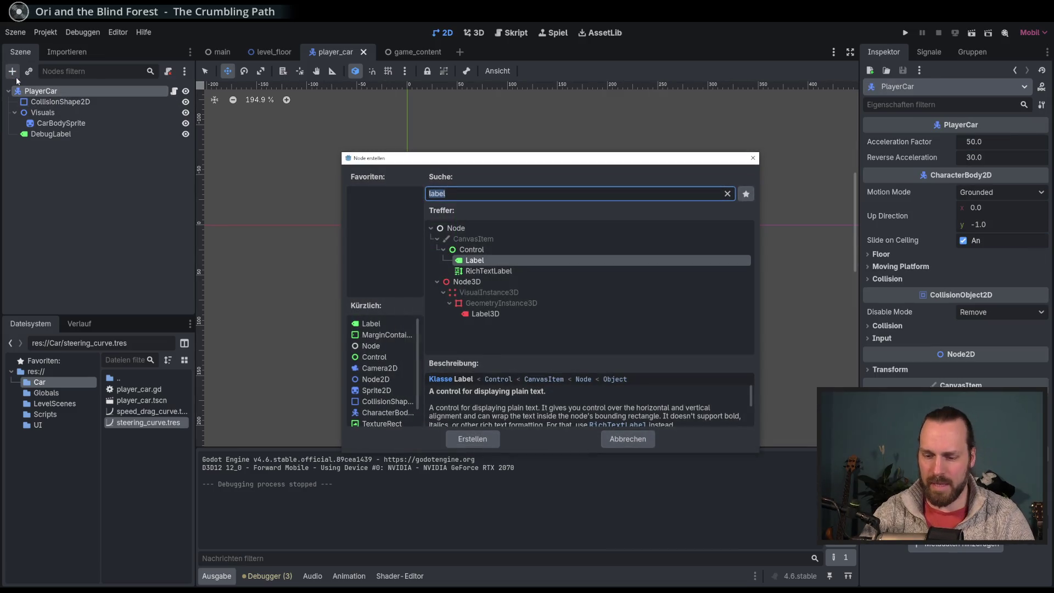
type("marker")
key("Return")
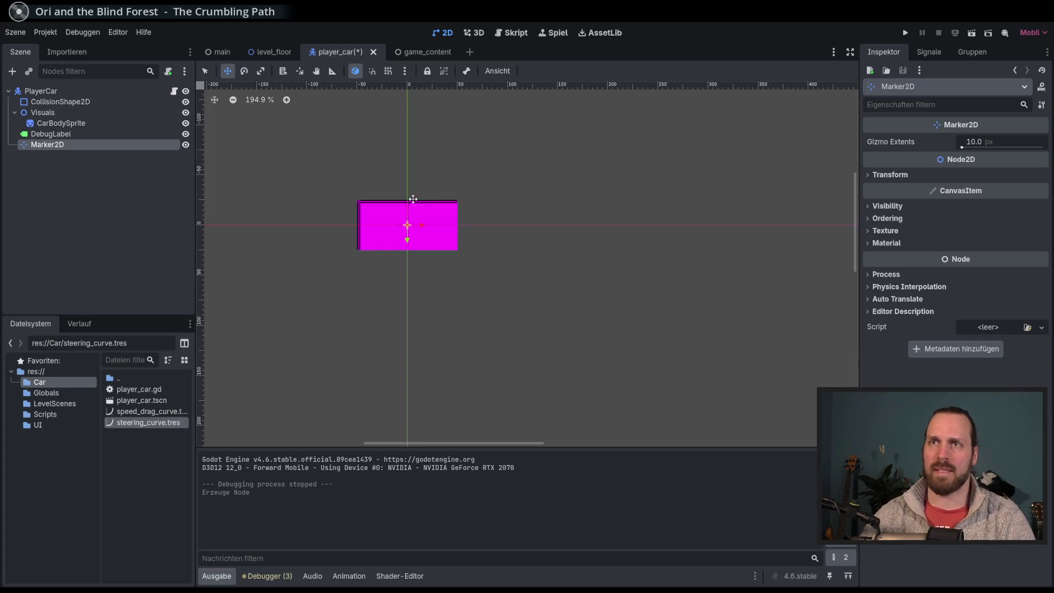
left_click_drag(409, 224, 734, 224)
Set the marker's Inspector position x to 0 and save the scene
left_click(903, 176)
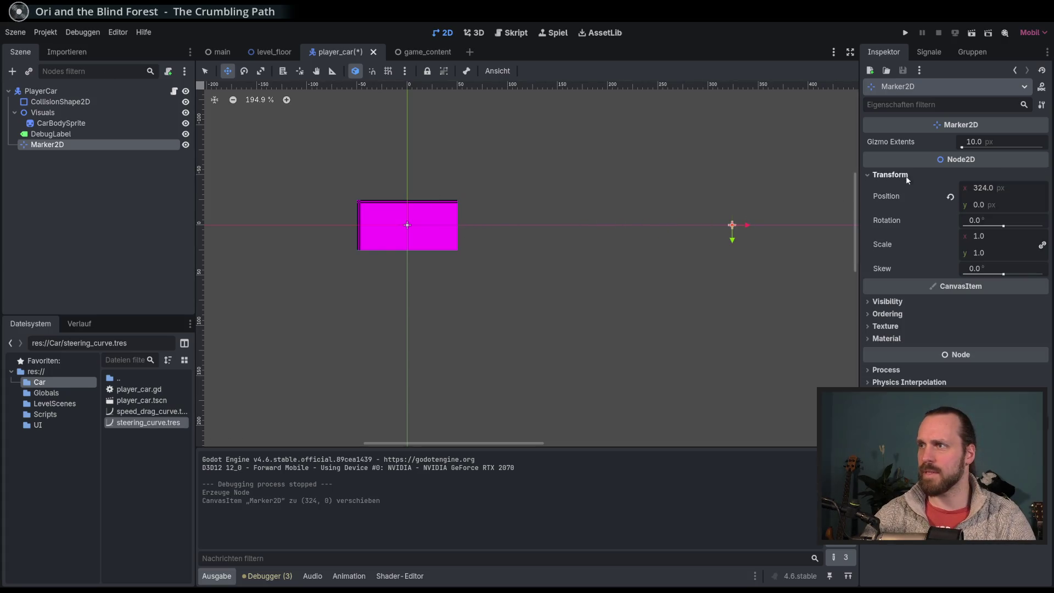
left_click(1000, 189)
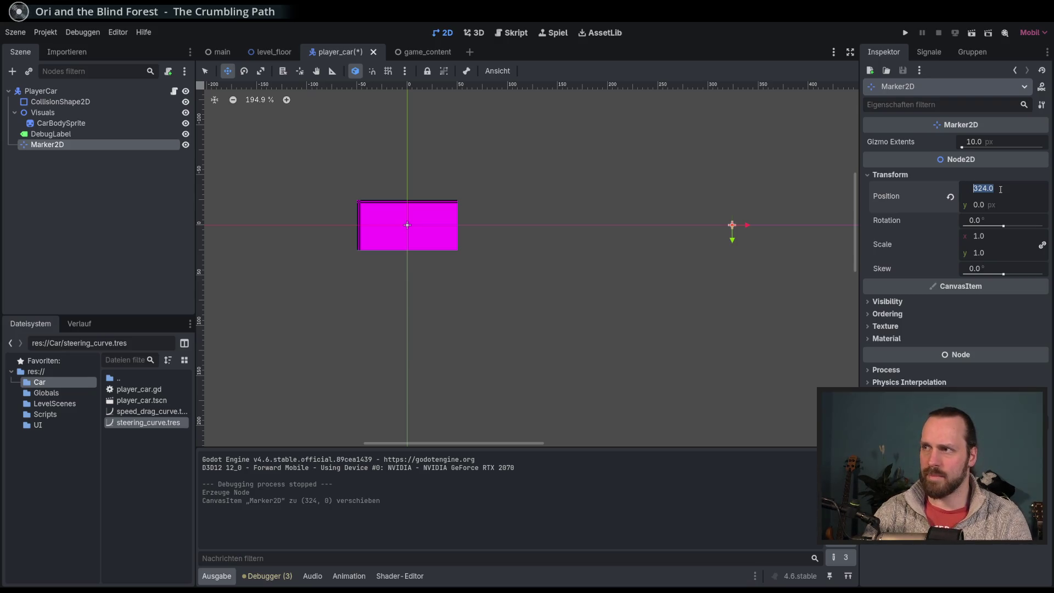
type("0")
key("Return")
key("ctrl+s")
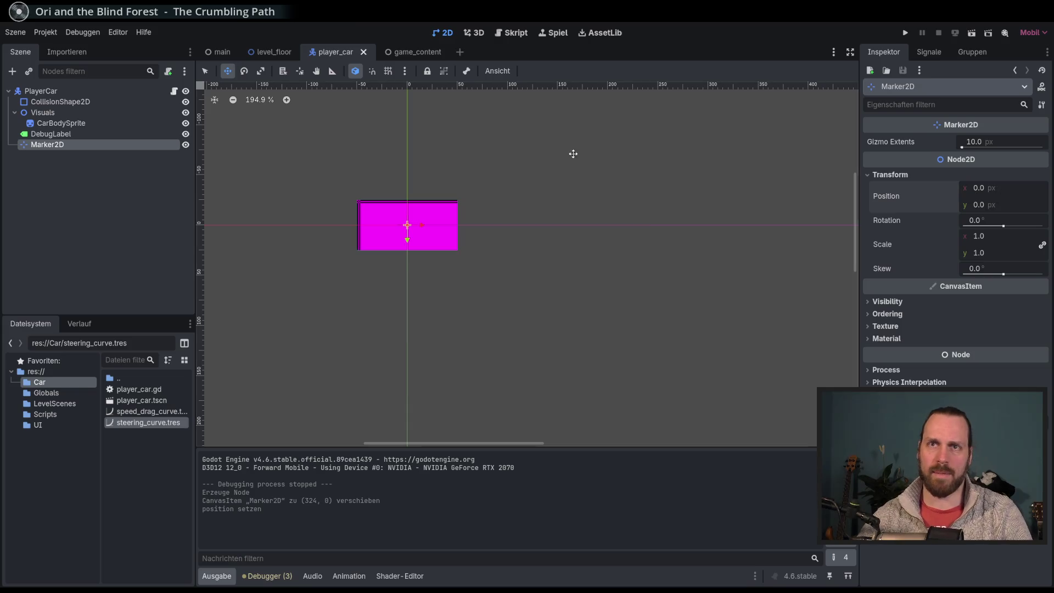
Rename the marker to CamMarker and open the PlayerCar script
double_click(65, 147)
type("Cam")
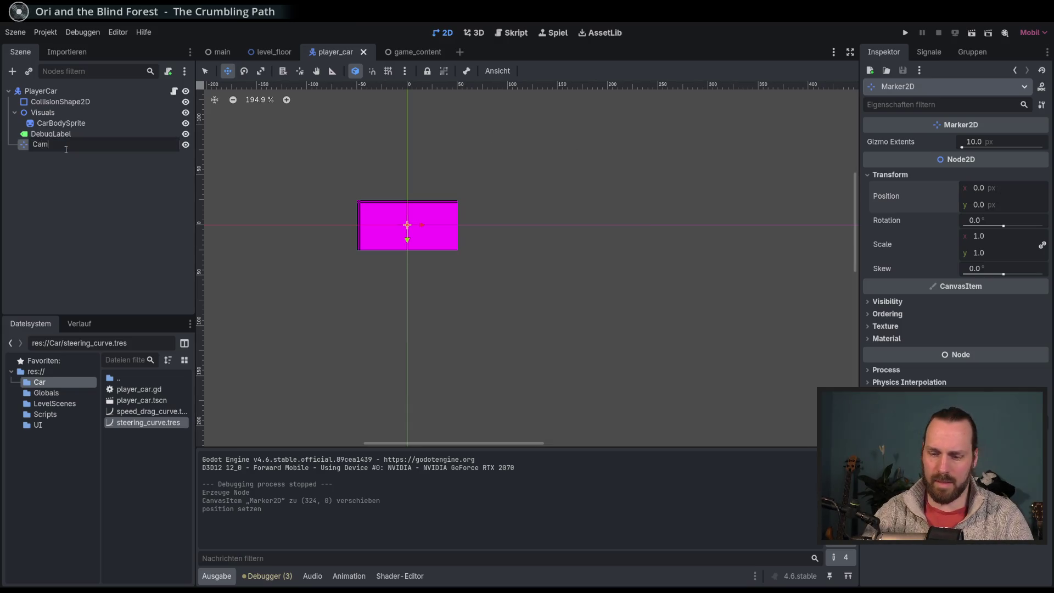
type("Marker")
key("Return")
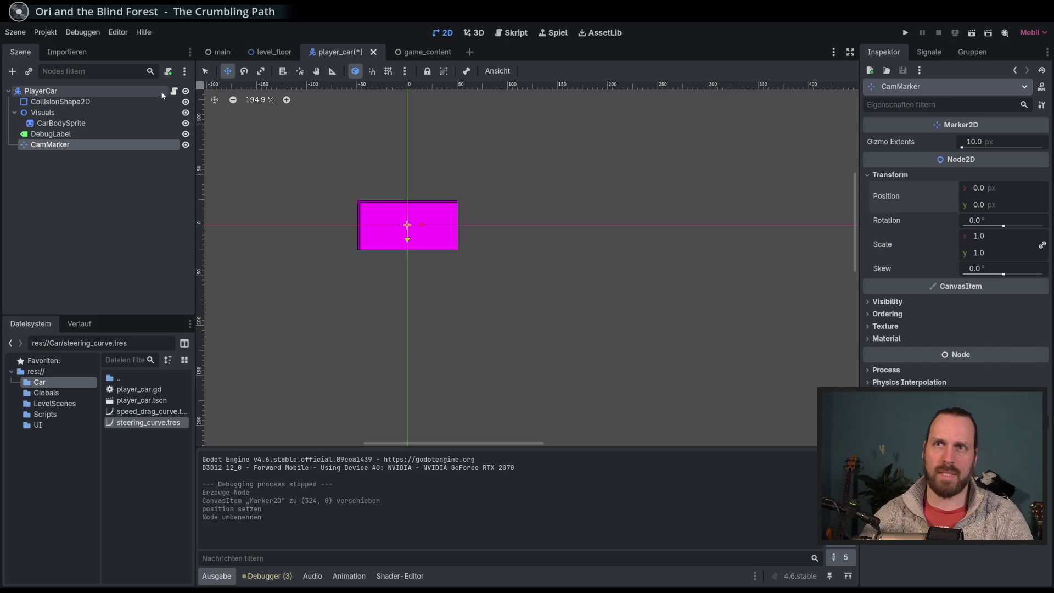
left_click(174, 90)
scroll(602, 281, "up", 8)
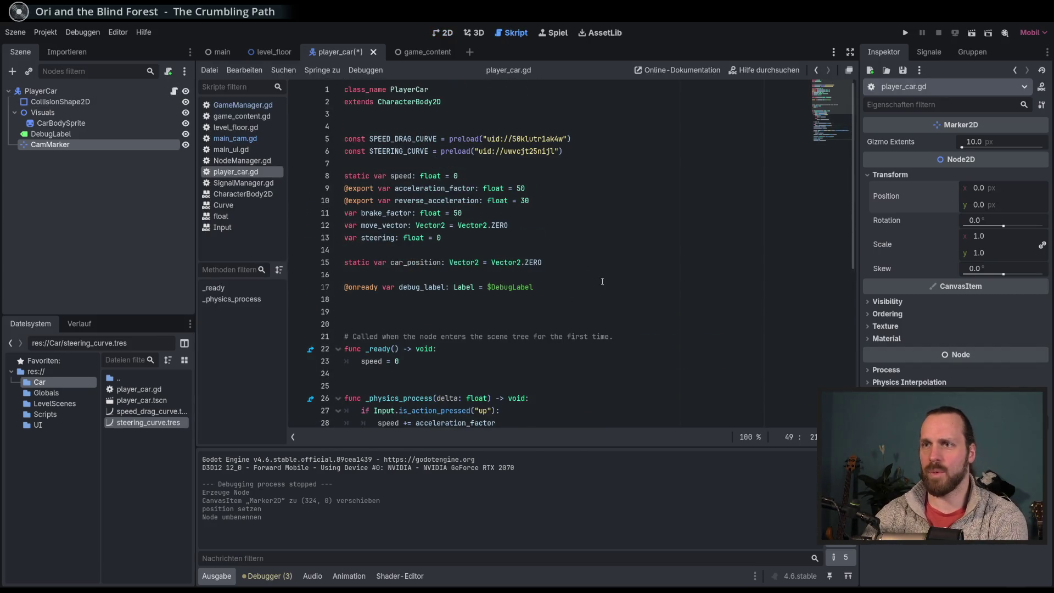
left_click(587, 289)
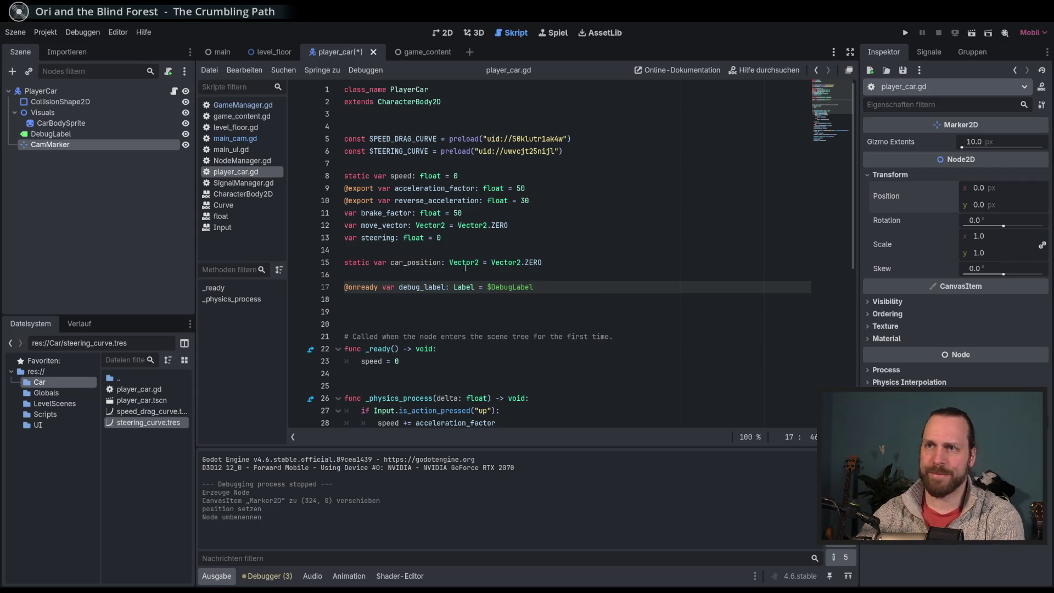
Add a Node2D under PlayerCar, nest CamMarker inside it, and name it CamNode
left_click(32, 91)
left_click(13, 72)
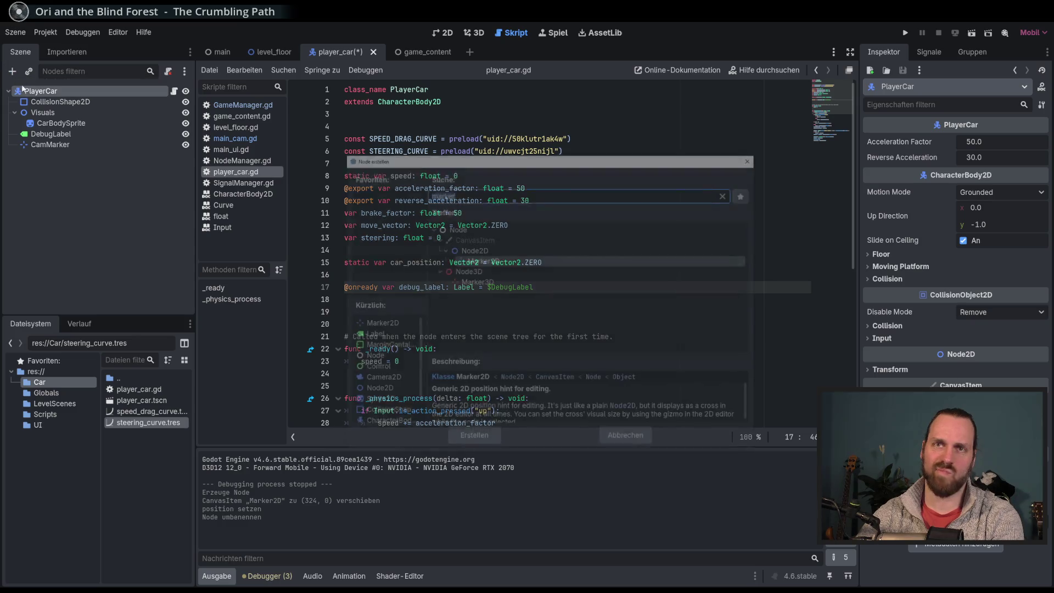
type("node")
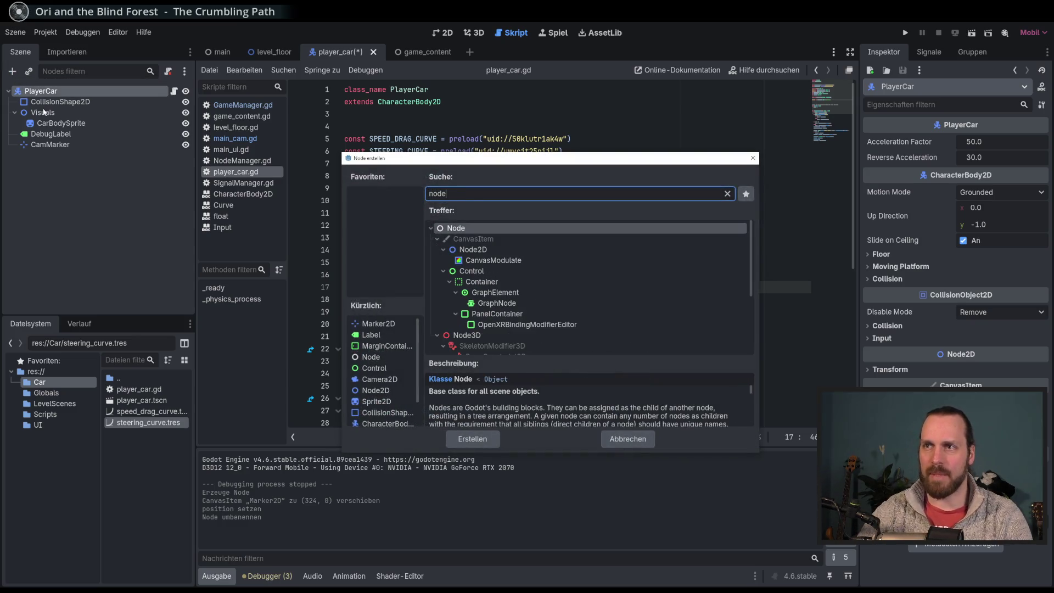
key("Down")
key("Down")
key("Return")
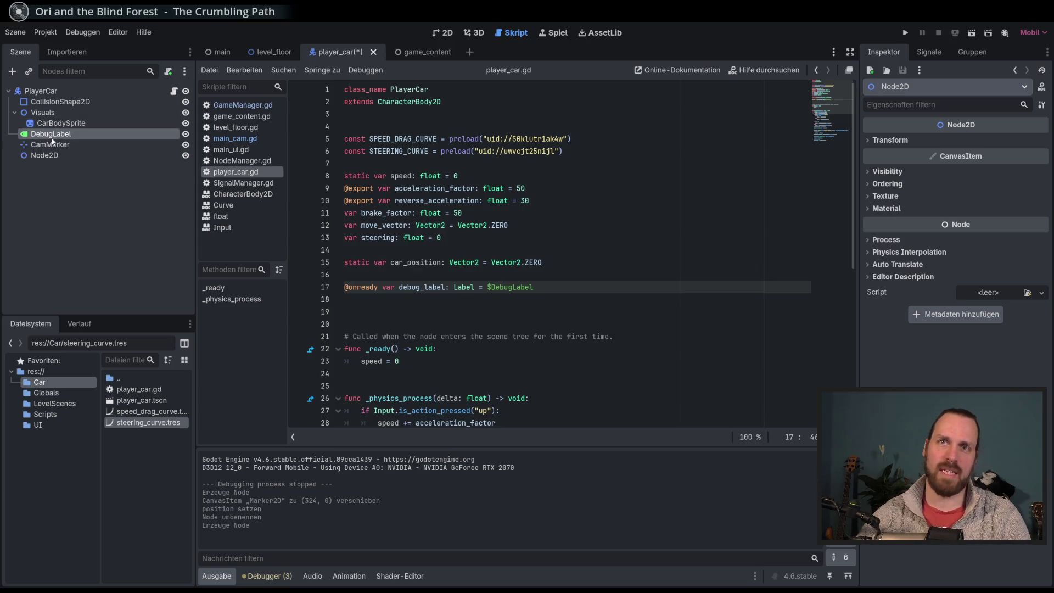
mouse_move(52, 144)
left_mouse_down()
mouse_move(63, 162)
mouse_move(47, 156)
left_mouse_up()
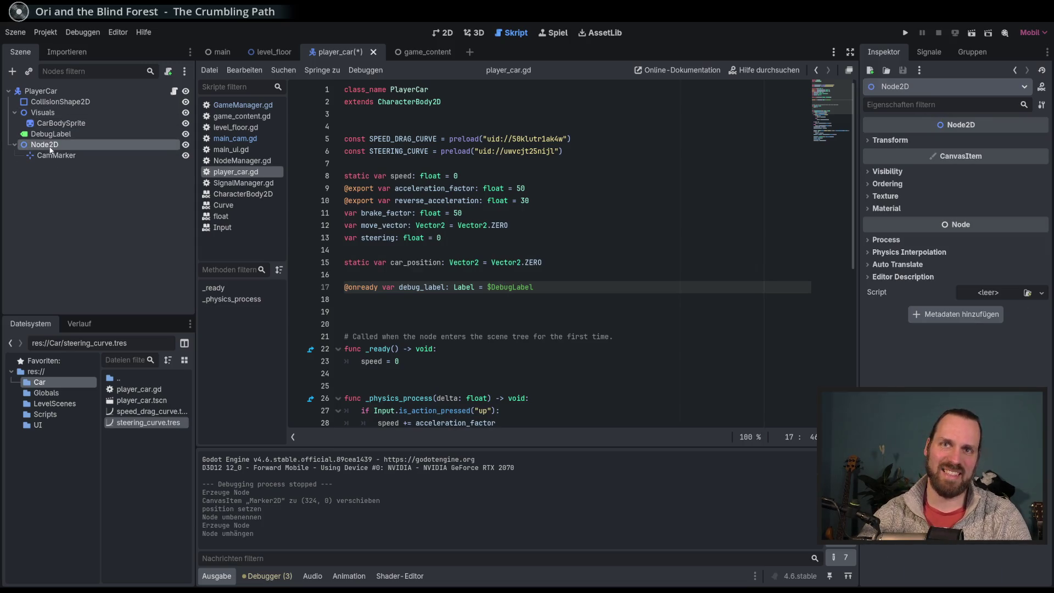
key("F2")
type("CamN")
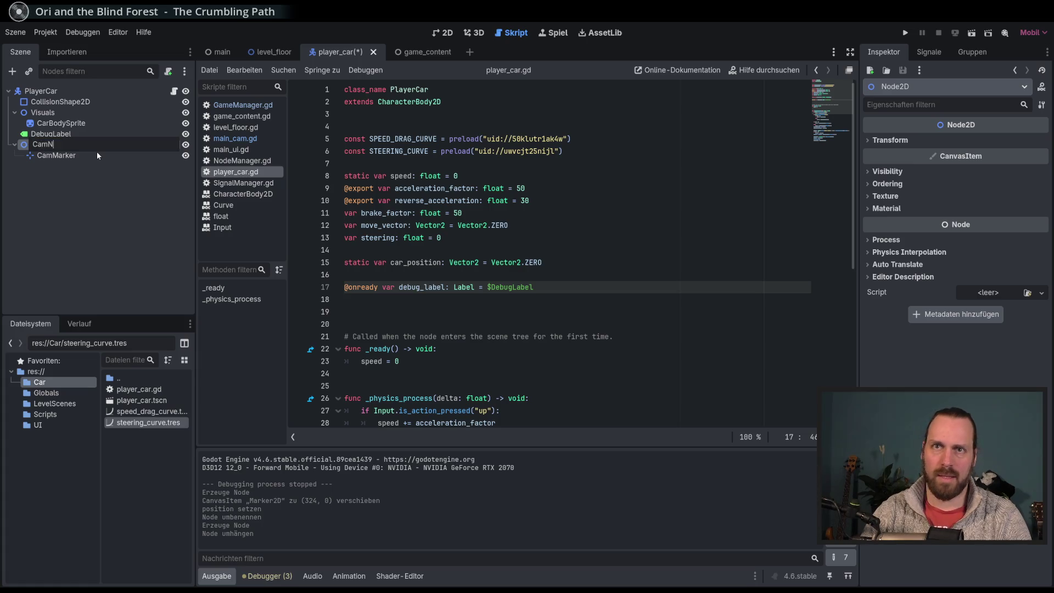
type("ode")
key("Return")
Rename the Node2D to CamMarkerNode and add a blank line 18 in the script
left_click(124, 149)
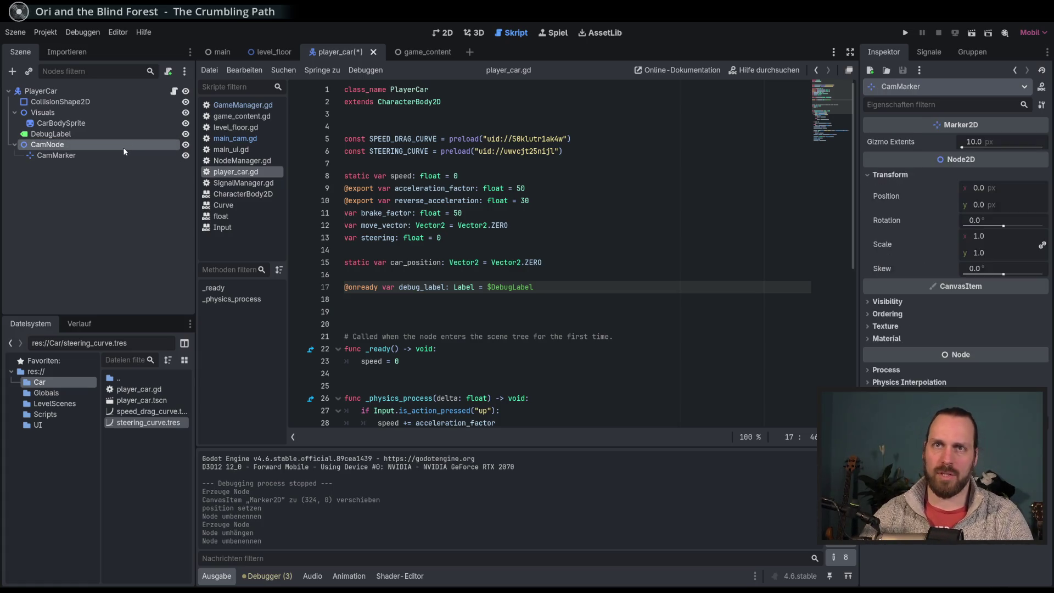
left_click(50, 145)
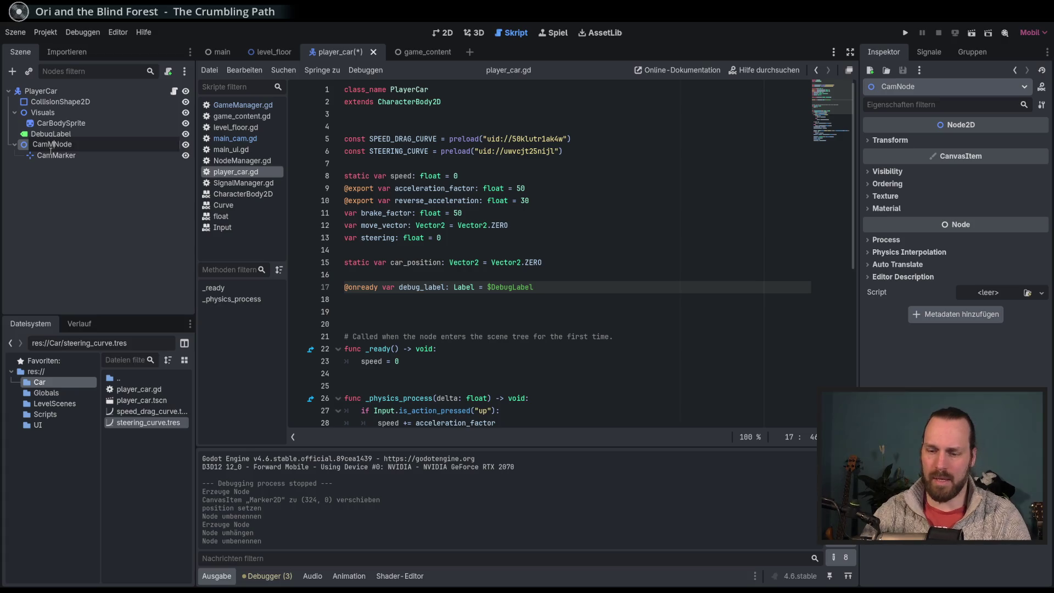
type("Arker")
key("Return")
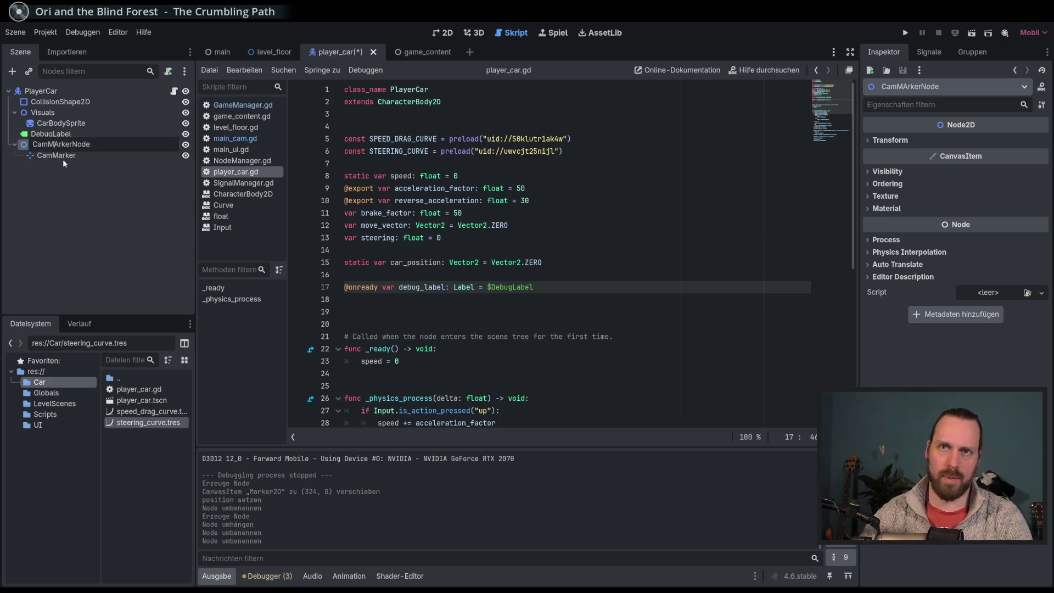
key("BackSpace")
type("a")
key("Return")
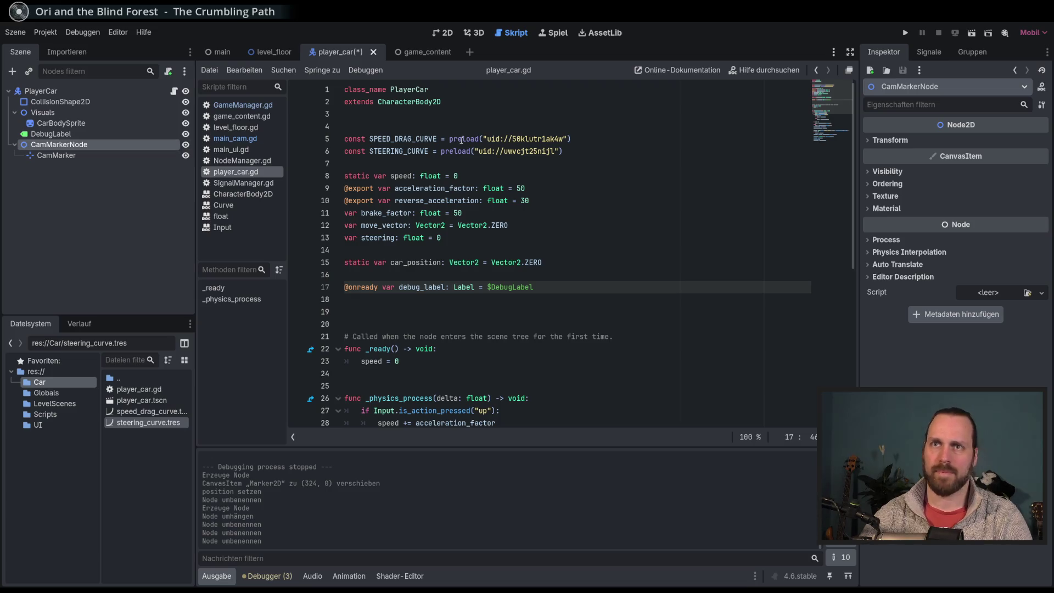
left_click(555, 226)
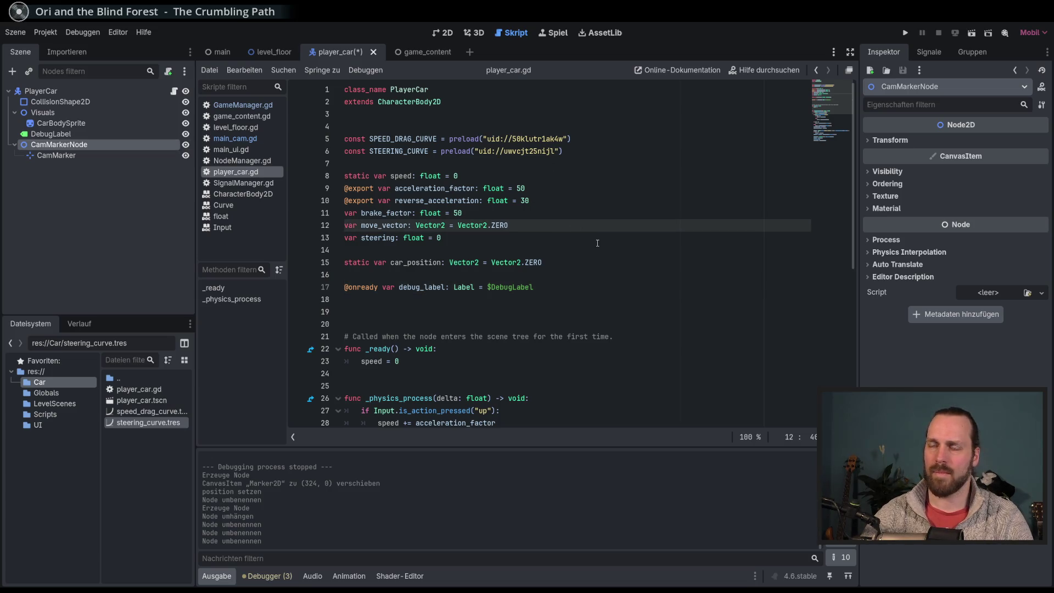
left_click(597, 284)
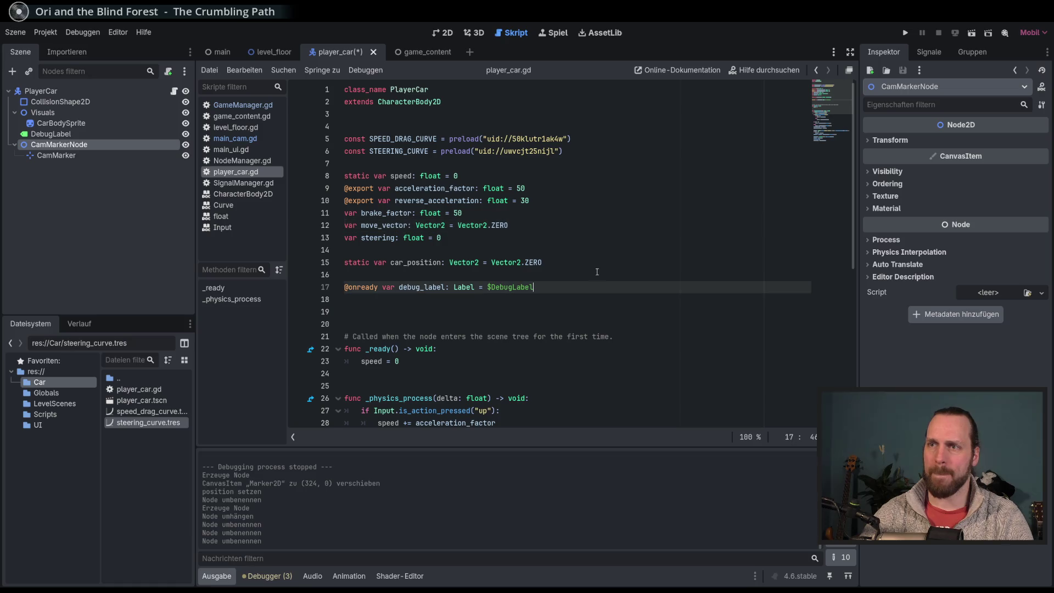
key("Return")
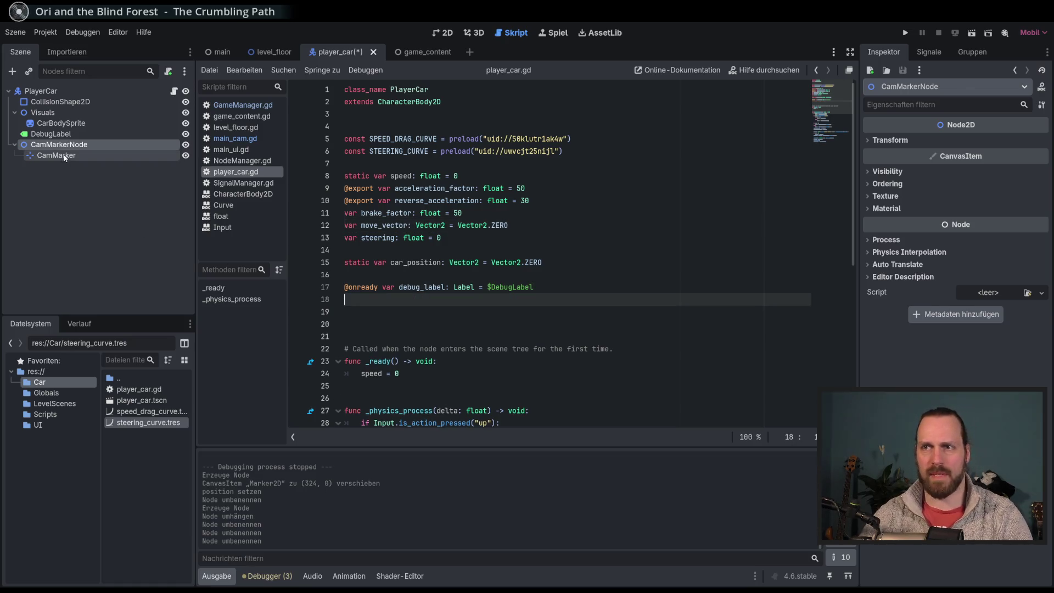
left_click(64, 158, "ctrl")
left_click_drag(55, 155, 399, 300)
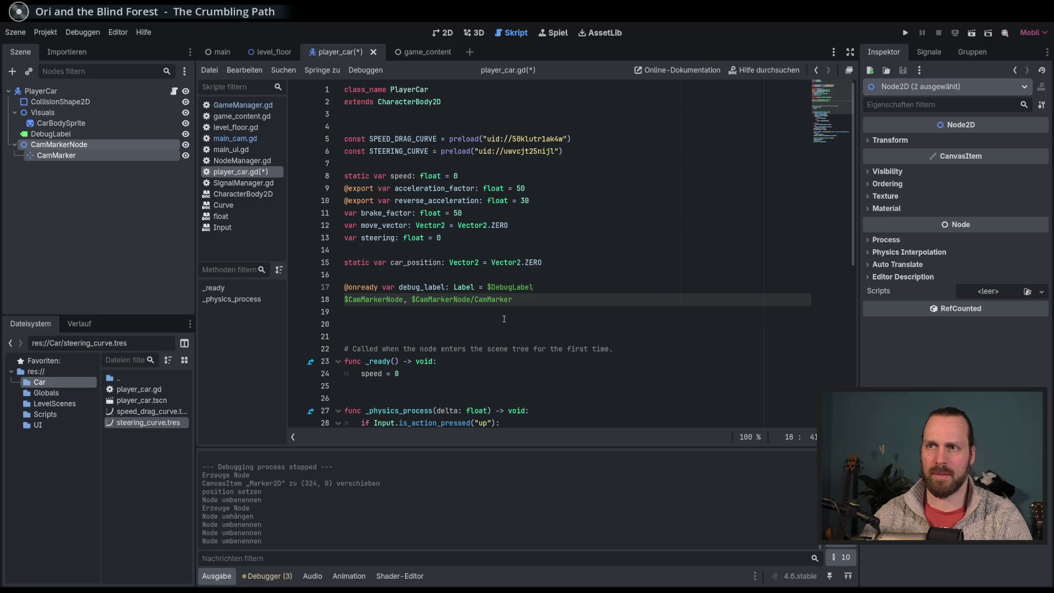
key("ctrl+z")
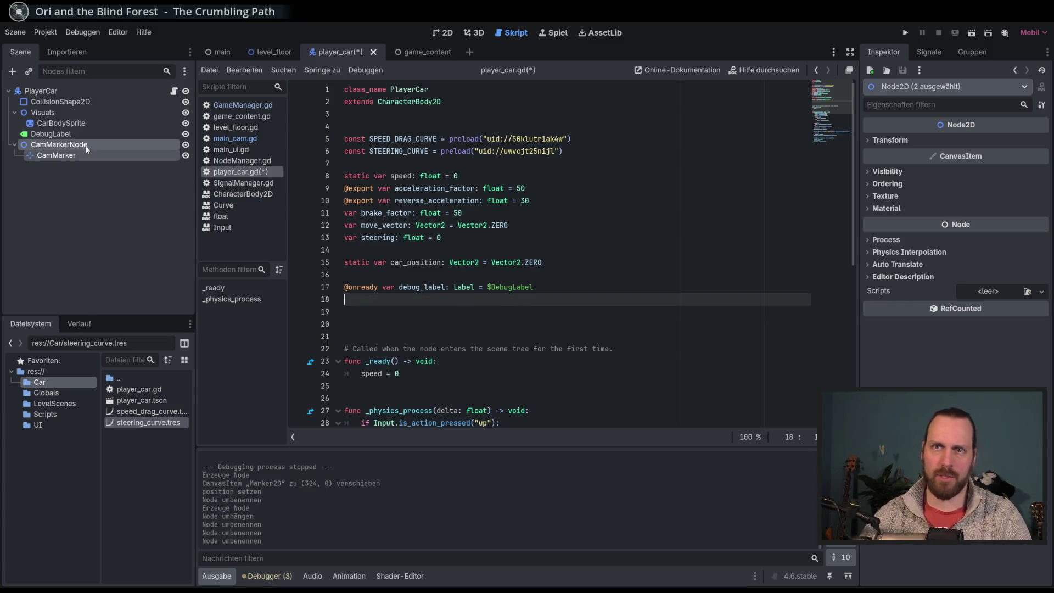
left_click_drag(86, 149, 413, 301)
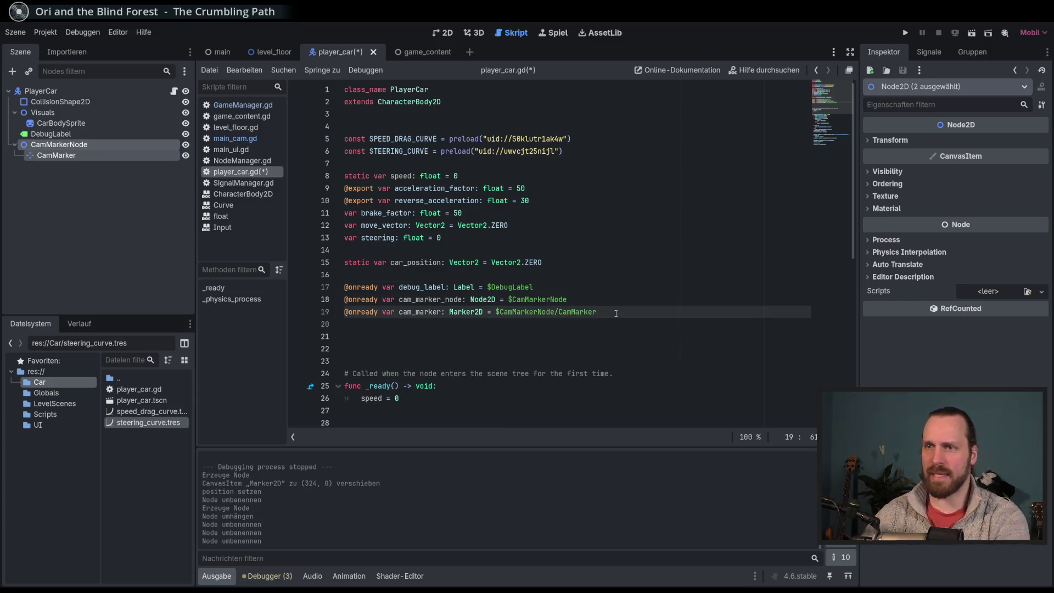
key("Delete")
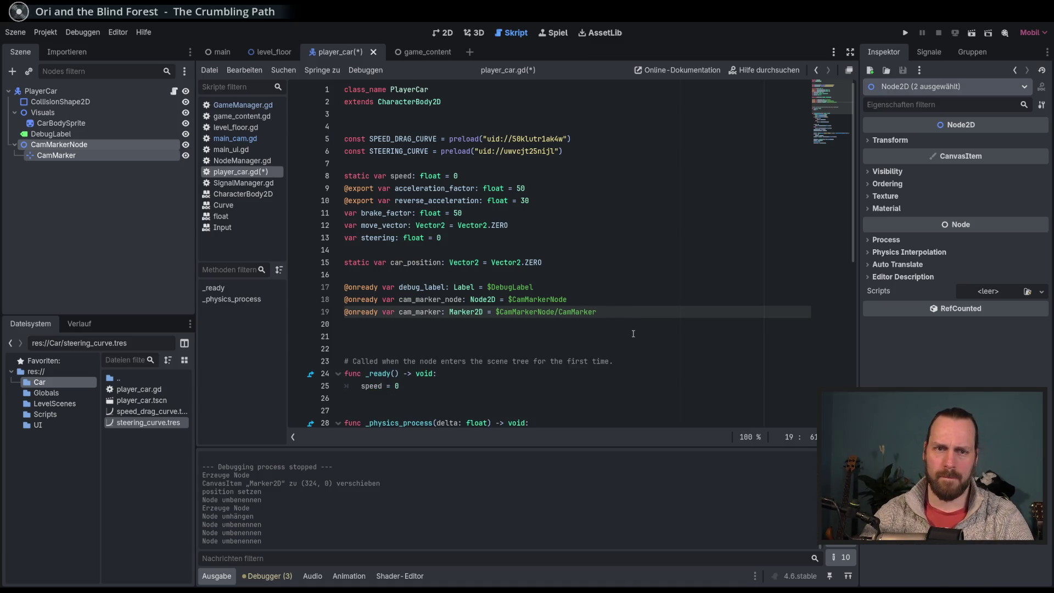
double_click(425, 300)
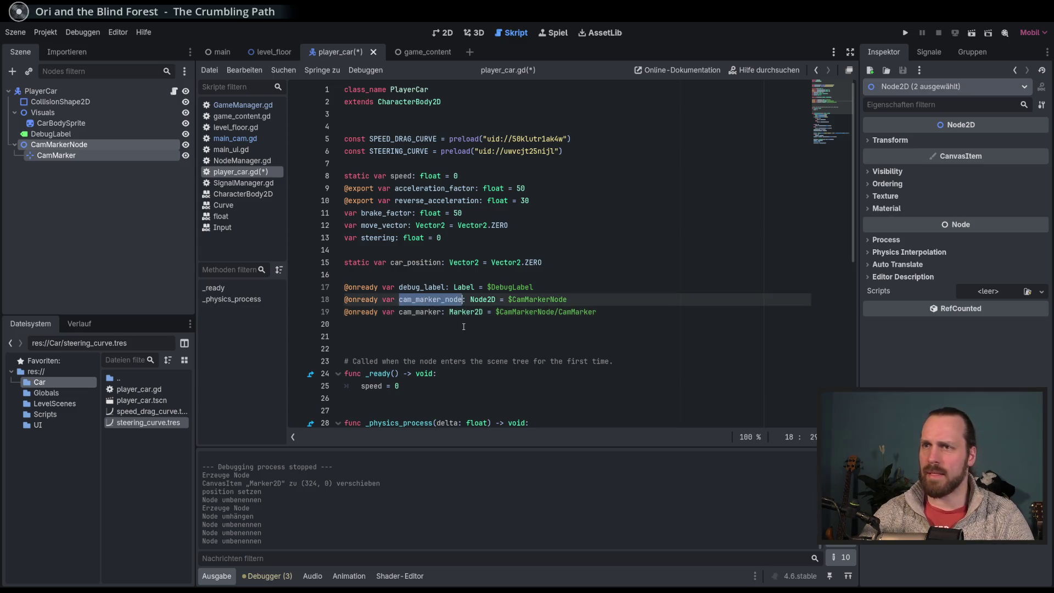
scroll(444, 157, "down", 4)
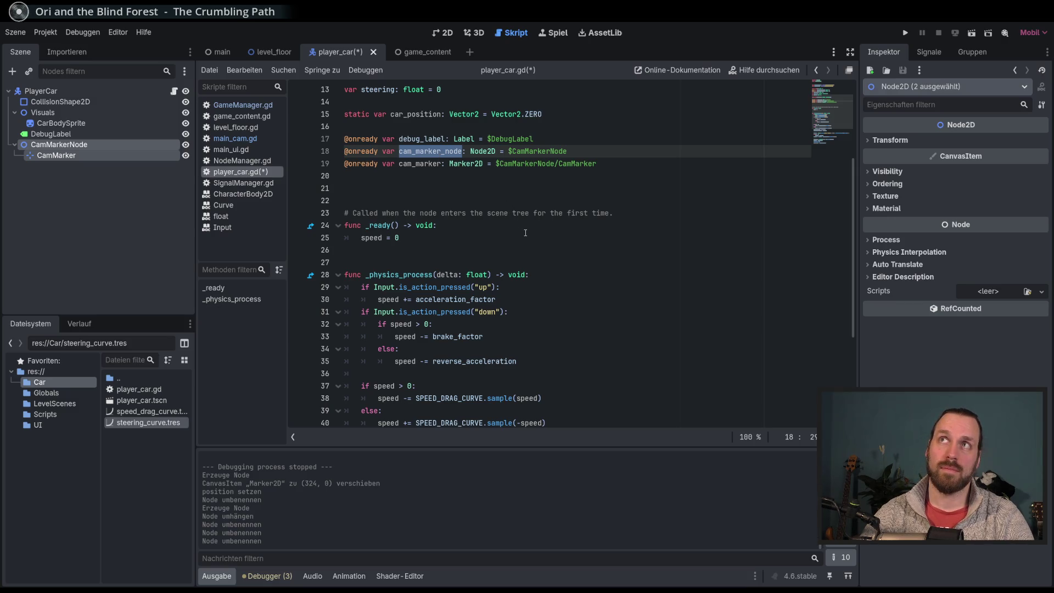
Move CamMarker back under PlayerCar and delete CamMarkerNode and its declaration
left_click(55, 155)
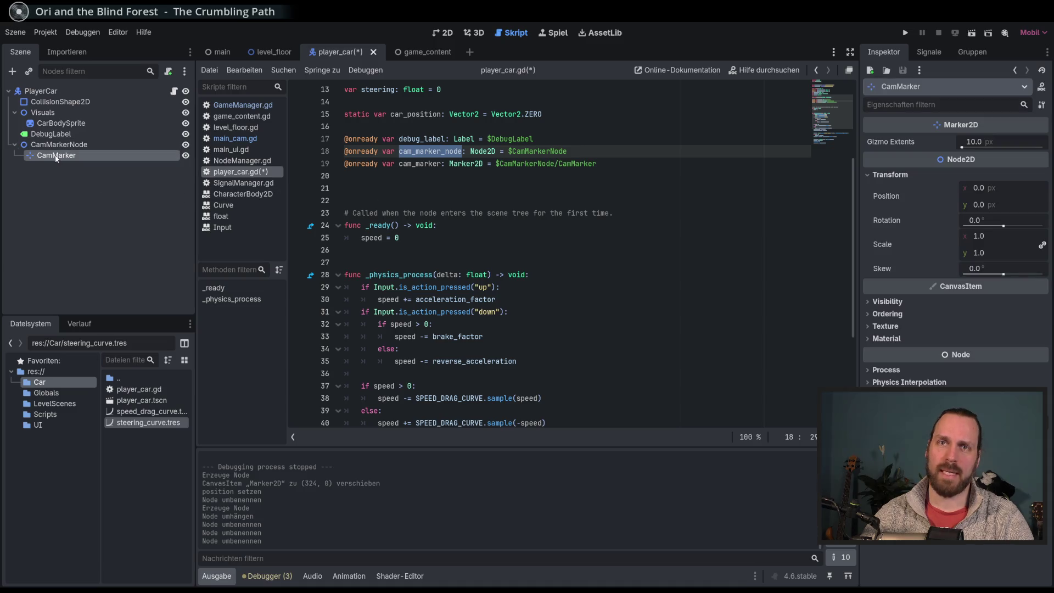
left_click_drag(56, 155, 58, 141)
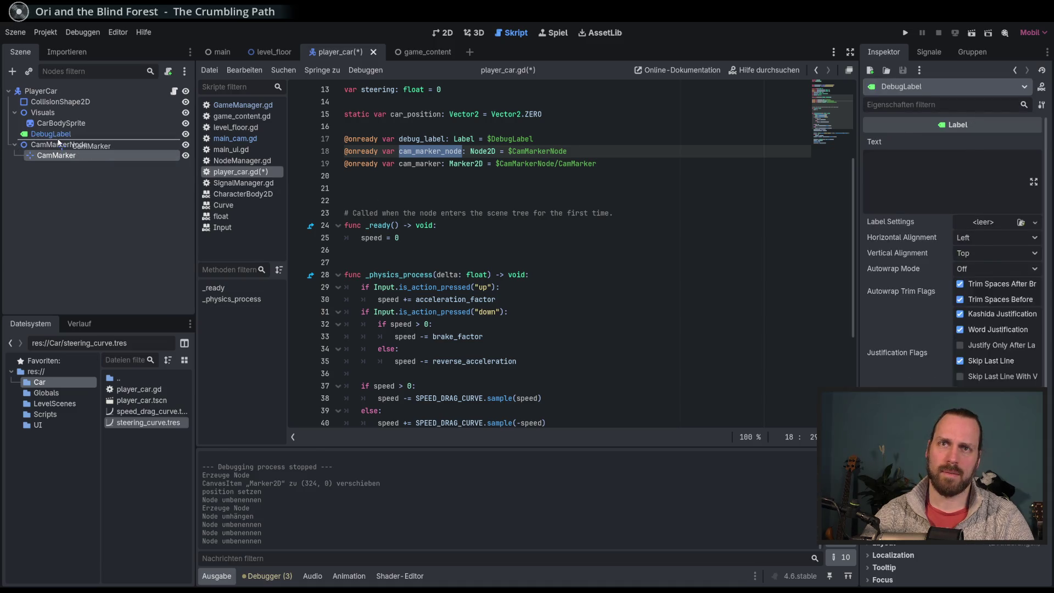
left_click(631, 188)
left_click_drag(642, 156, 593, 140)
key("BackSpace")
left_click(82, 155)
key("Delete")
key("Return")
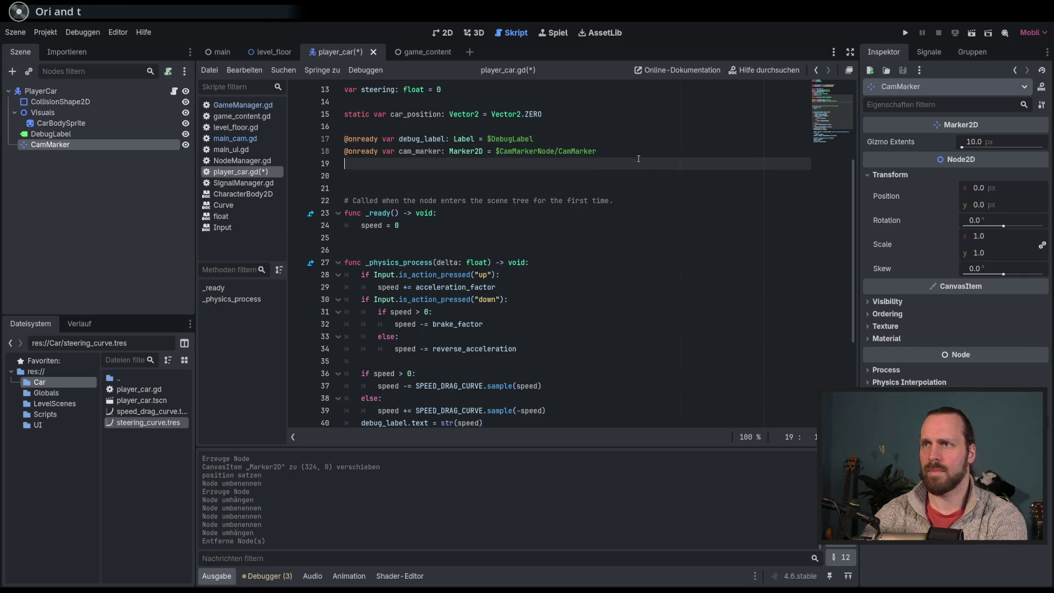
Change the cam_marker declaration's node path to $CamMarker
left_click_drag(598, 151, 493, 152)
key("BackSpace")
left_click_drag(49, 144, 512, 150)
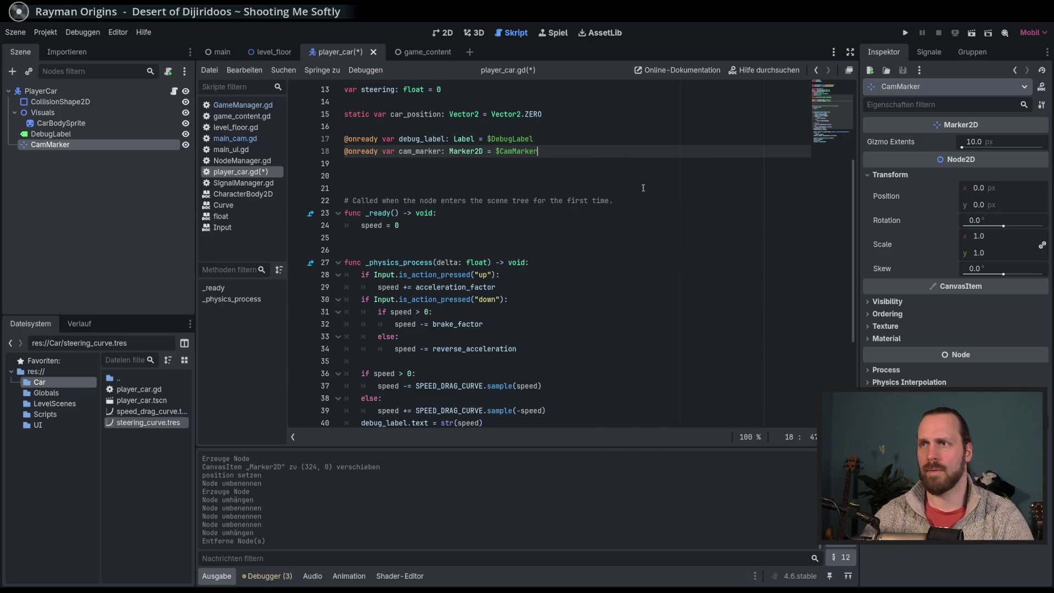
left_click(590, 176)
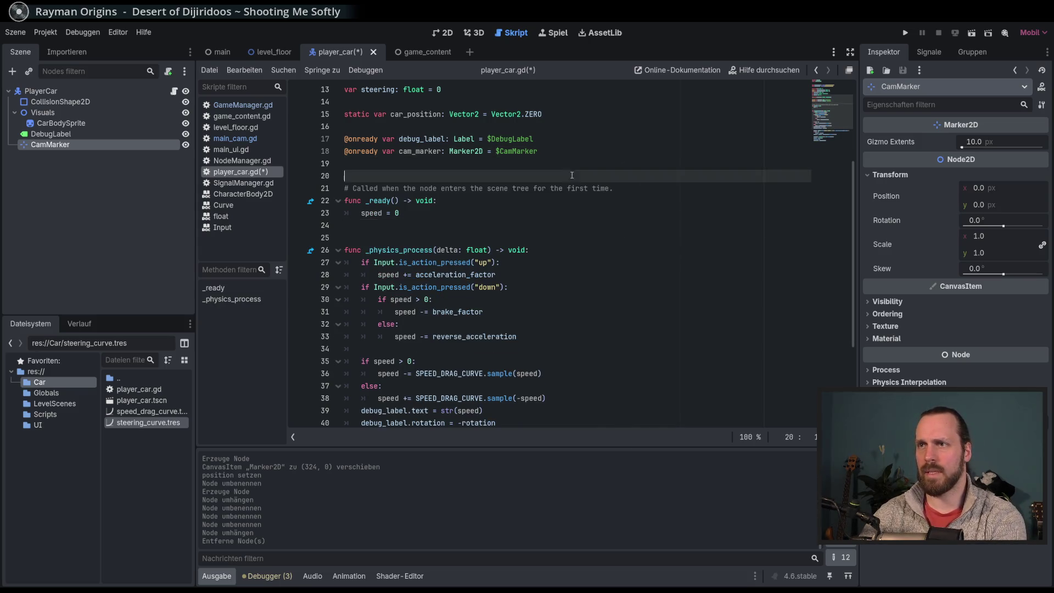
Add cam_marker.position.x = speed / 10 after the car_position update, save, and run the game
scroll(605, 188, "down", 4)
left_click(650, 287)
left_click(632, 353)
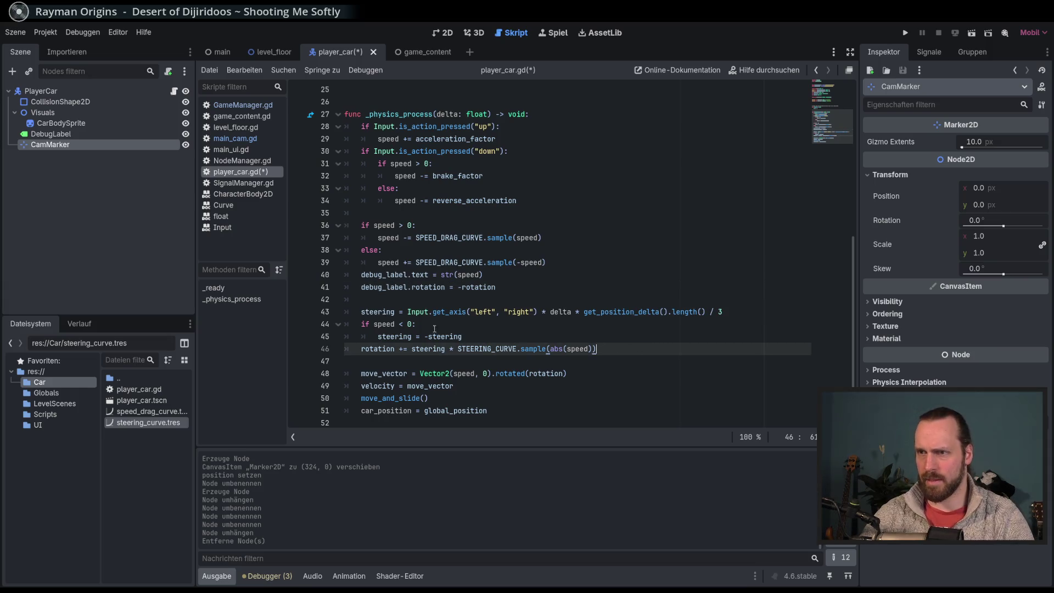
left_click(420, 373)
left_click(483, 384)
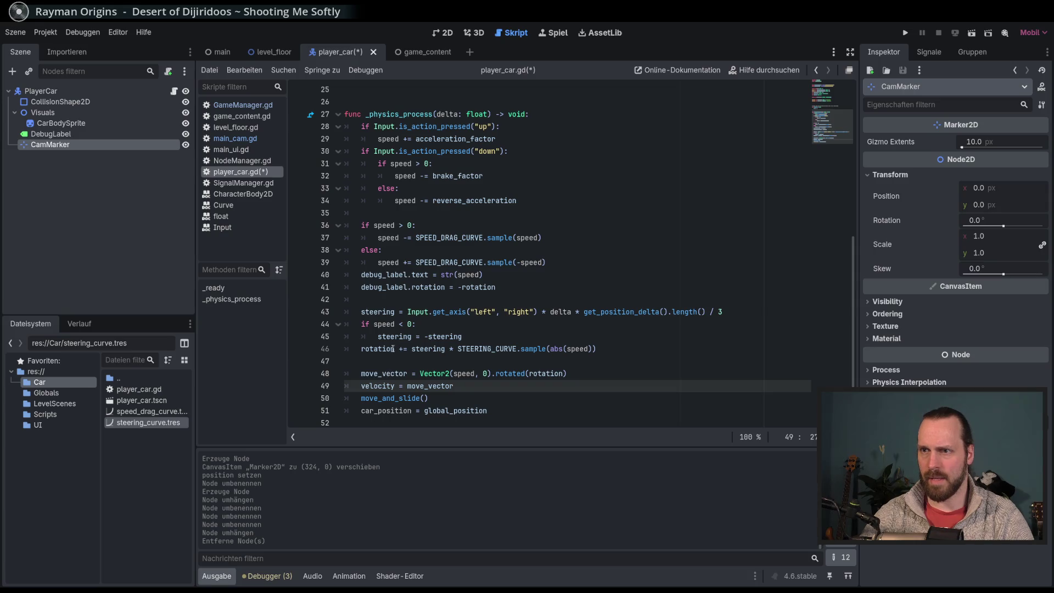
left_click(494, 411)
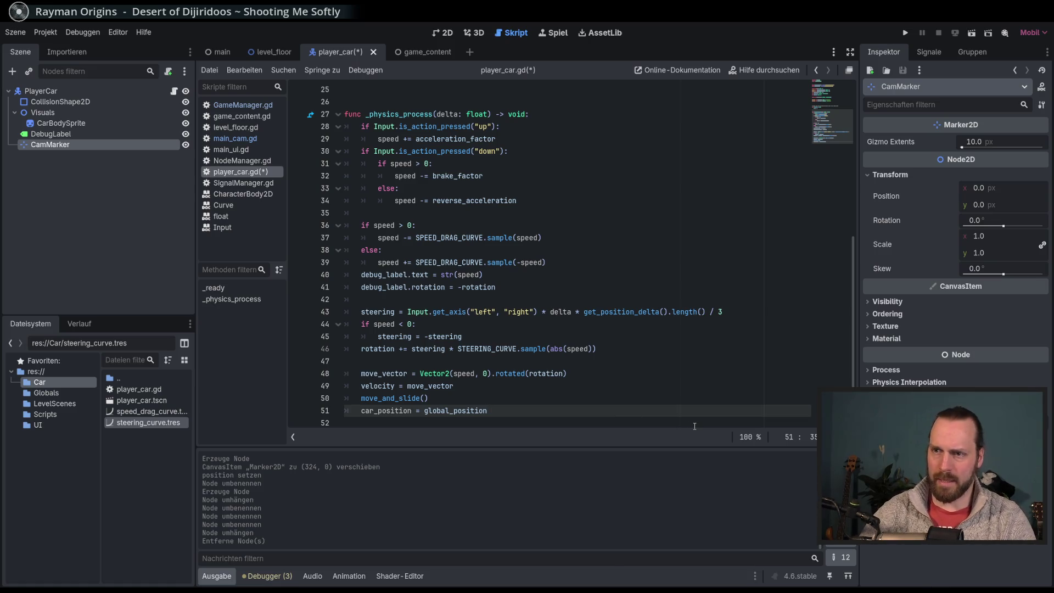
key("Return")
key("Return")
type(".")
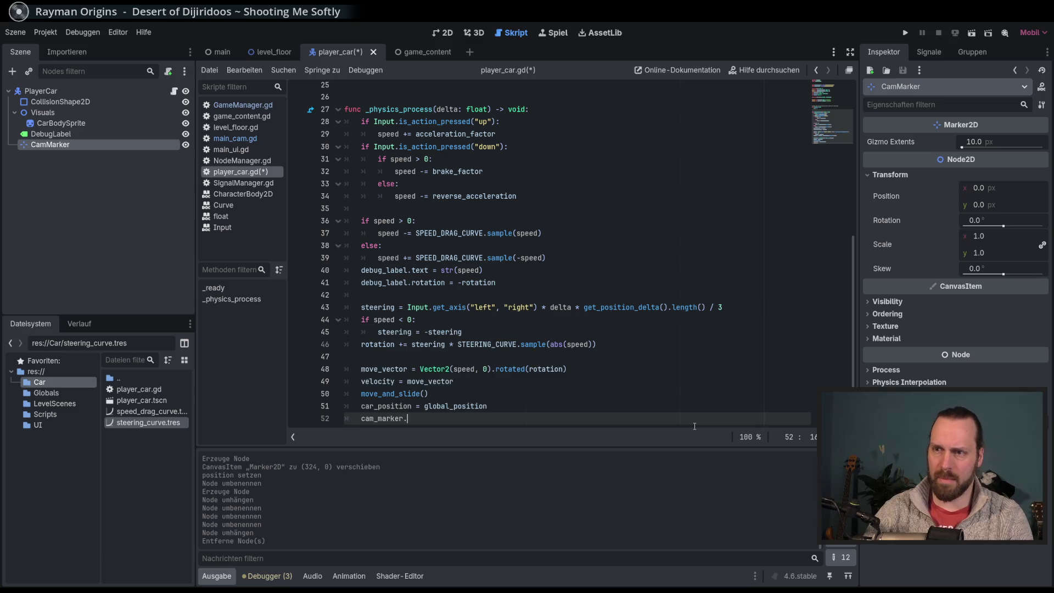
type("posi")
key("Return")
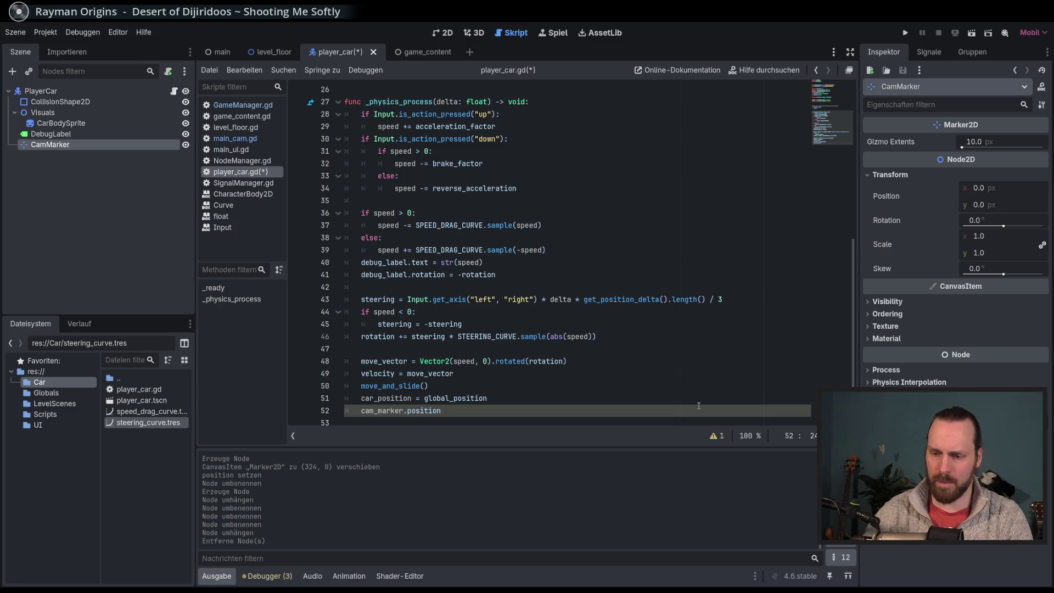
key("BackSpace")
type("x = ")
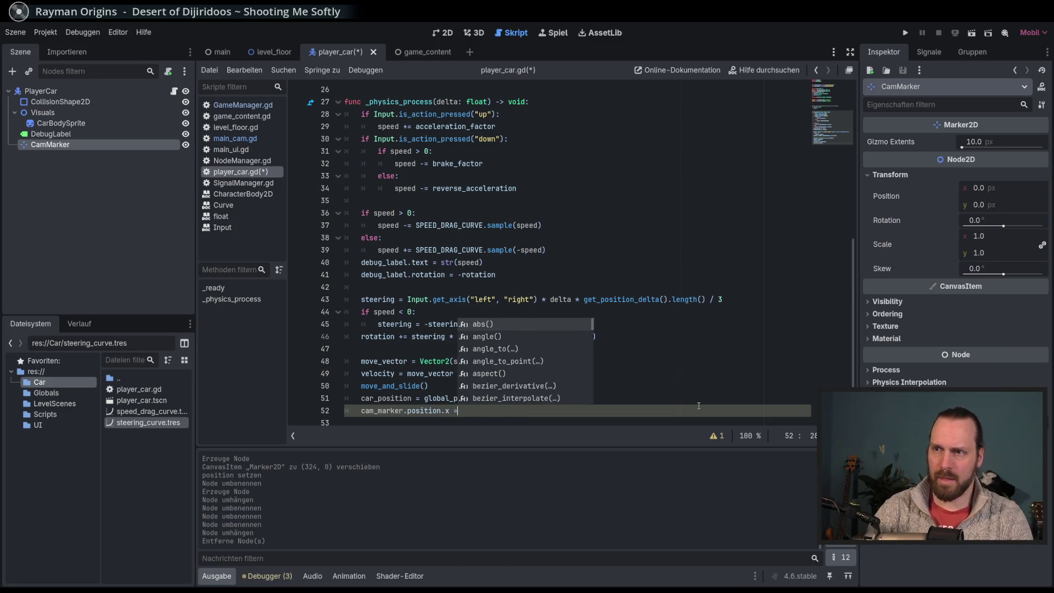
type("speed ")
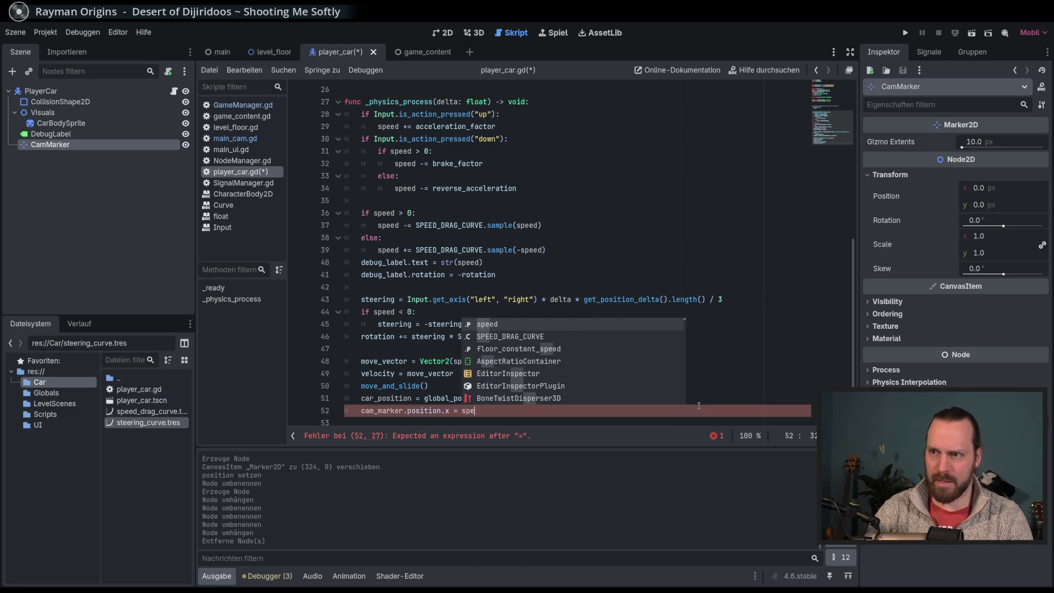
type("/ 10")
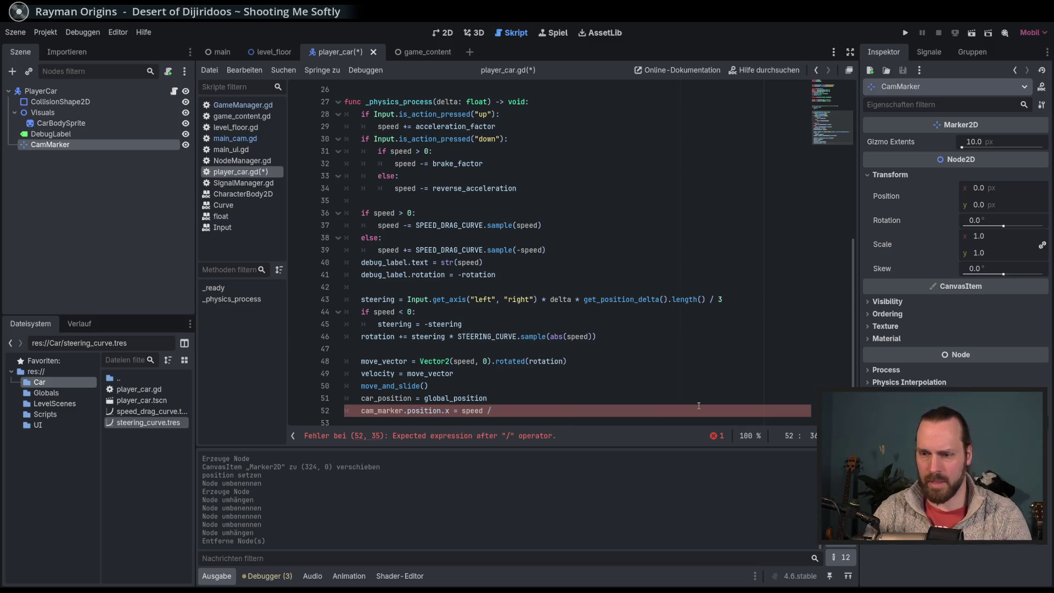
key("ctrl+s")
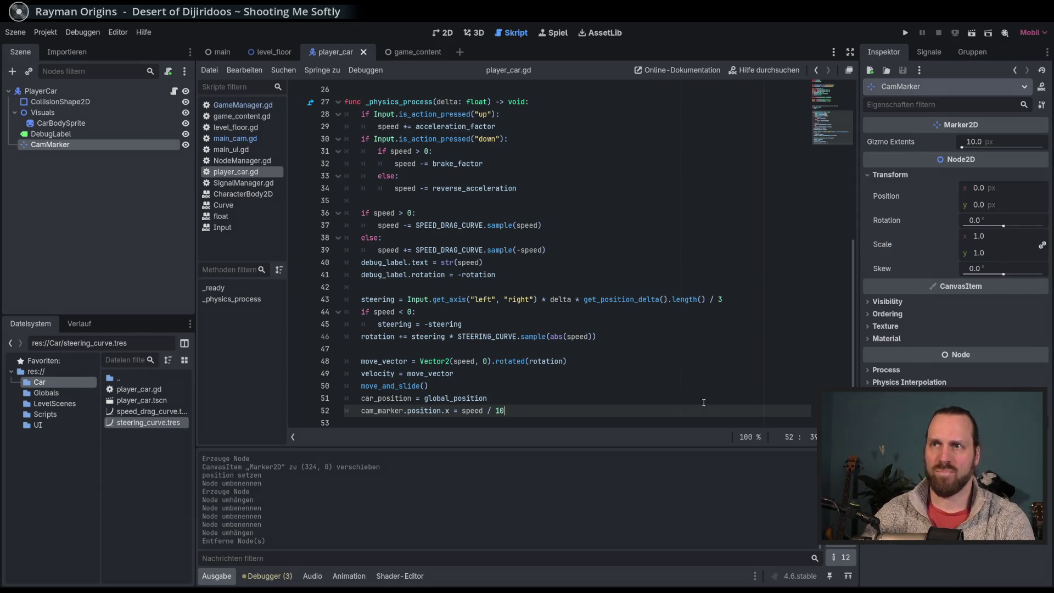
key("F5")
Accelerate the car, stop the test run, and browse the Project menu's debugging options
key("w")
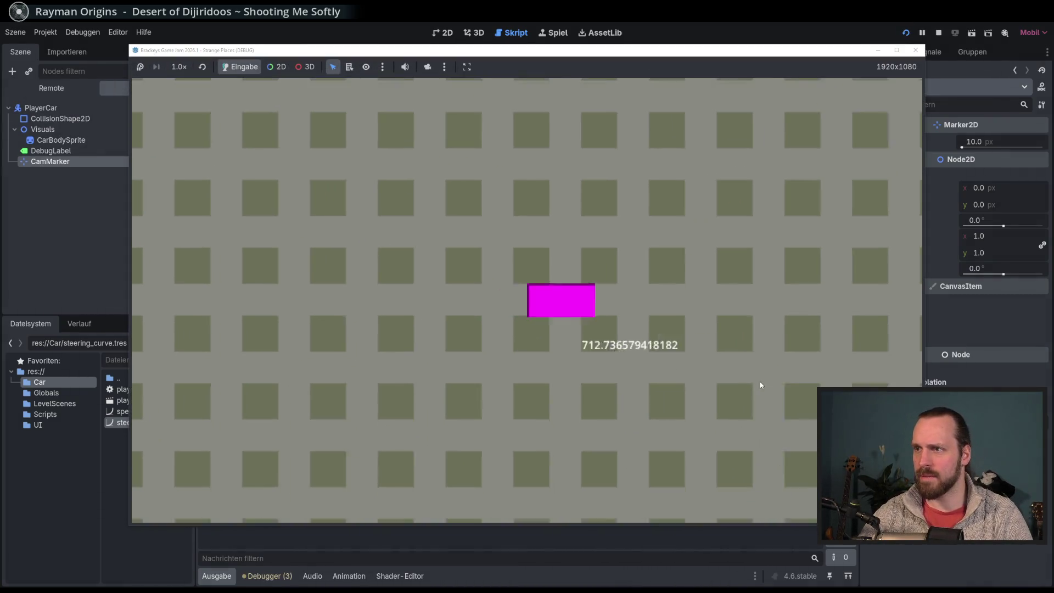
key("F8")
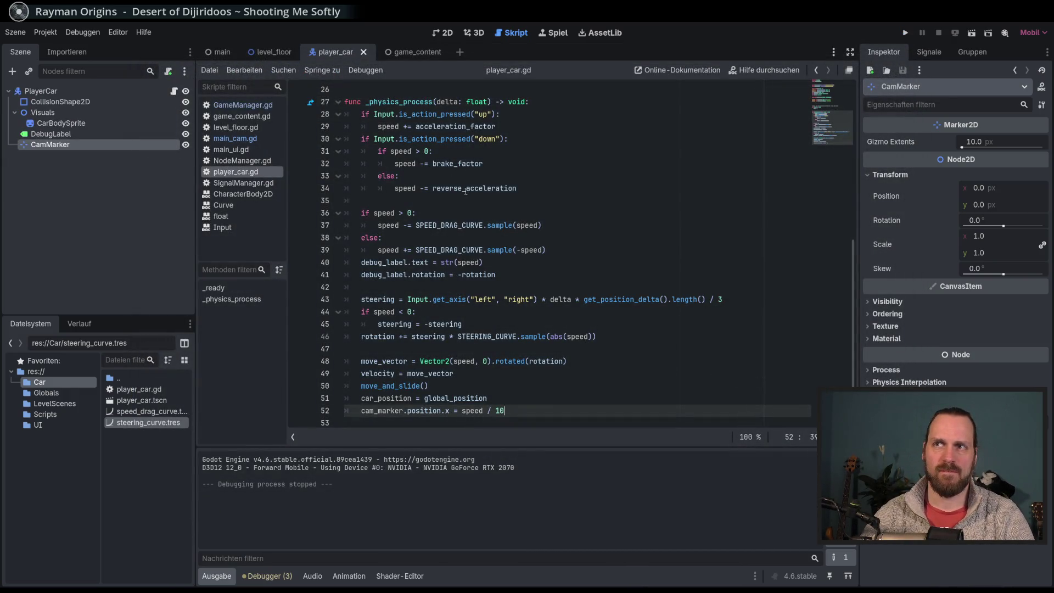
left_click(46, 33)
mouse_move(80, 36)
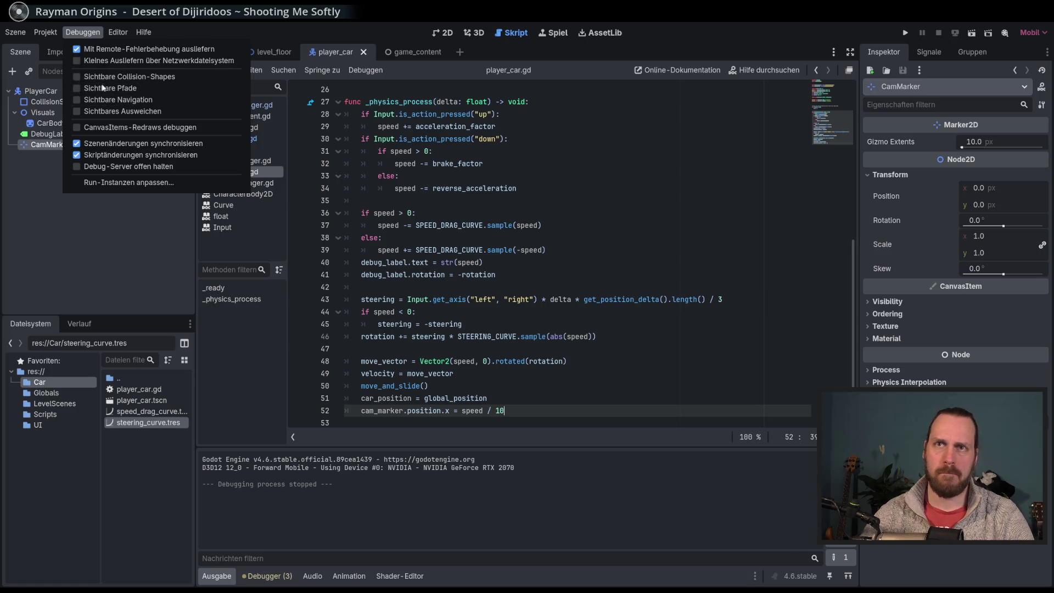
left_click(234, 34)
left_click(547, 402)
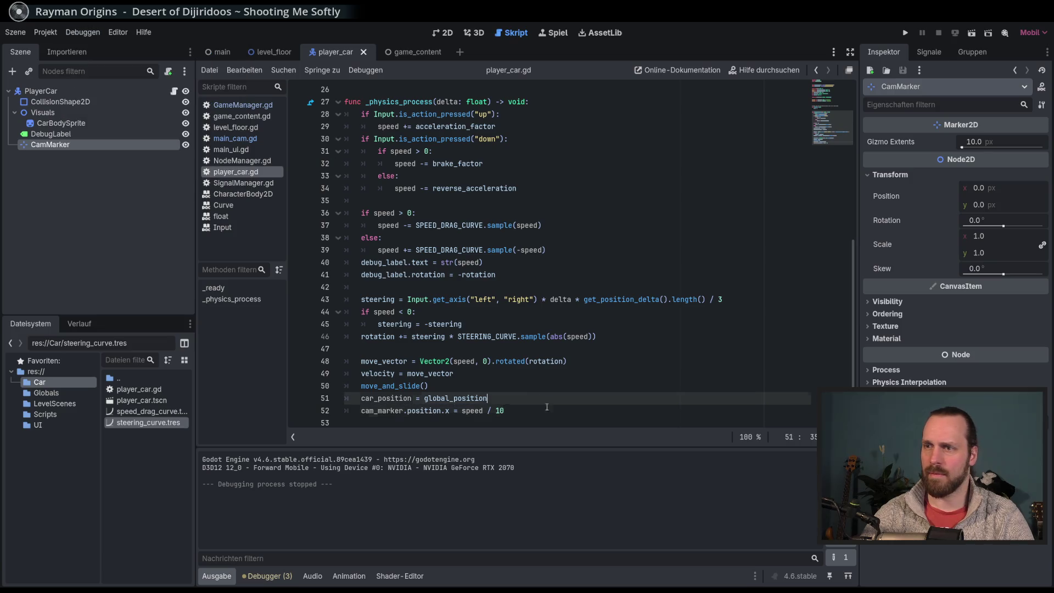
left_click(547, 408)
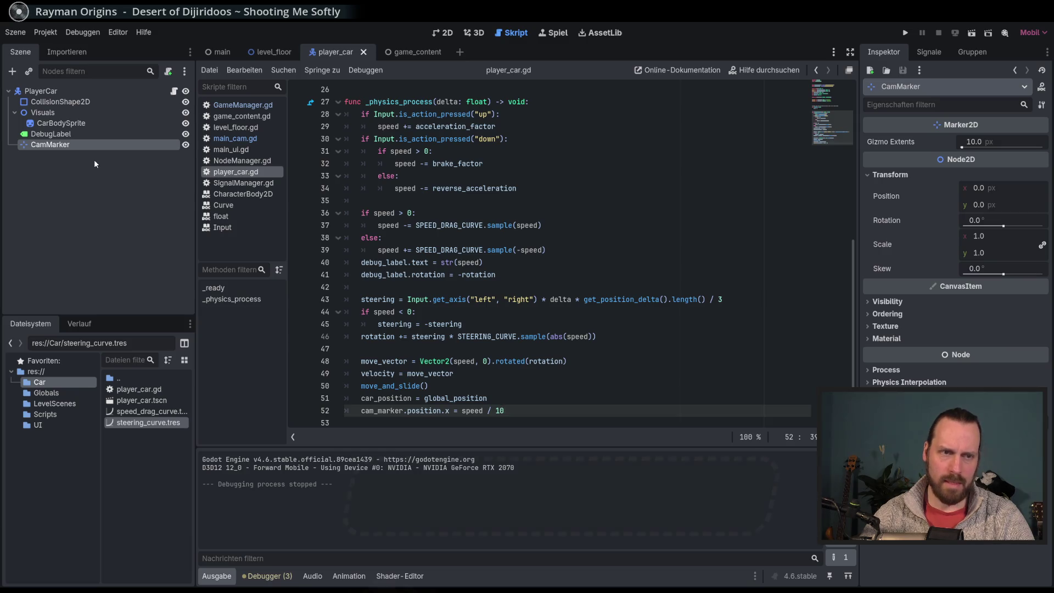
key("Up")
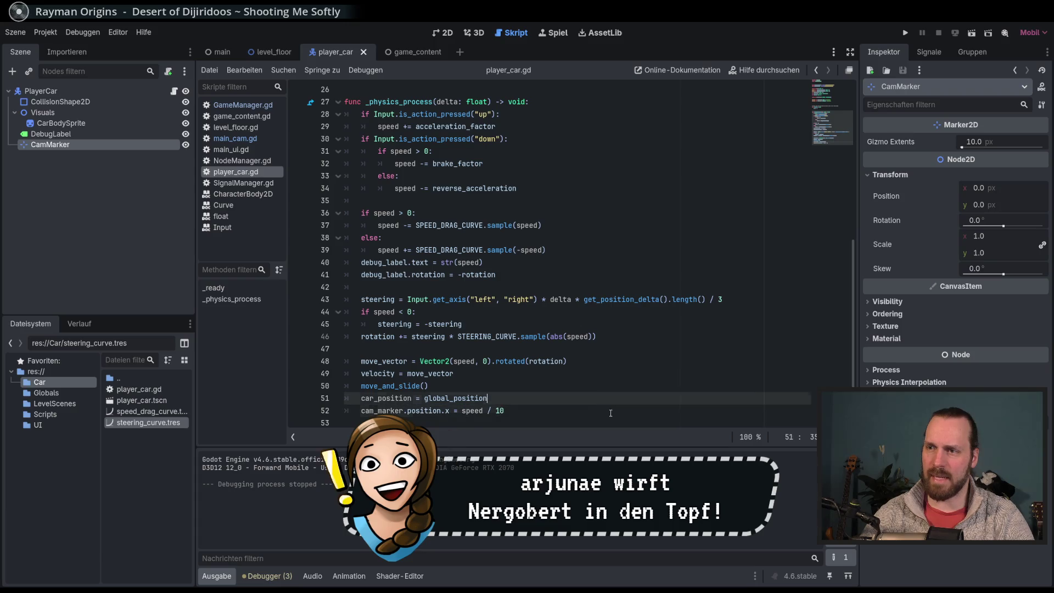
key("Down")
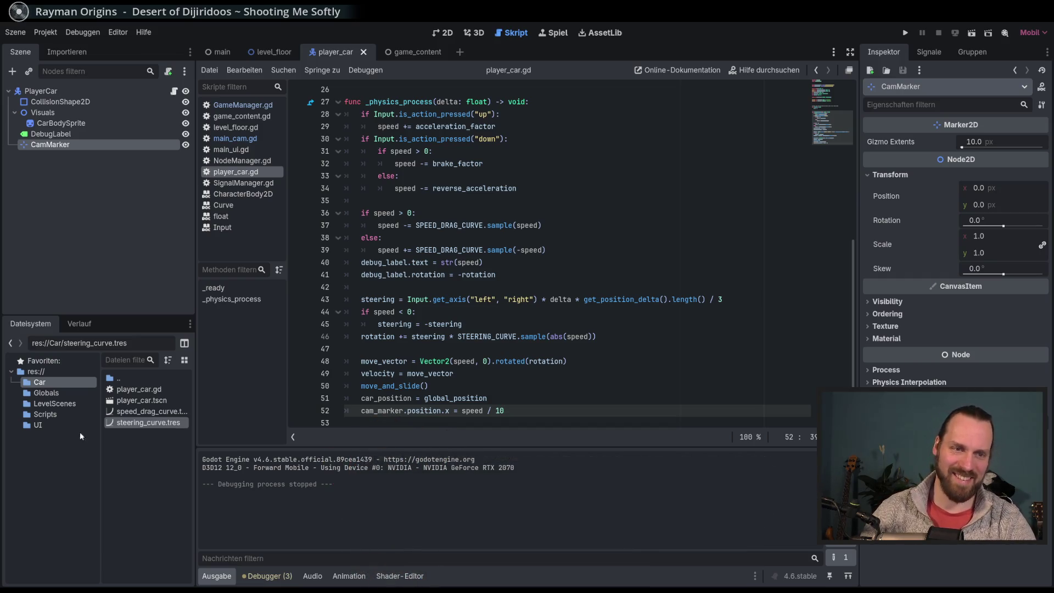
left_click(560, 386)
left_click(562, 399)
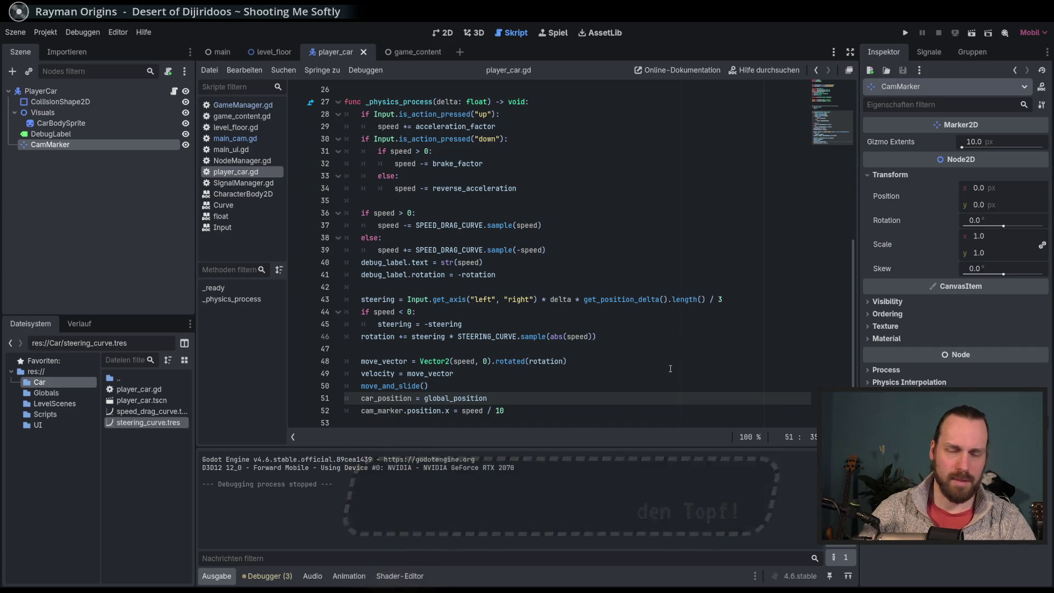
key("Up")
key("Up")
key("Down")
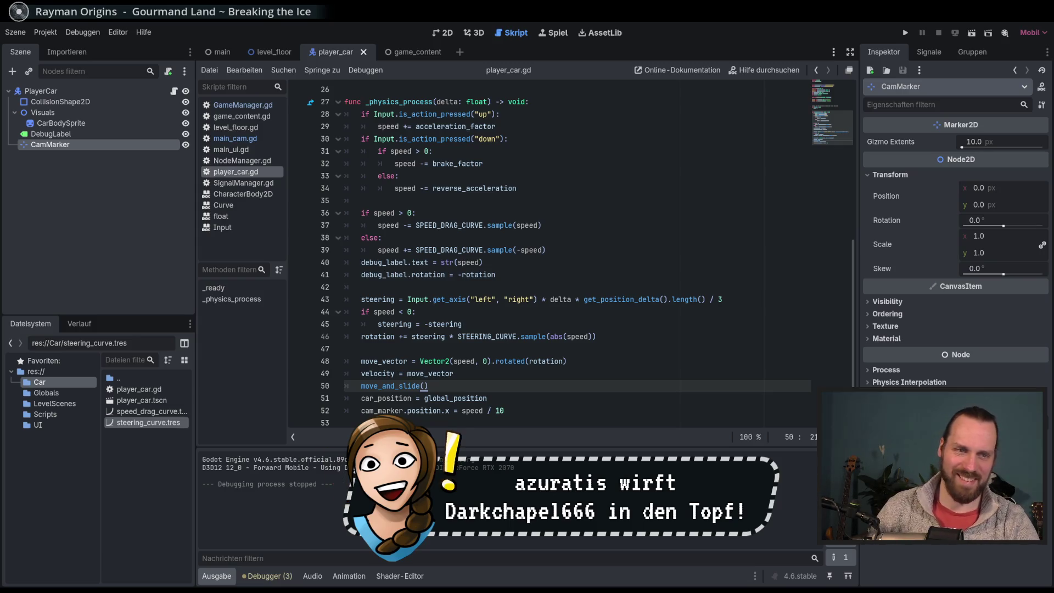
left_click(515, 398)
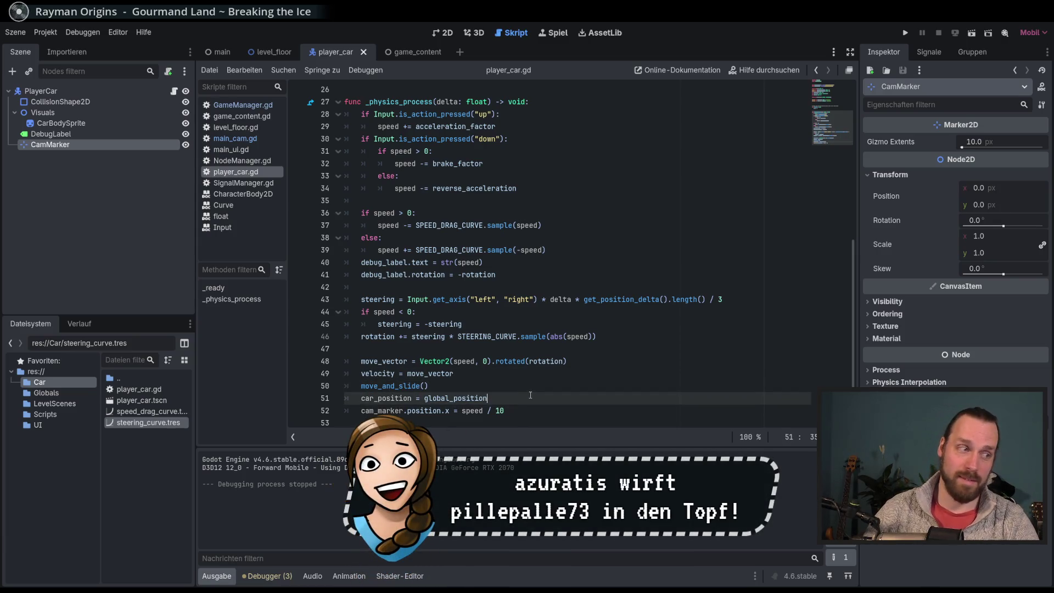
left_click(556, 406)
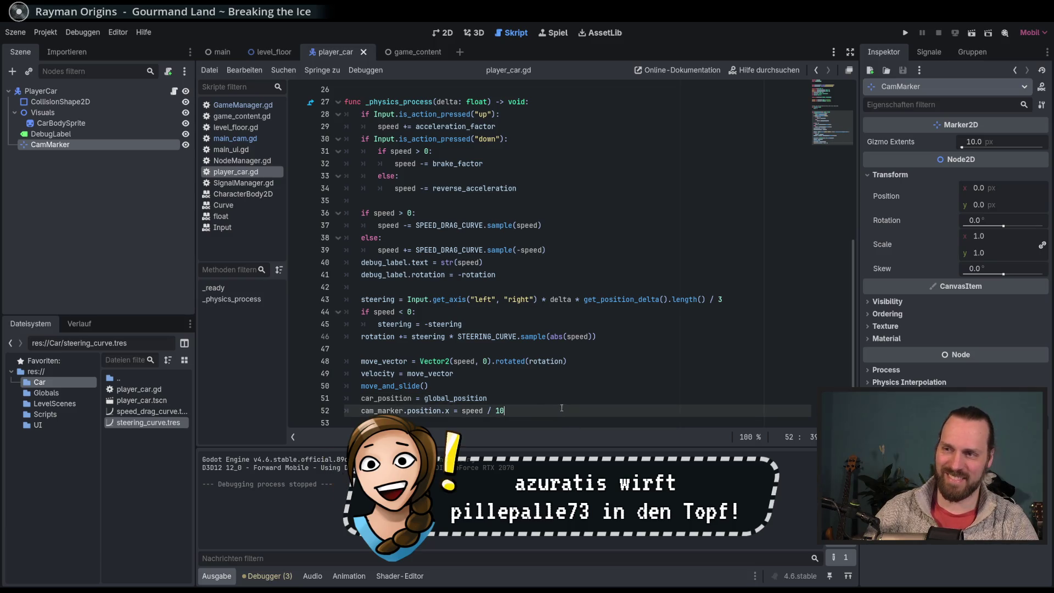
left_click(538, 401)
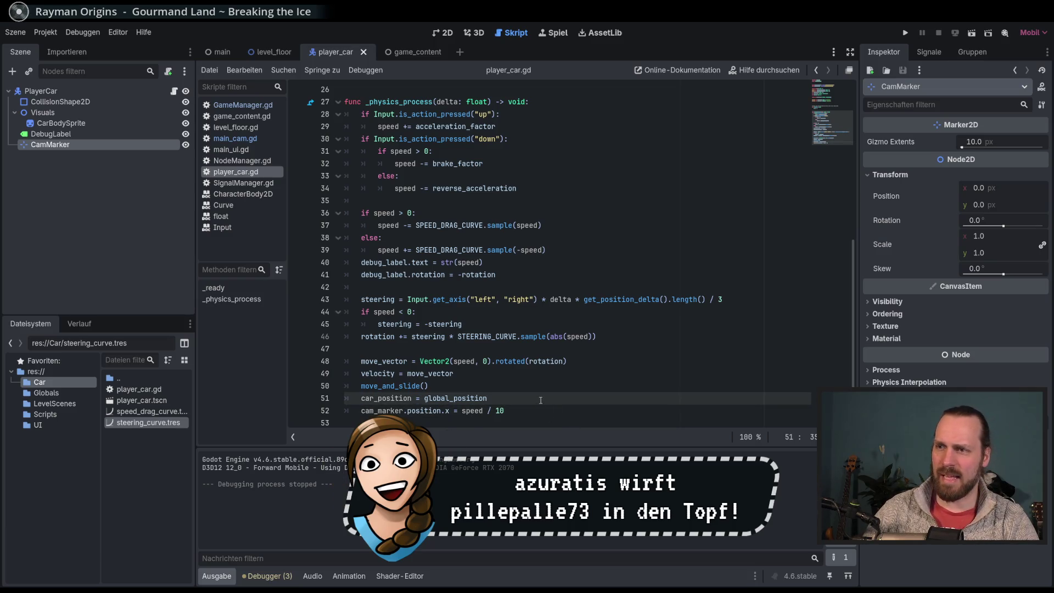
left_click(543, 410)
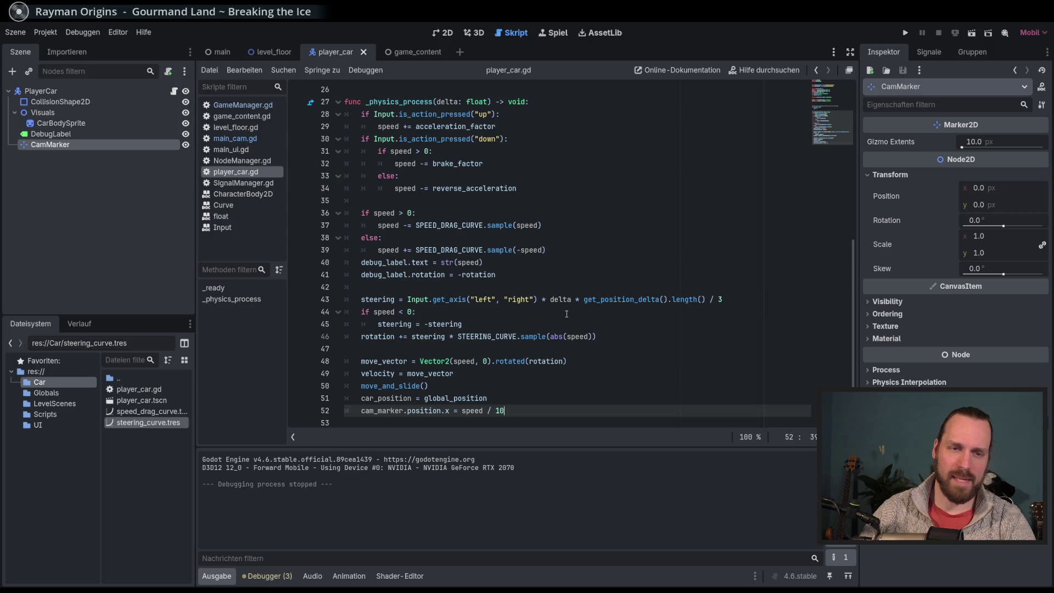
Review lines 51–52 of player_car.gd, then scroll back to the script's top
scroll(572, 301, "up", 4)
scroll(526, 259, "down", 4)
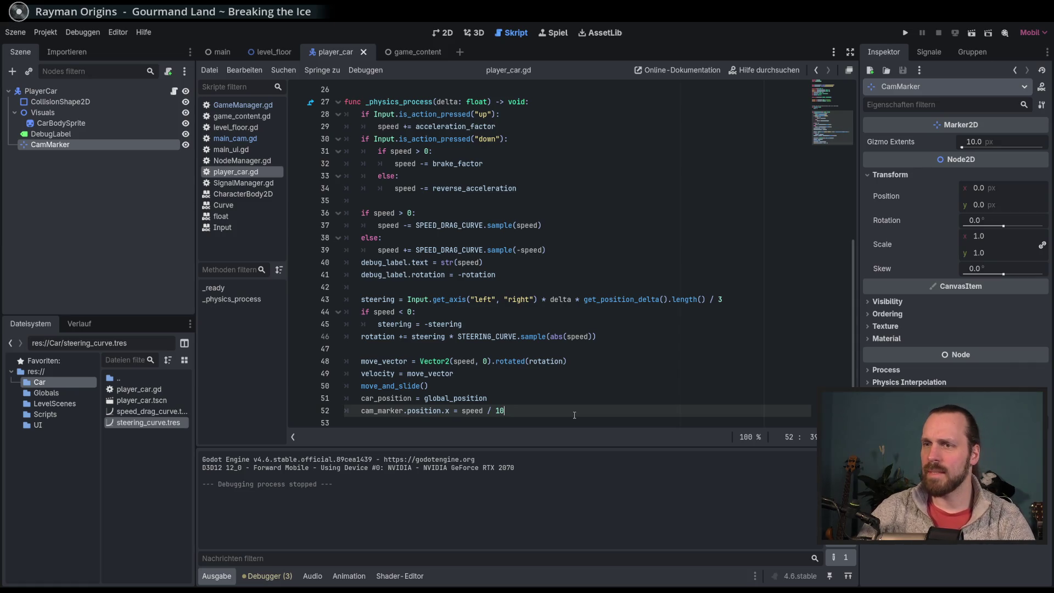
left_click(535, 402)
left_click(536, 411)
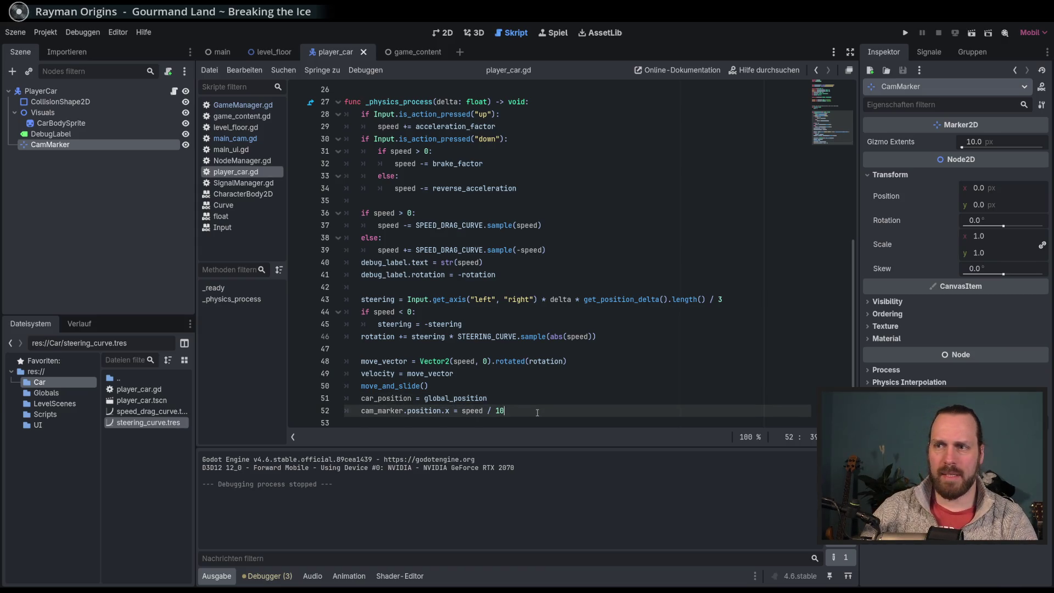
left_click(387, 399)
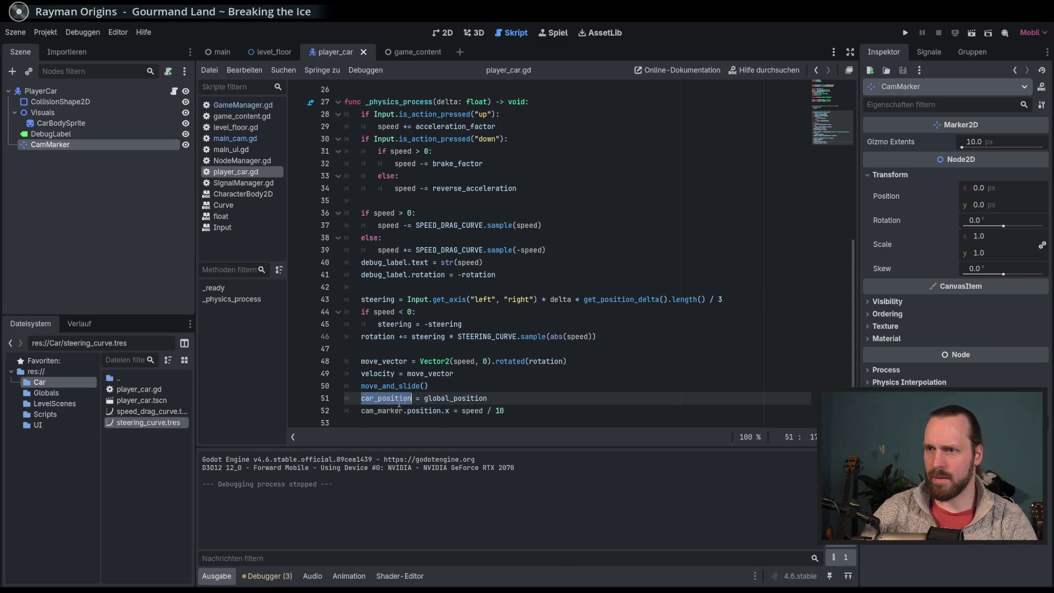
left_click(532, 407)
scroll(390, 405, "up", 8)
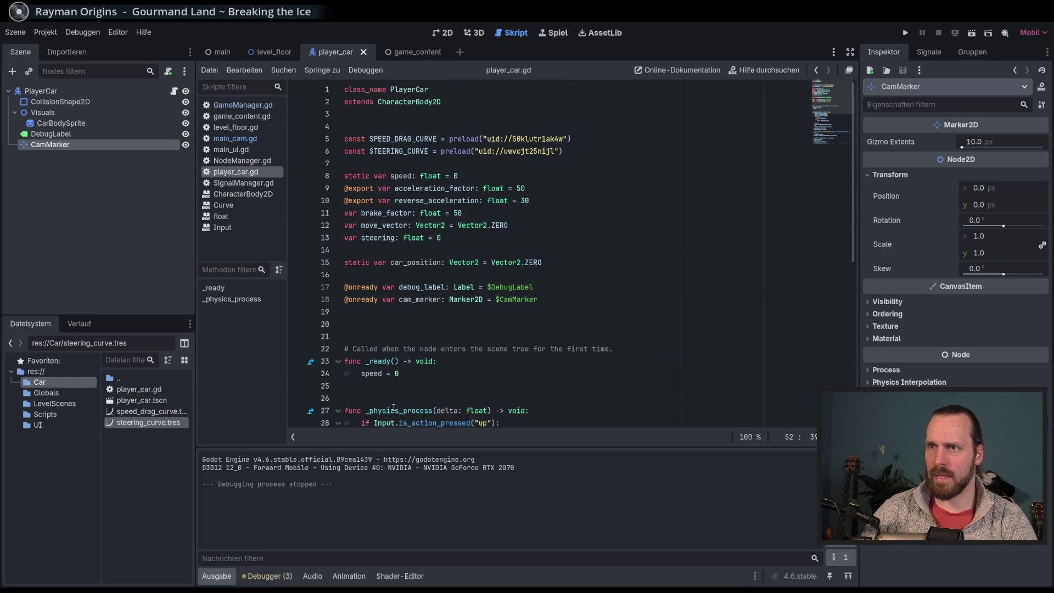
Declare var cam_marker_position: Vector2 = Vector2.ZERO below the onready cam_marker
left_click(567, 300)
key("Return")
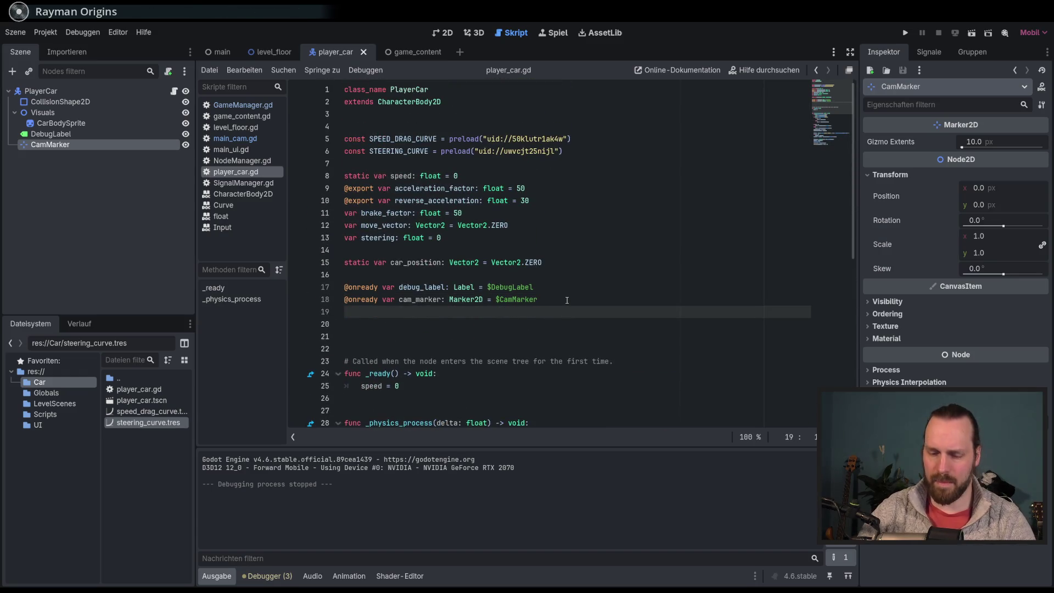
type("_marker_position: V")
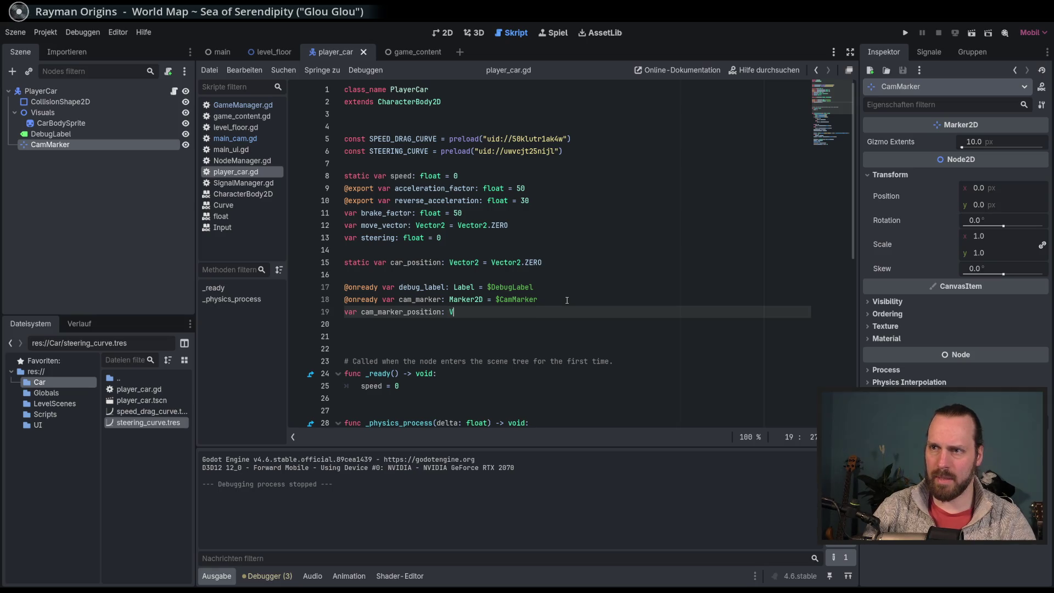
type("ec")
key("Return")
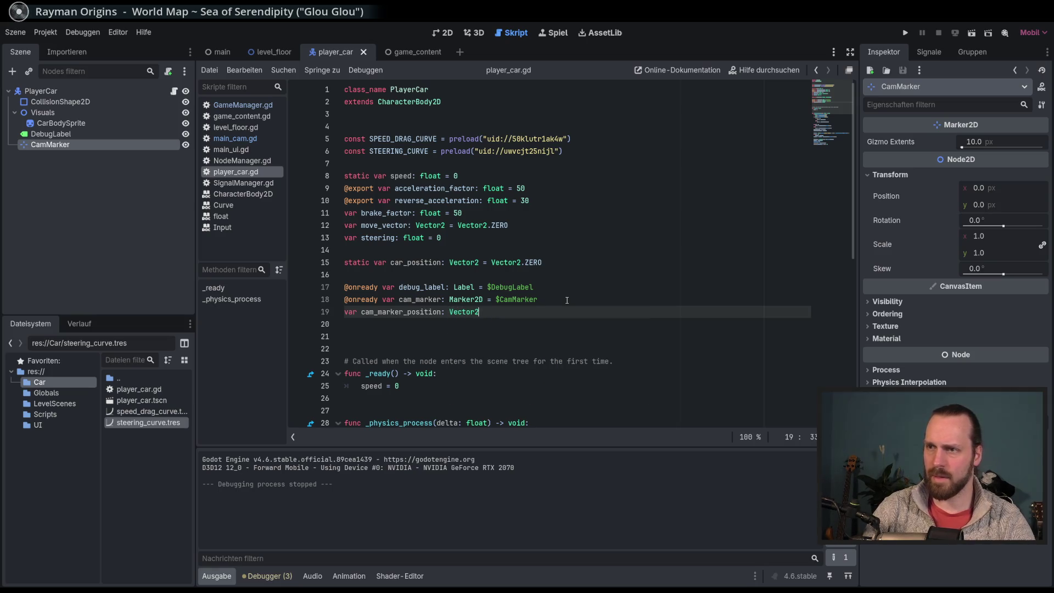
key("ctrl+space")
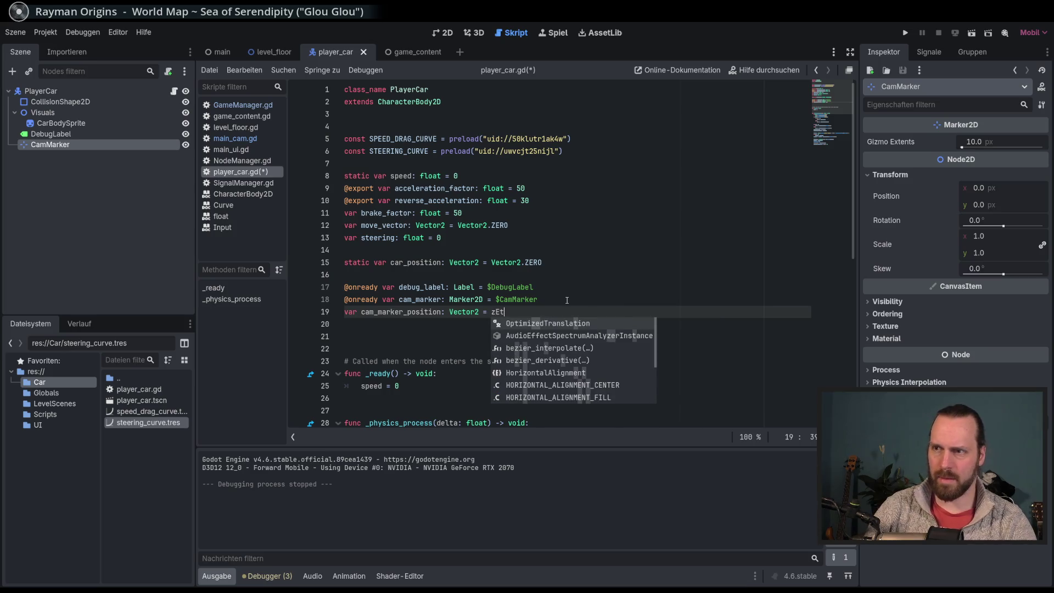
type("Vec")
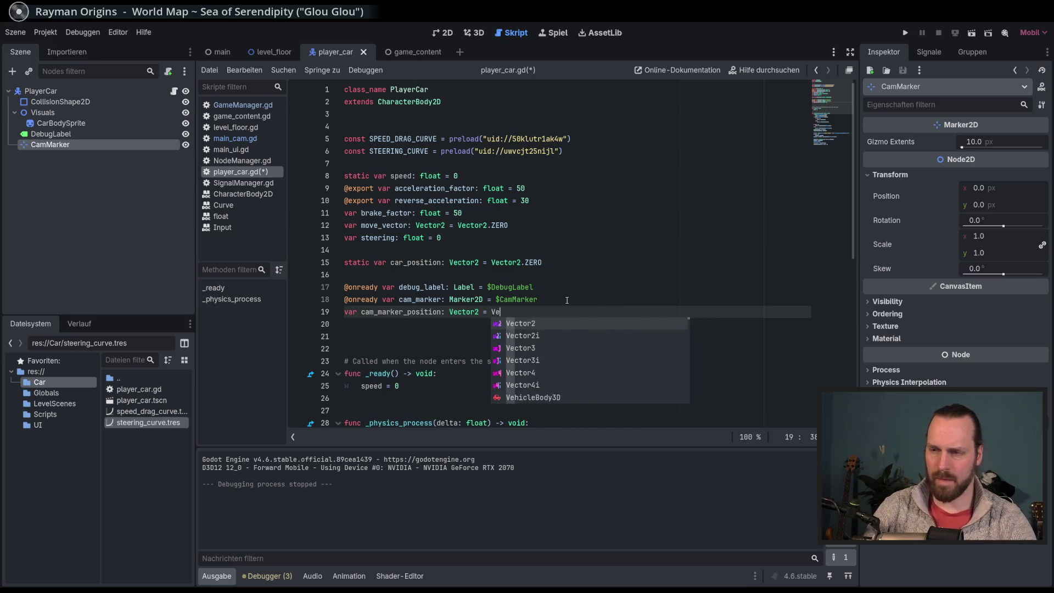
key("Return")
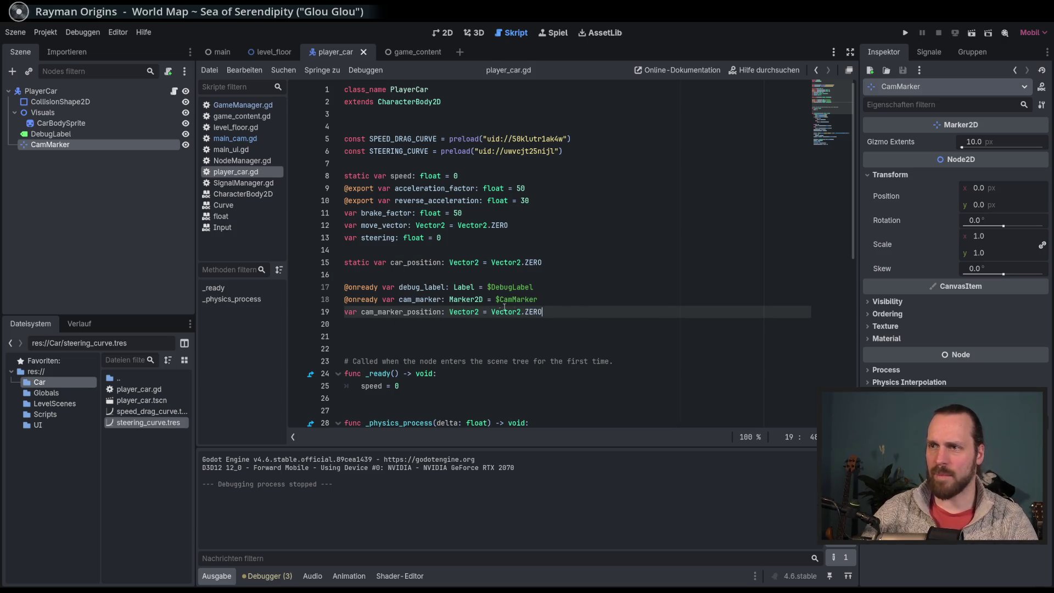
scroll(504, 308, "down", 9)
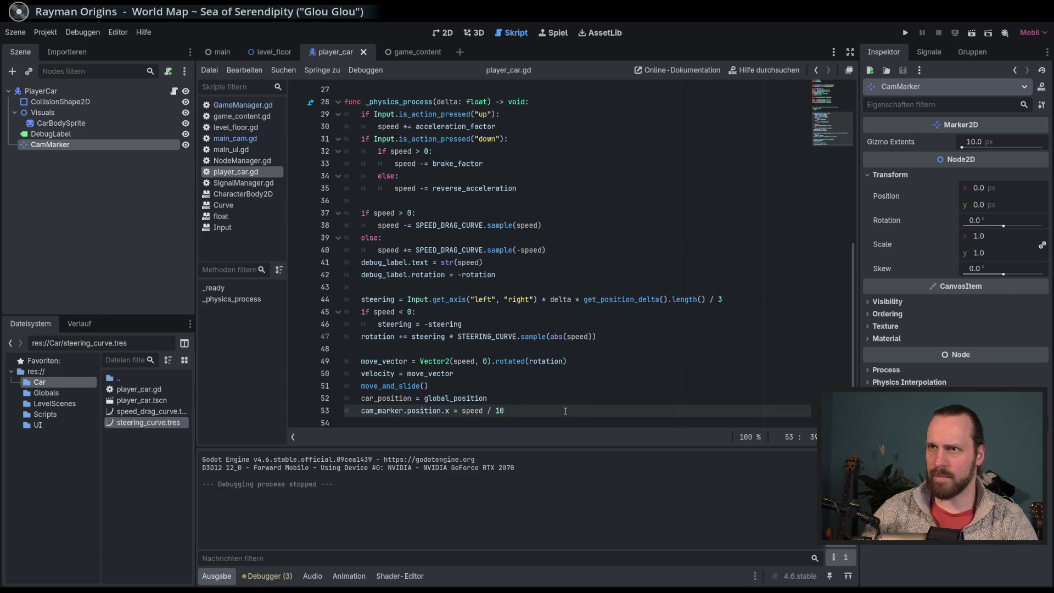
scroll(565, 411, "up", 9)
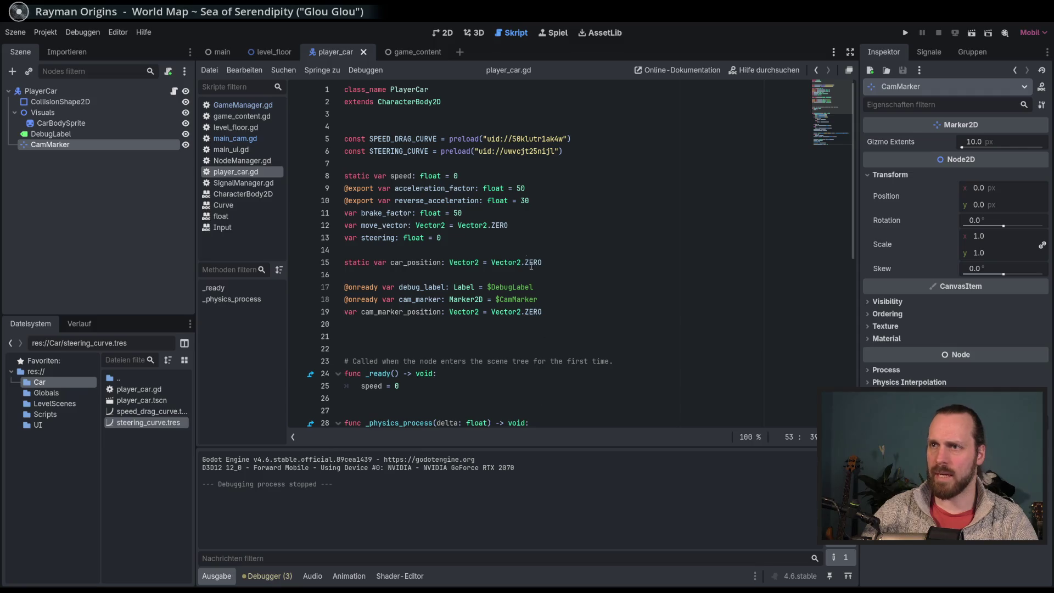
scroll(477, 309, "down", 9)
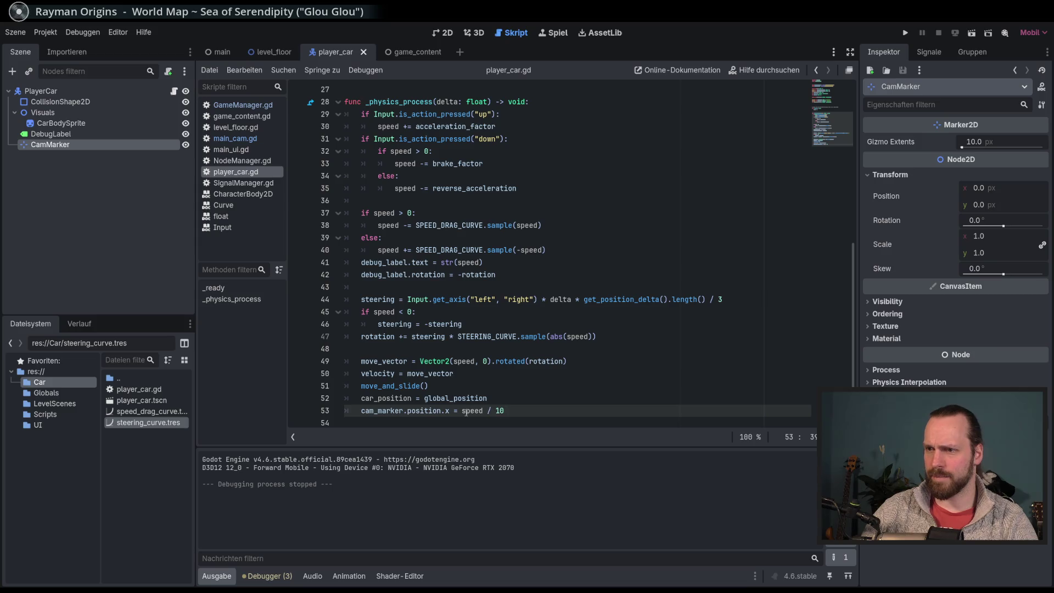
mouse_move(452, 411)
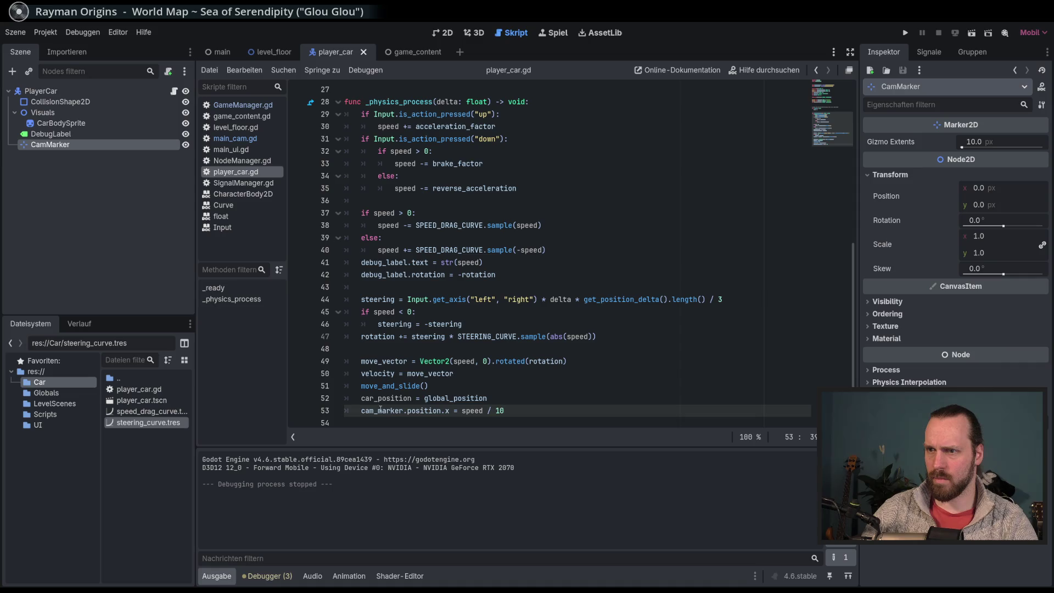
On a new line 54, start an assignment to cam_marker_position
key("Return")
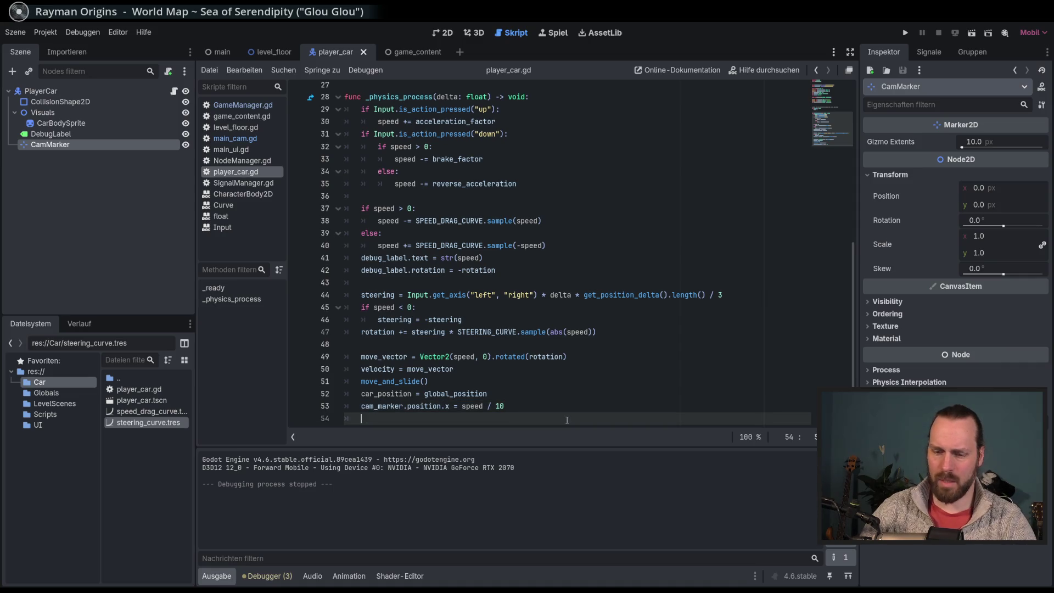
type("am")
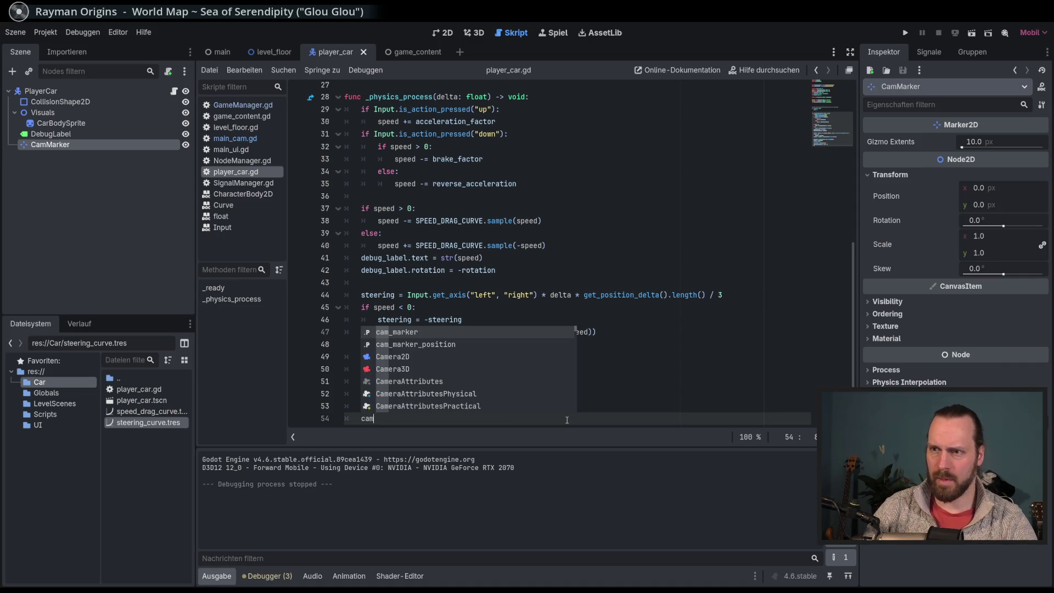
key("Down")
key("Return")
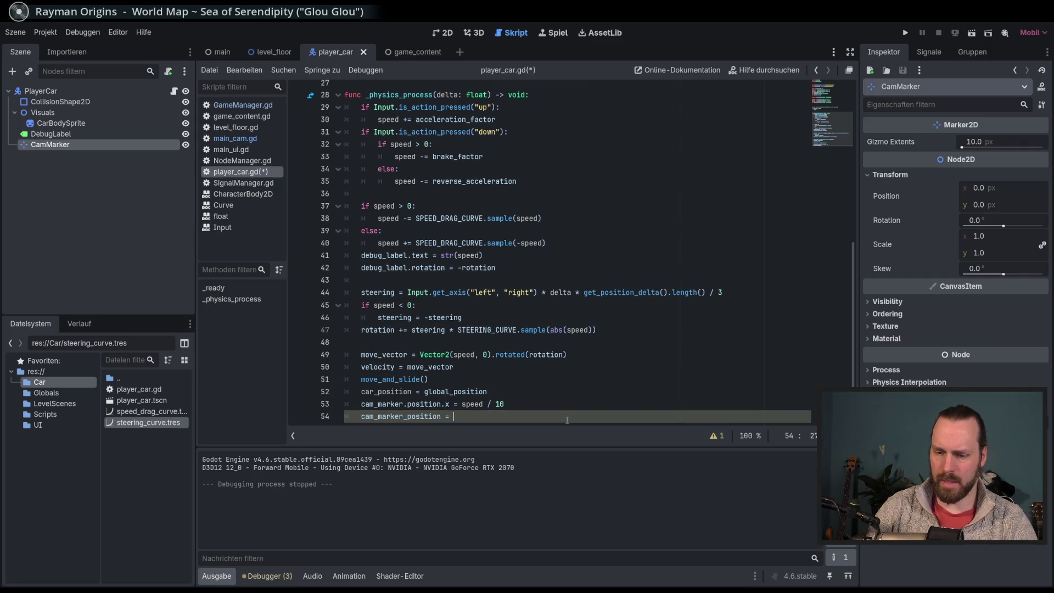
type("cam")
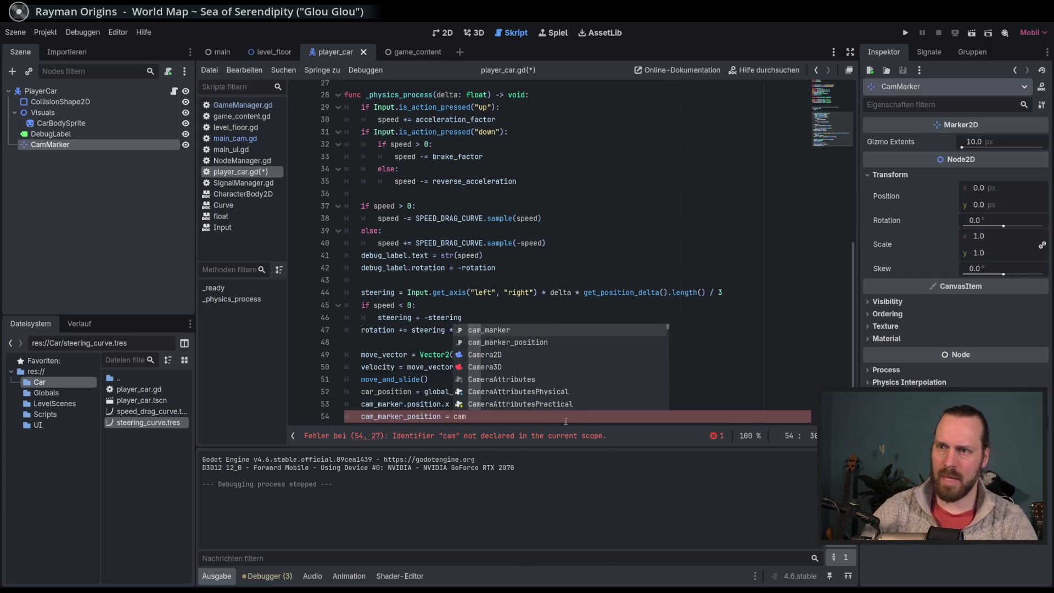
left_click(442, 416)
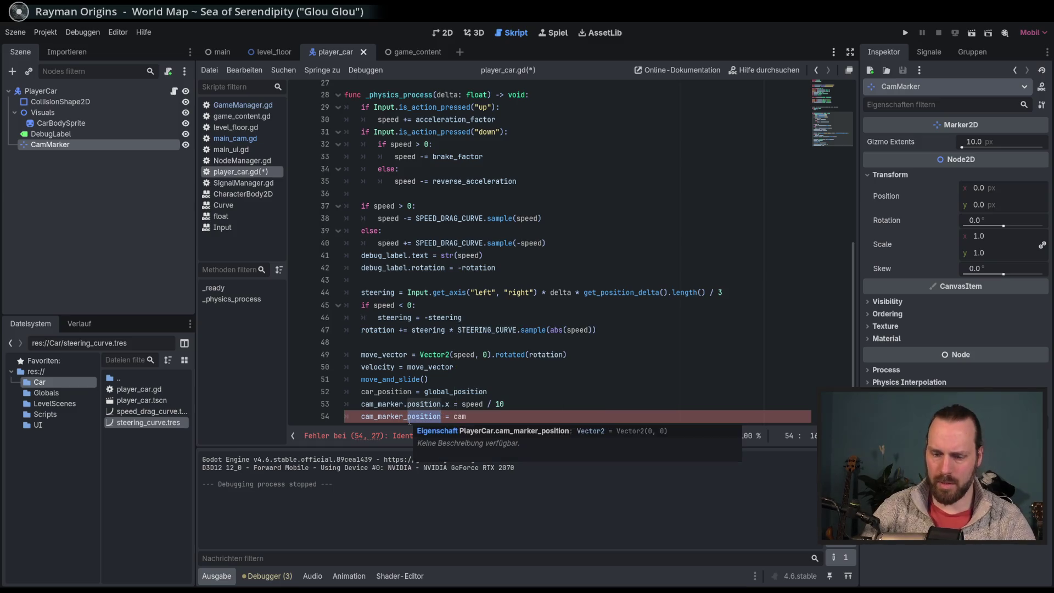
key("BackSpace")
key("BackSpace")
key("BackSpace")
type("position")
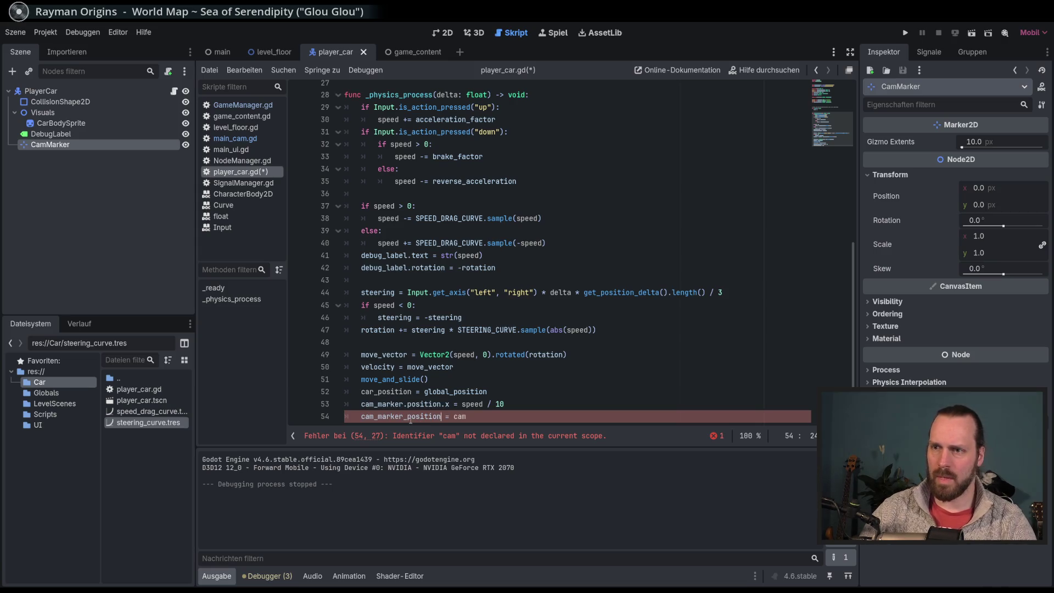
Finish the line as cam_marker_position = cam_marker.global_position and save player_car.gd
key("ctrl+shift+Left")
left_click(521, 419)
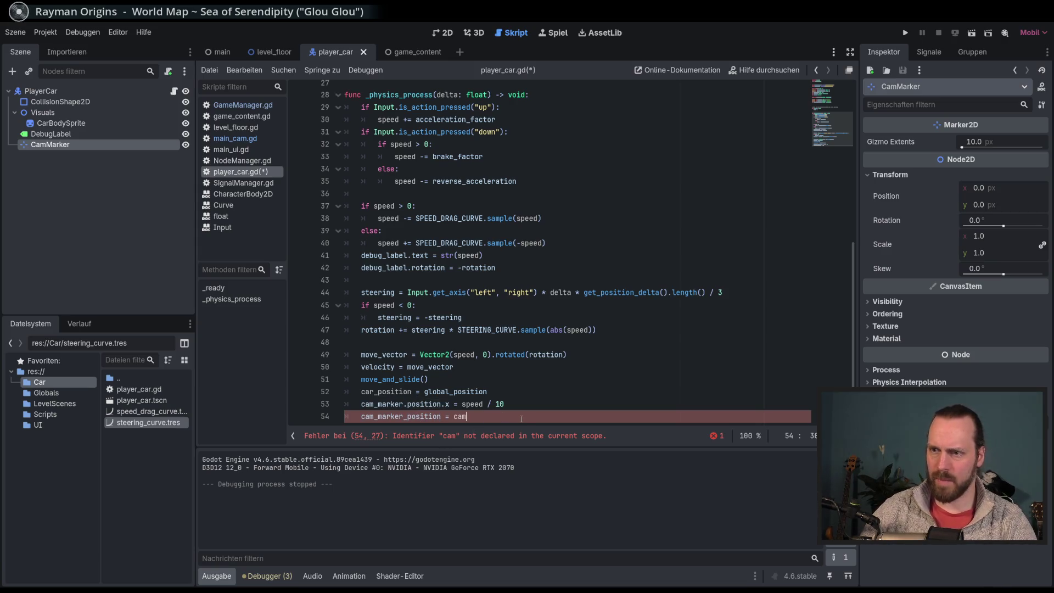
type("_")
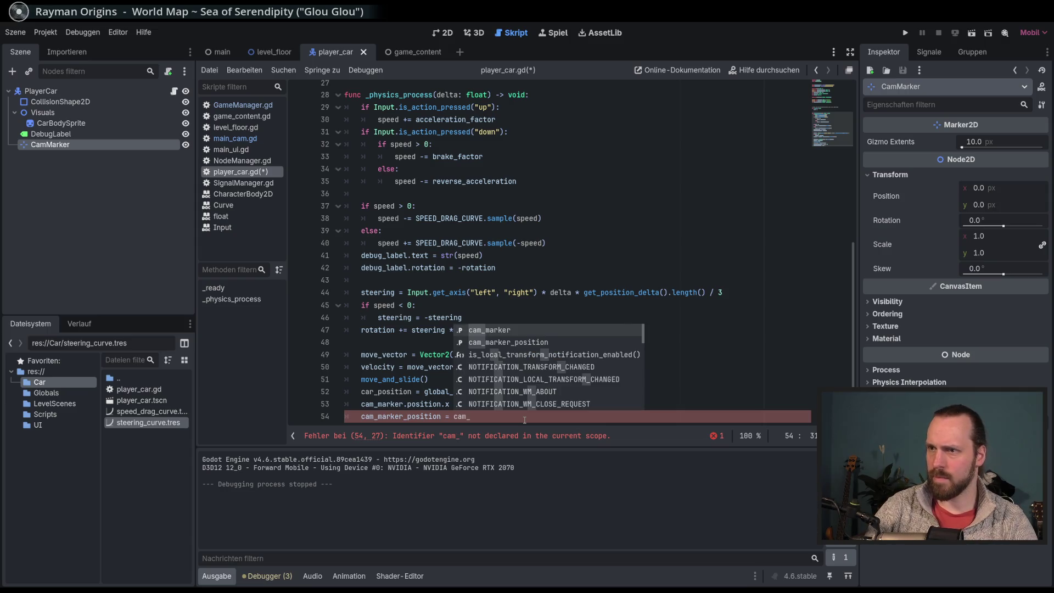
key("Return")
type(".glo")
key("Return")
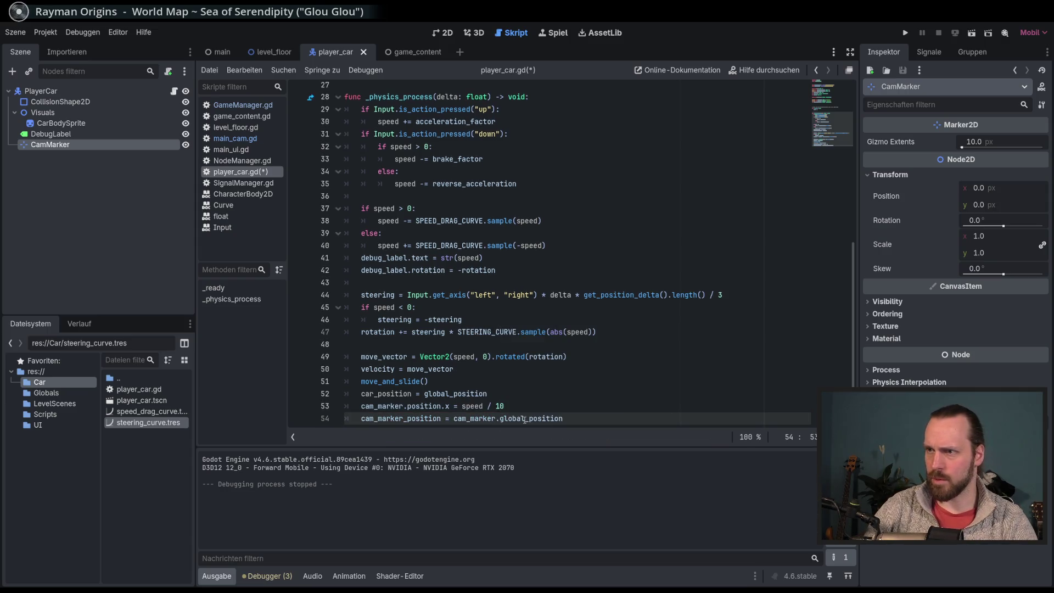
key("ctrl+s")
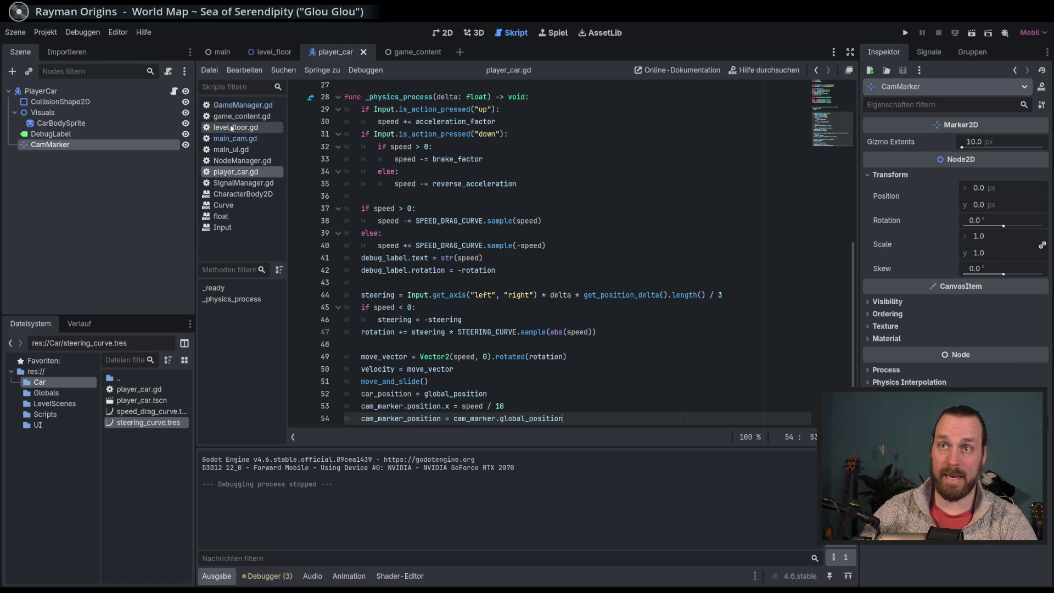
Declare cam_marker_position as static on line 19 of player_car.gd
left_click(234, 142)
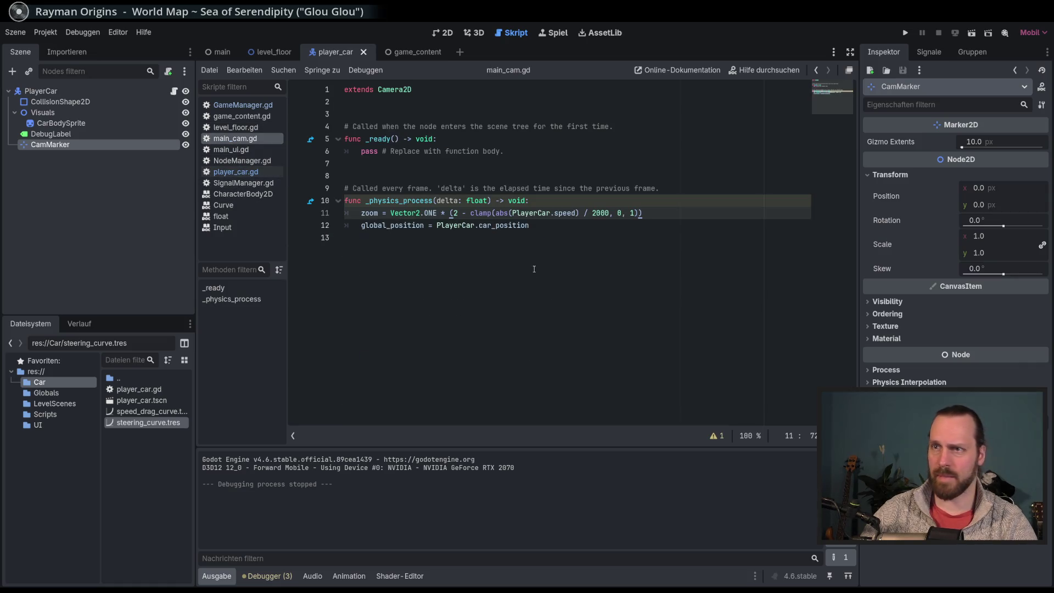
double_click(510, 226)
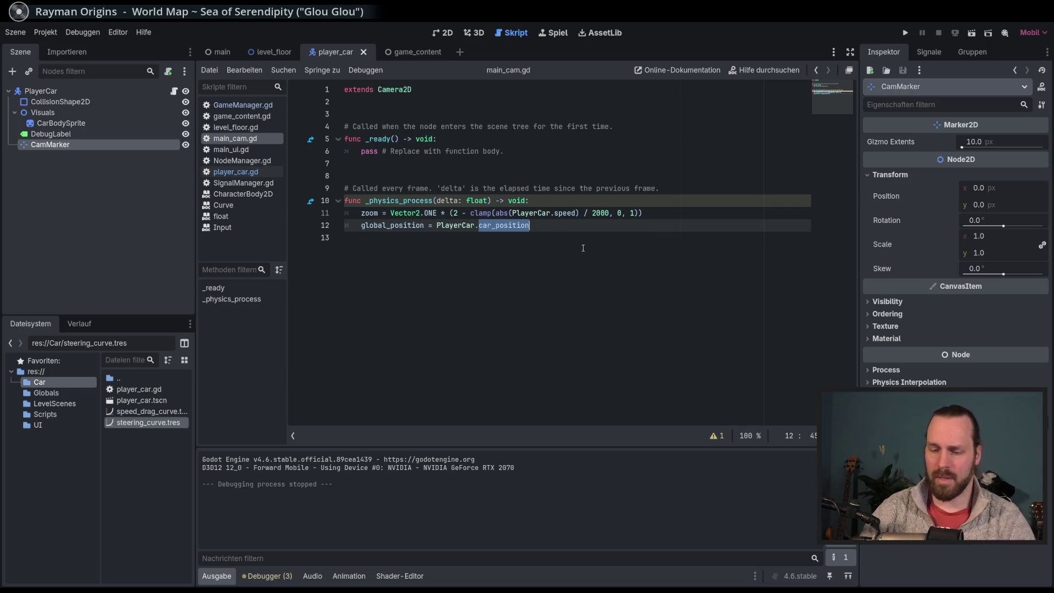
left_click(236, 172)
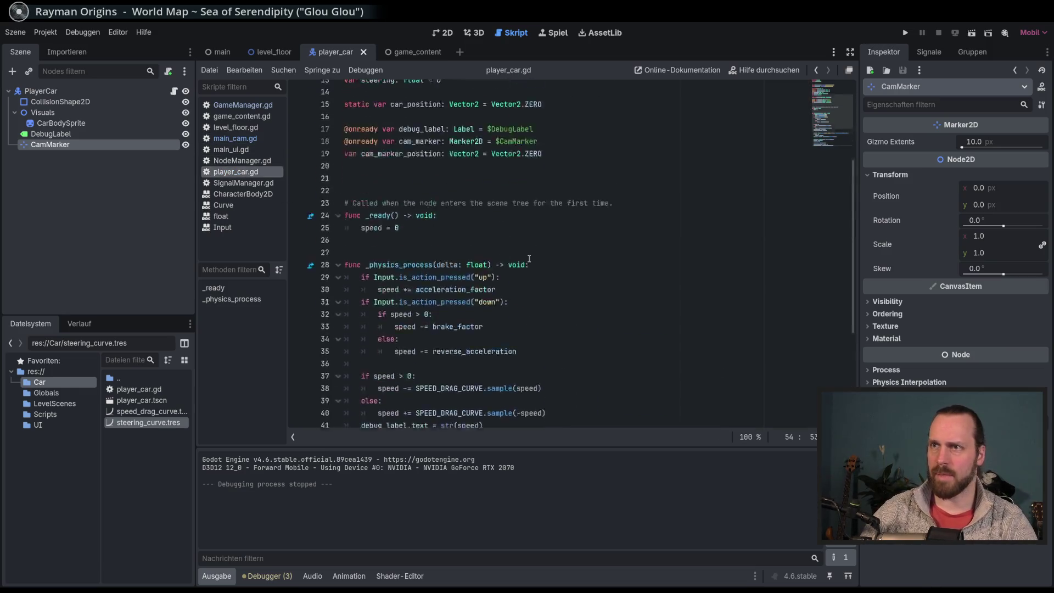
scroll(519, 269, "up", 4)
left_click(361, 312)
key("Home")
type("static")
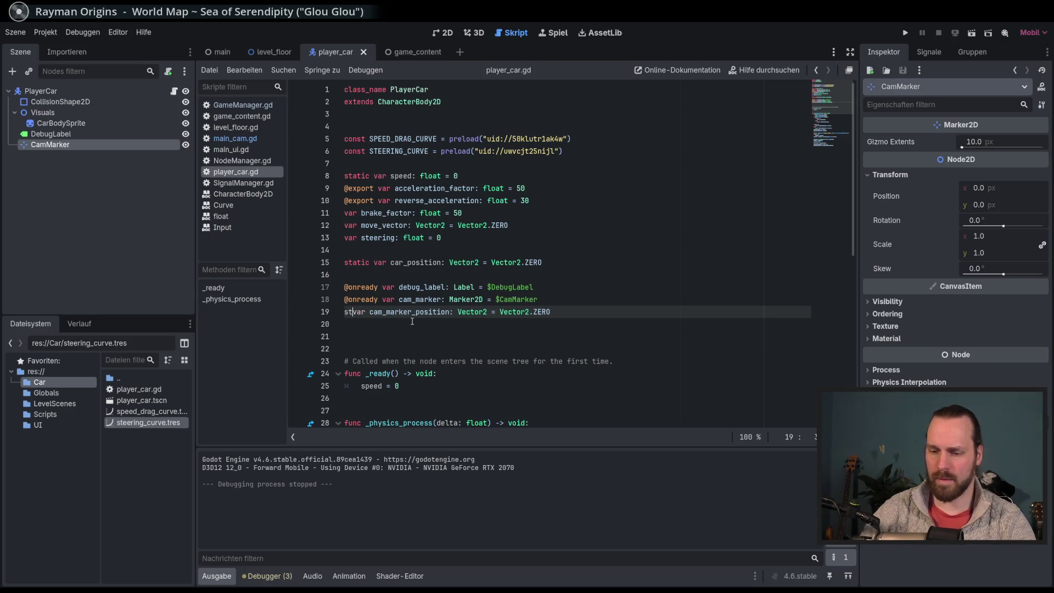
key("Escape")
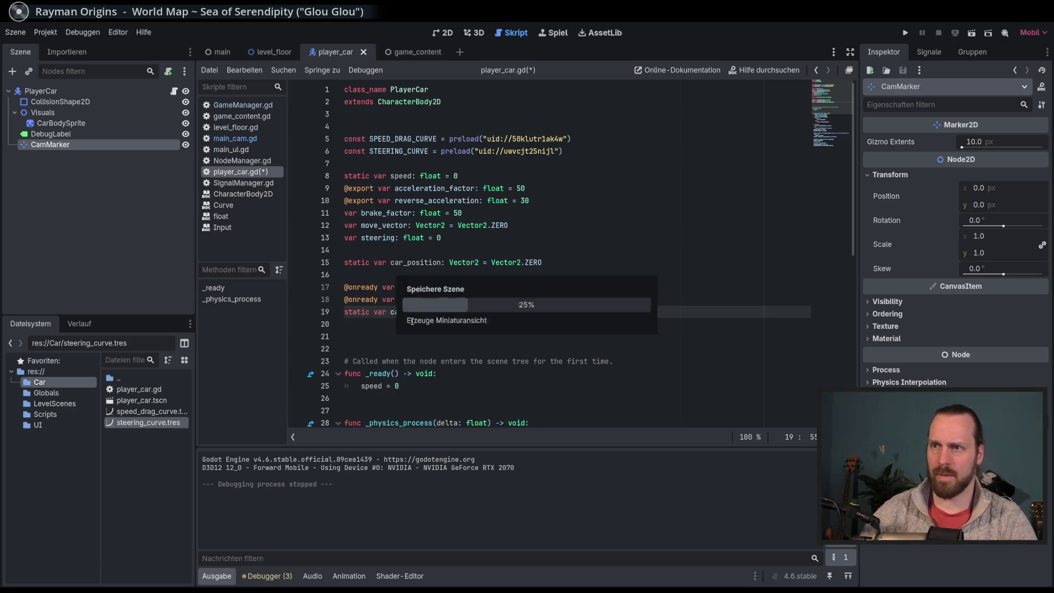
Make line 12 of main_cam.gd use cam_marker_position instead of car_position, then run the game
left_click(236, 139)
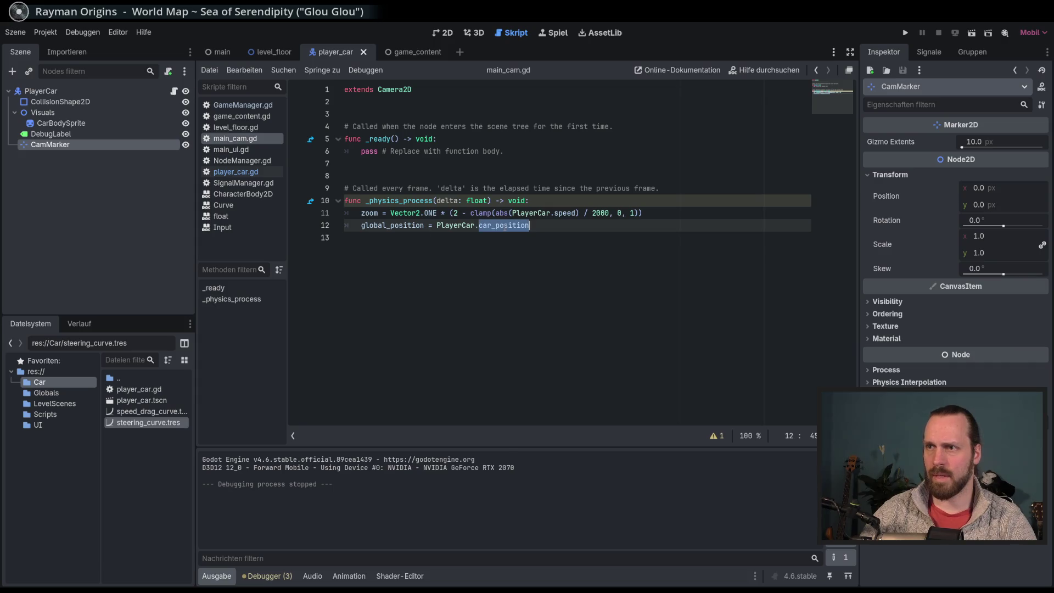
mouse_move(505, 227)
type("cam")
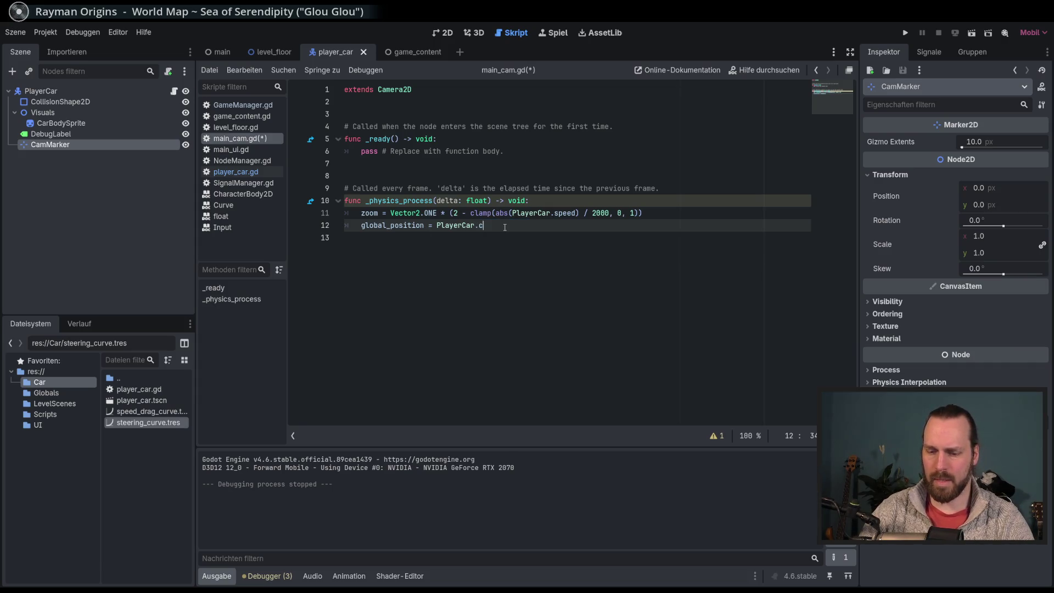
key("Return")
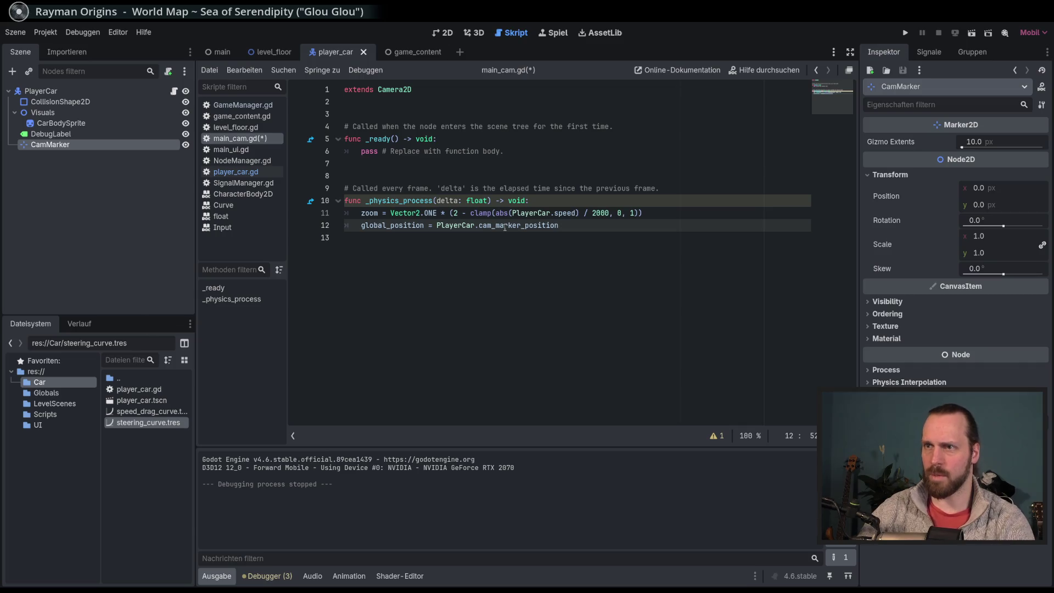
key("F5")
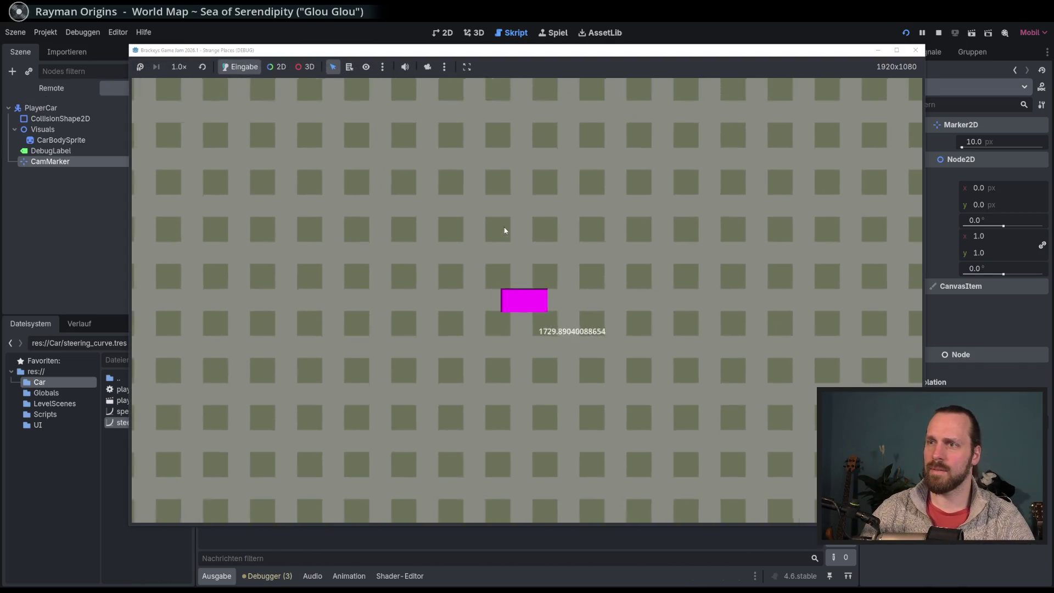
Steer the car left and right to test the marker-following camera, then stop the game
key("Left")
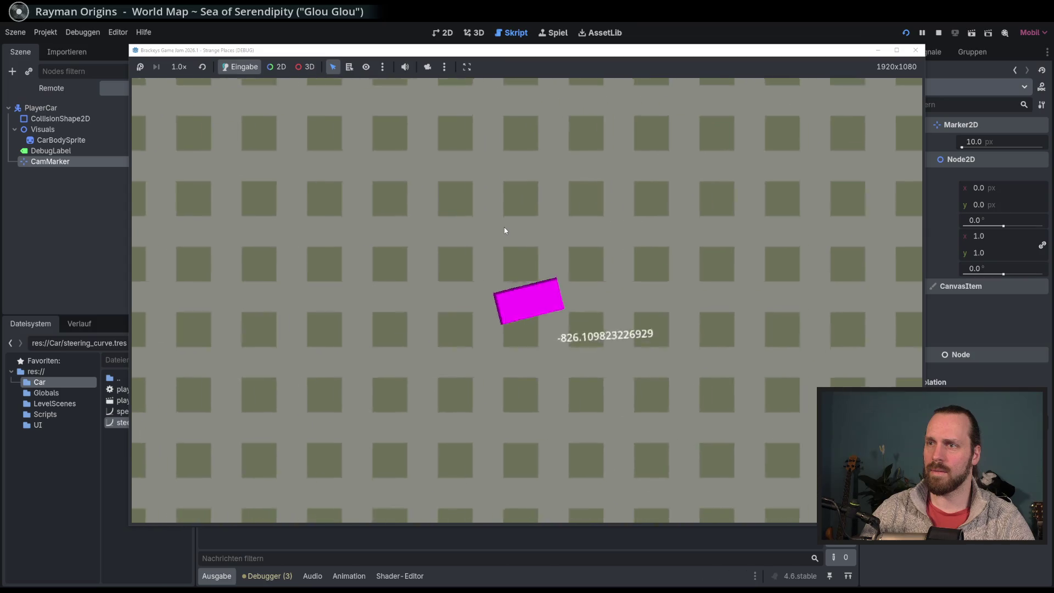
key("Right")
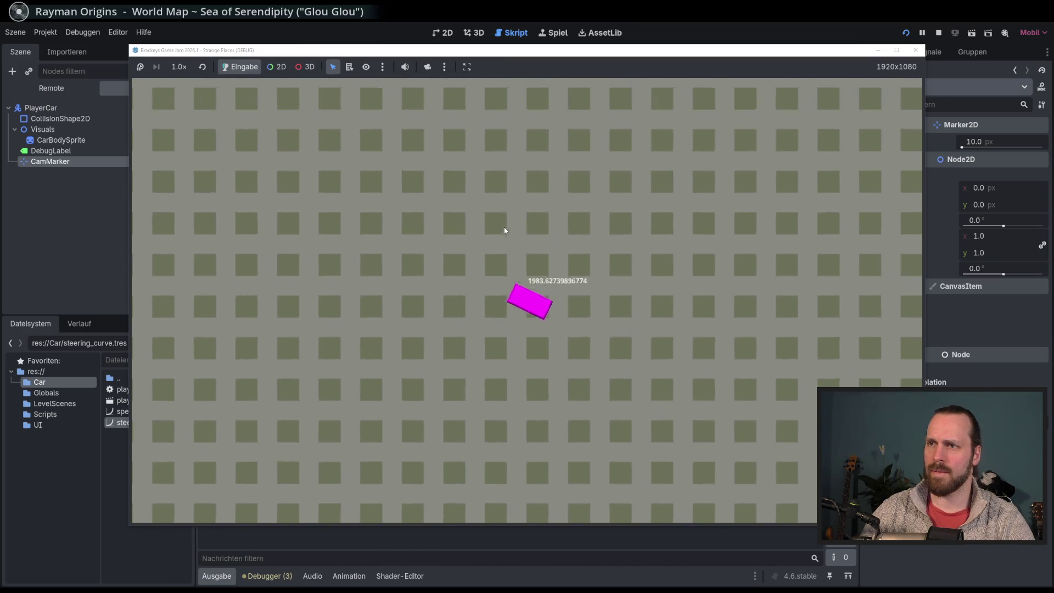
key("Left")
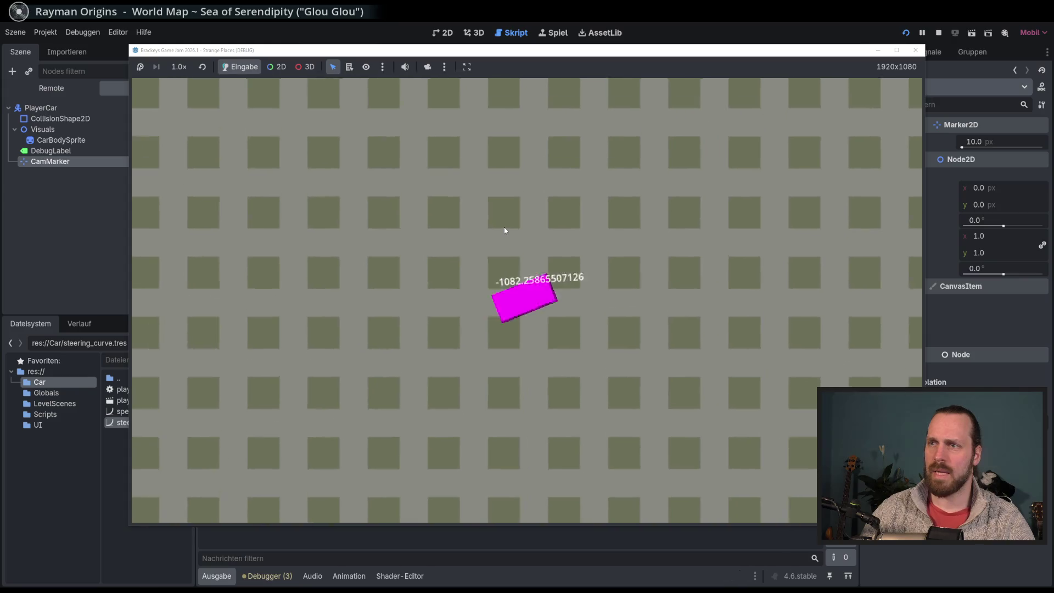
key("Right")
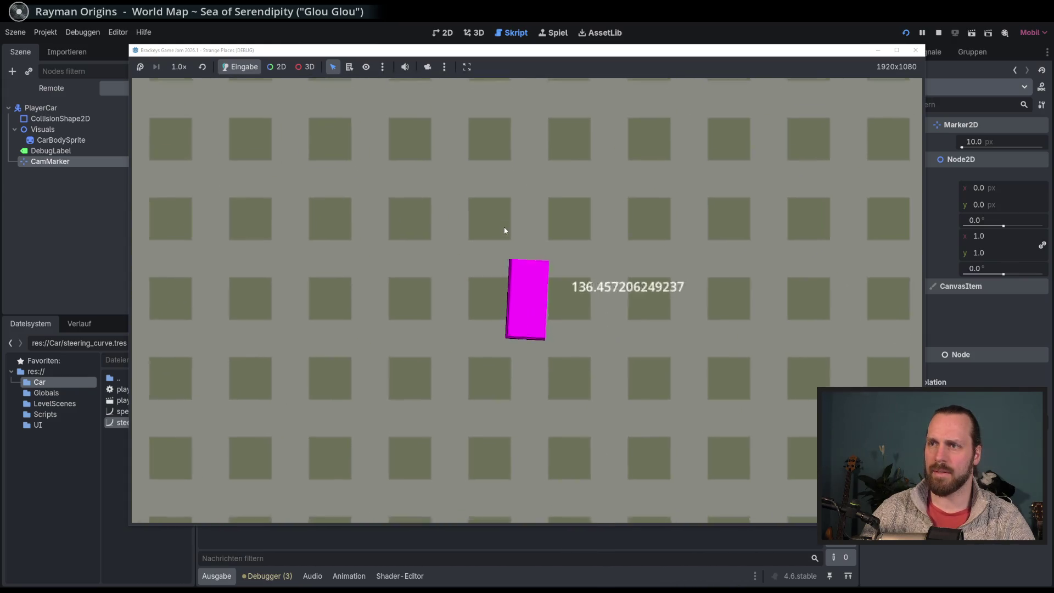
key("F8")
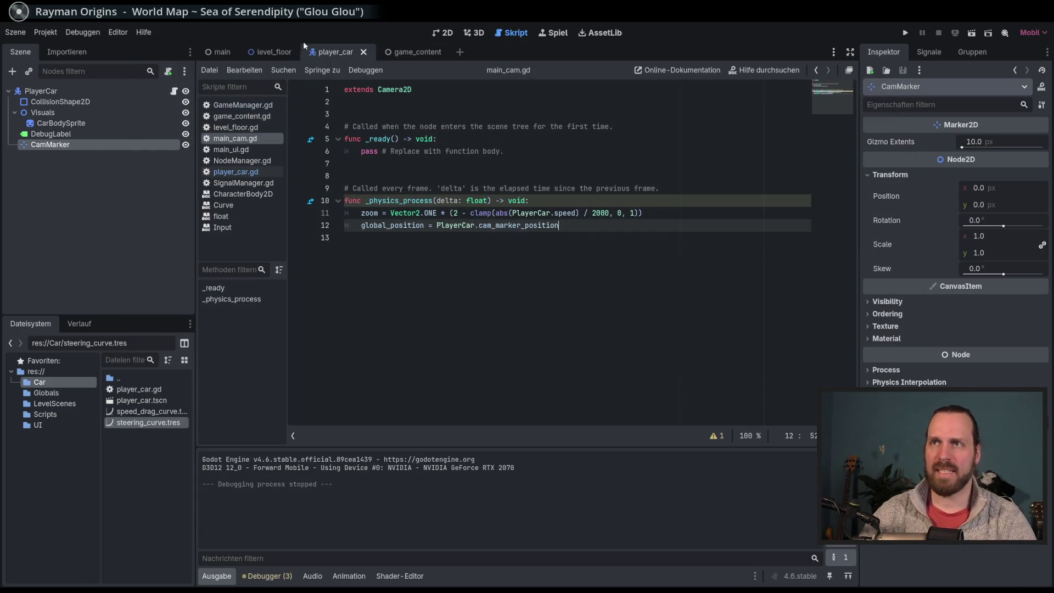
Turn off Position Smoothing on the MainCam node in the game_content scene
left_click(234, 172)
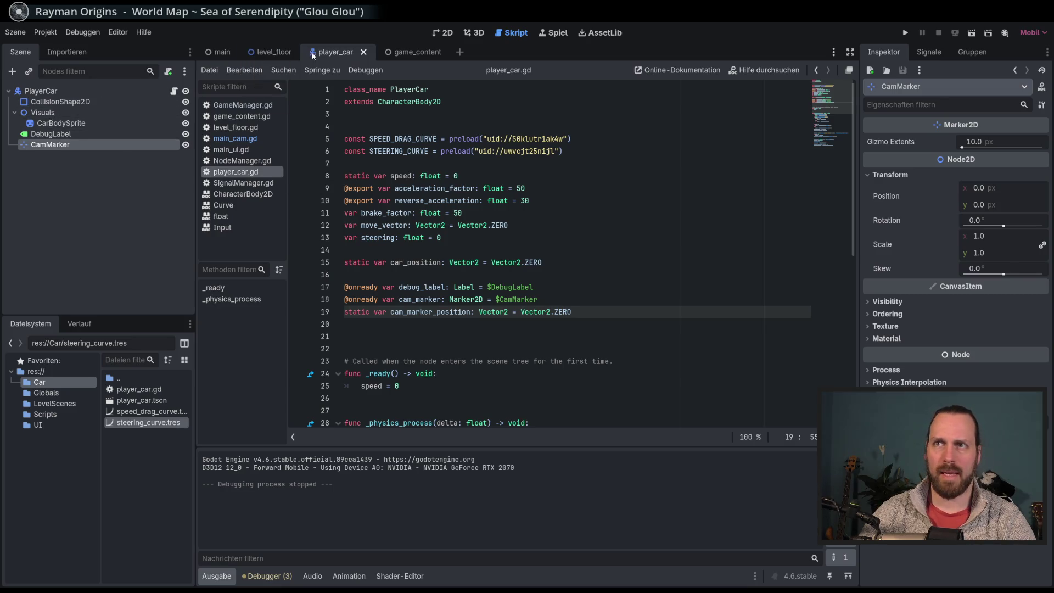
left_click(418, 52)
left_click(68, 114)
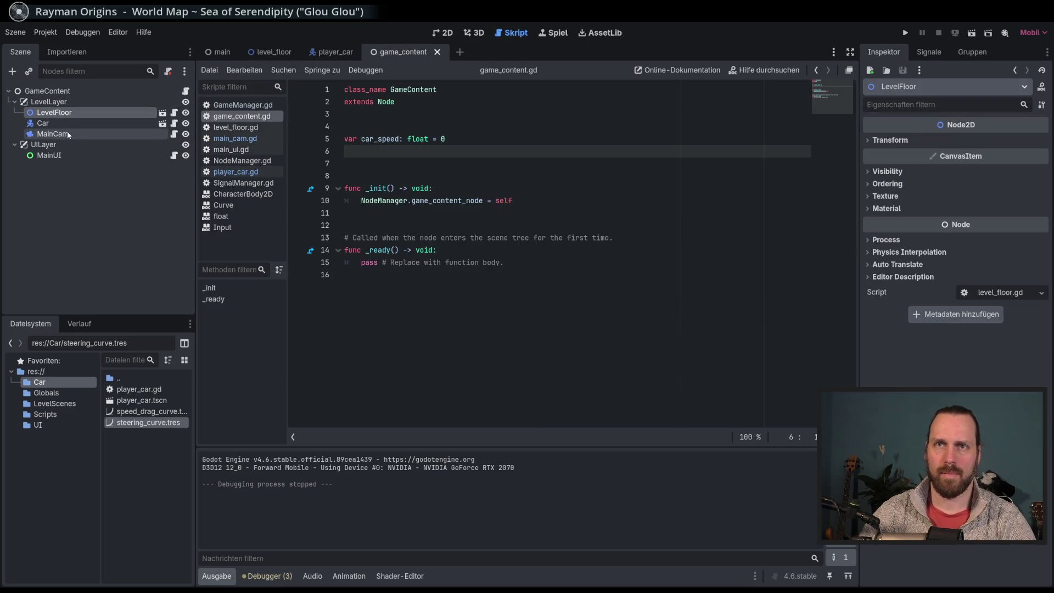
left_click(67, 133)
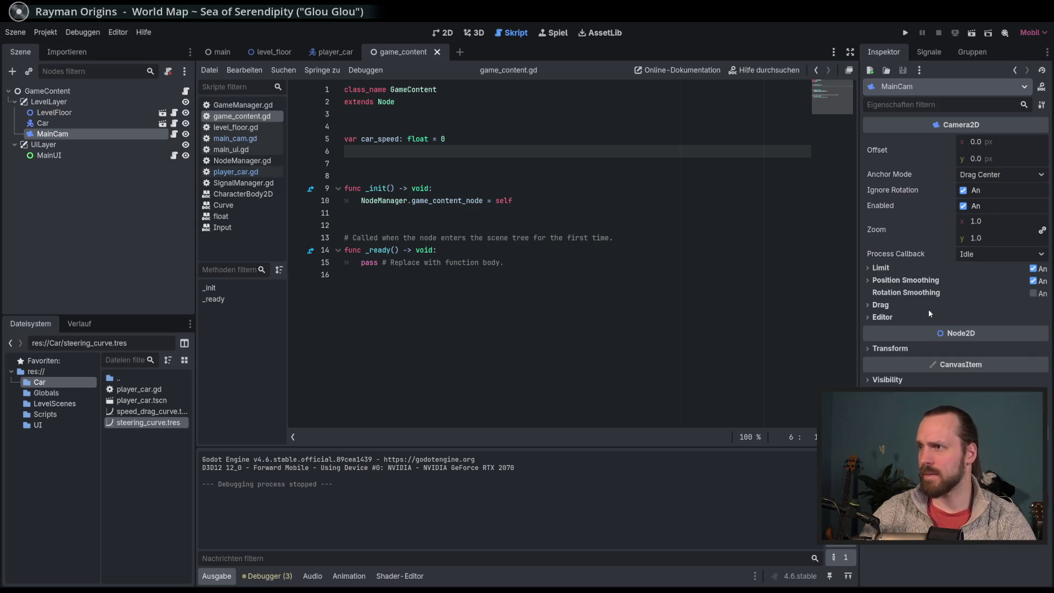
left_click(1034, 281)
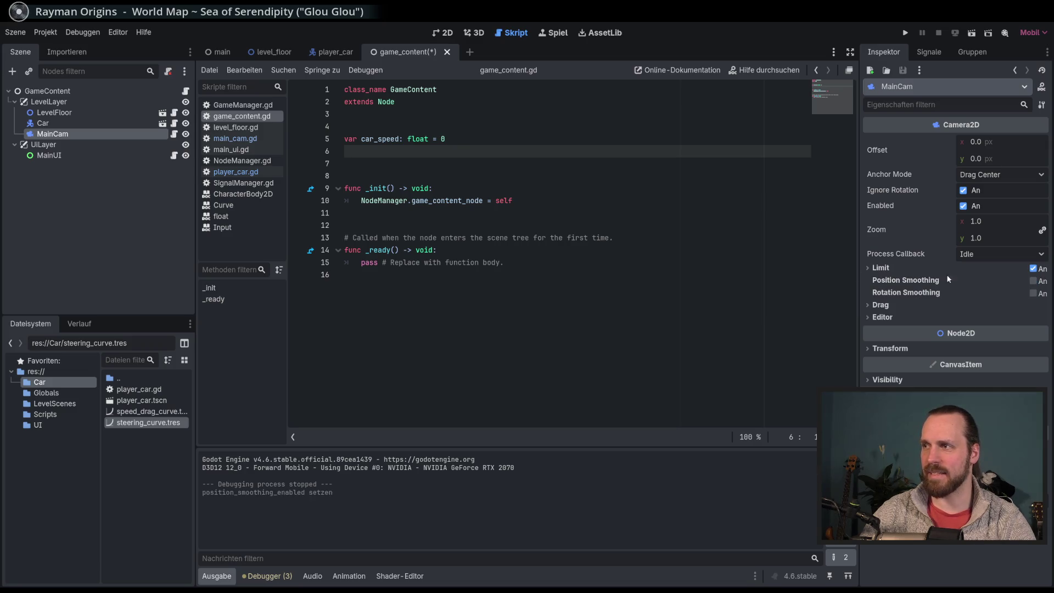
left_click(727, 262)
Run the game and accelerate and steer to watch the camera zoom out, then stop it
key("F5")
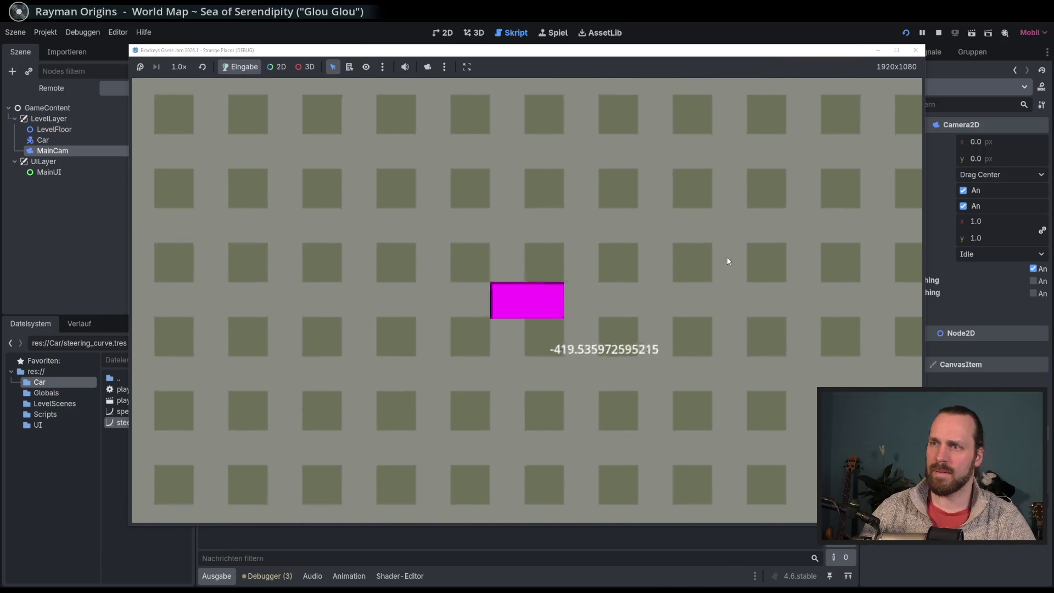
key("Up")
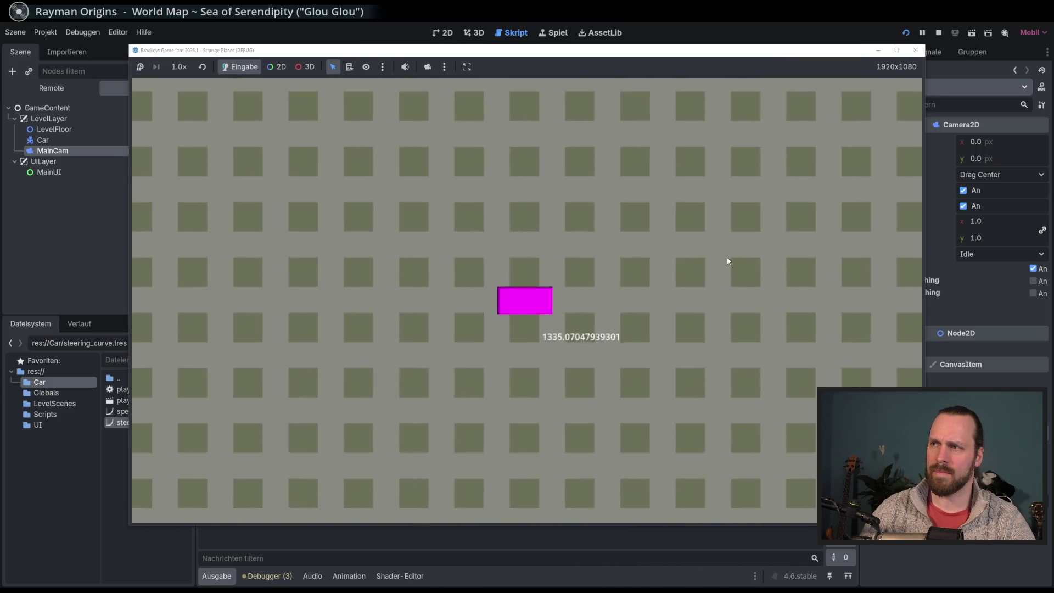
key("Left")
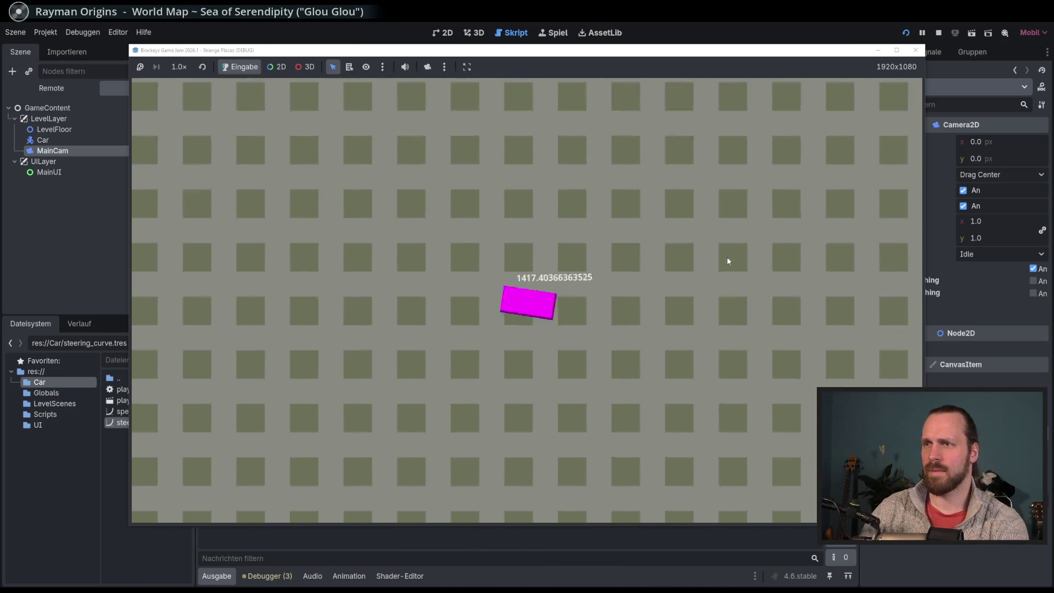
key("Up")
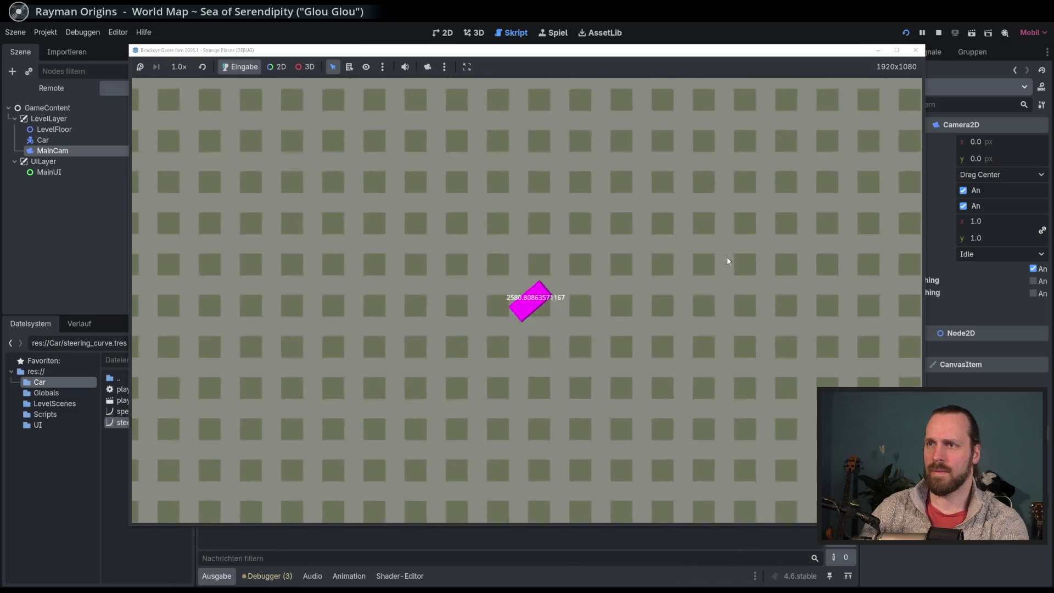
key("F8")
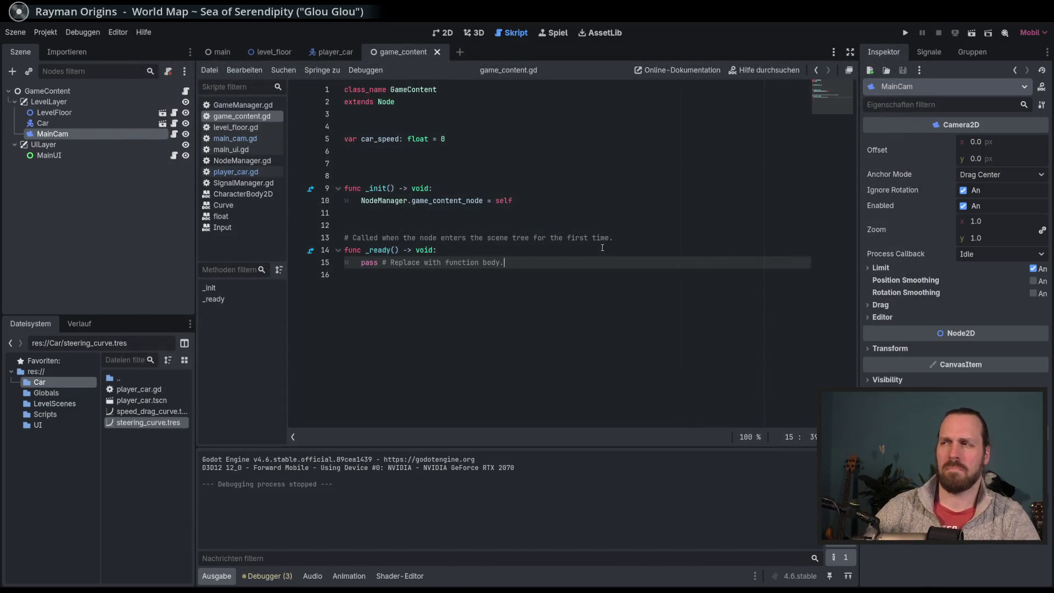
With main_cam.gd open, re-enable MainCam's Position Smoothing at speed 5.0 px/s
left_click(235, 138)
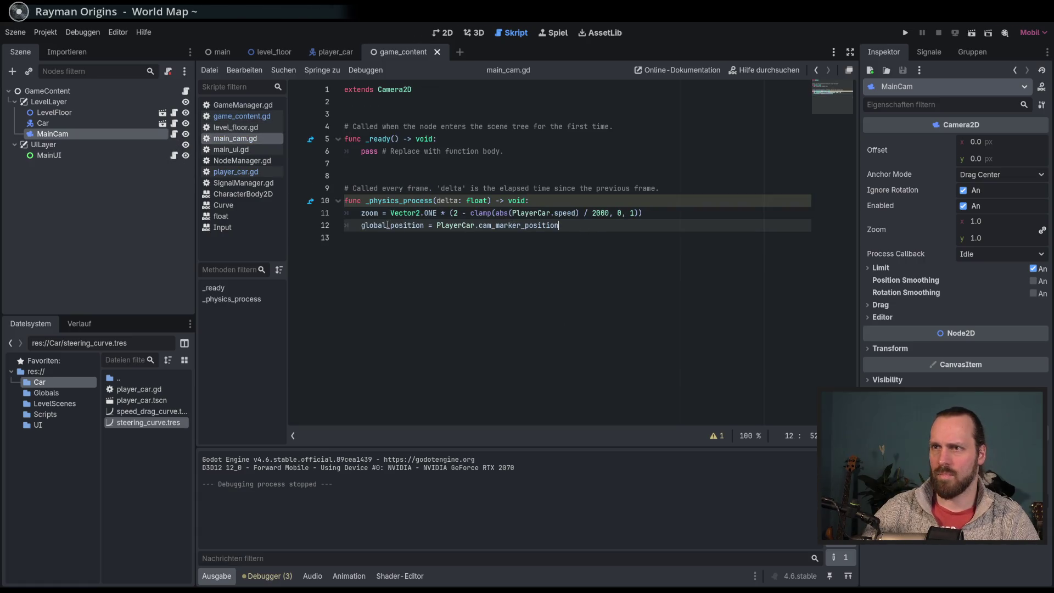
double_click(515, 225)
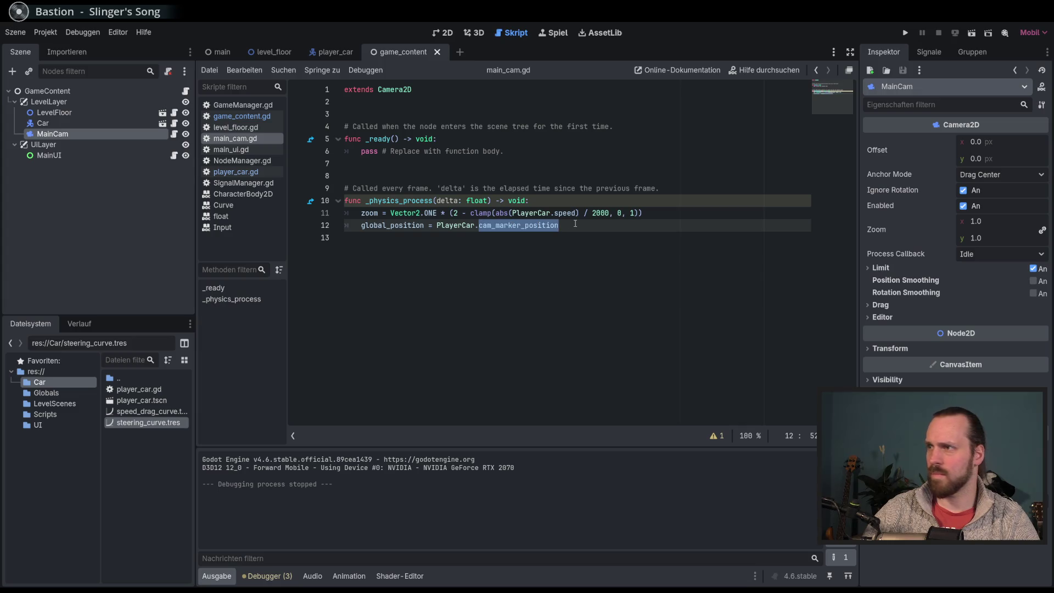
left_click(1033, 281)
left_click(706, 215)
left_click(708, 222)
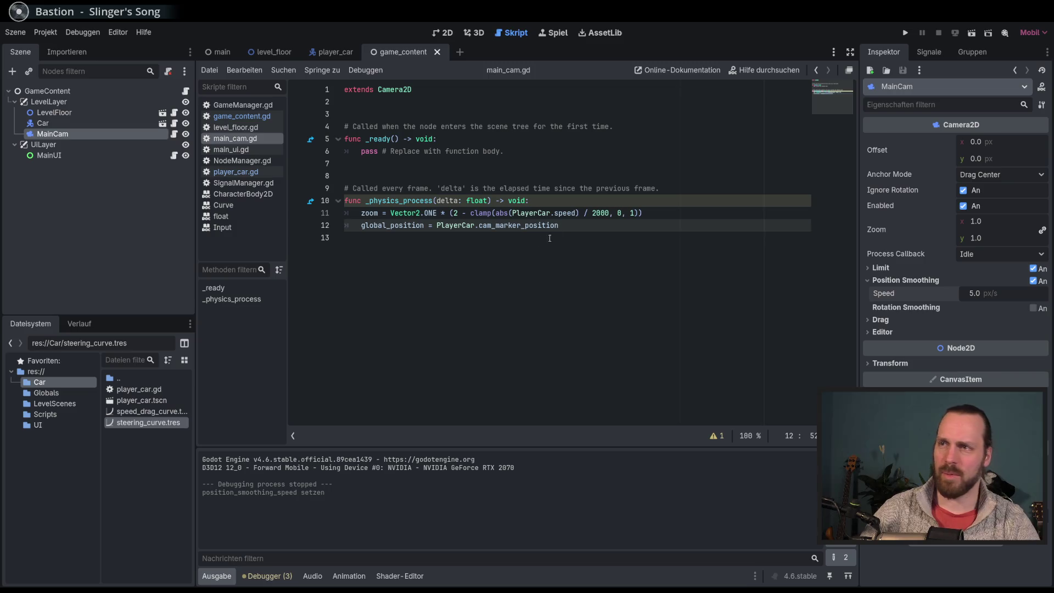
In player_car.gd, review the marker code on lines 50–54
left_click(236, 172)
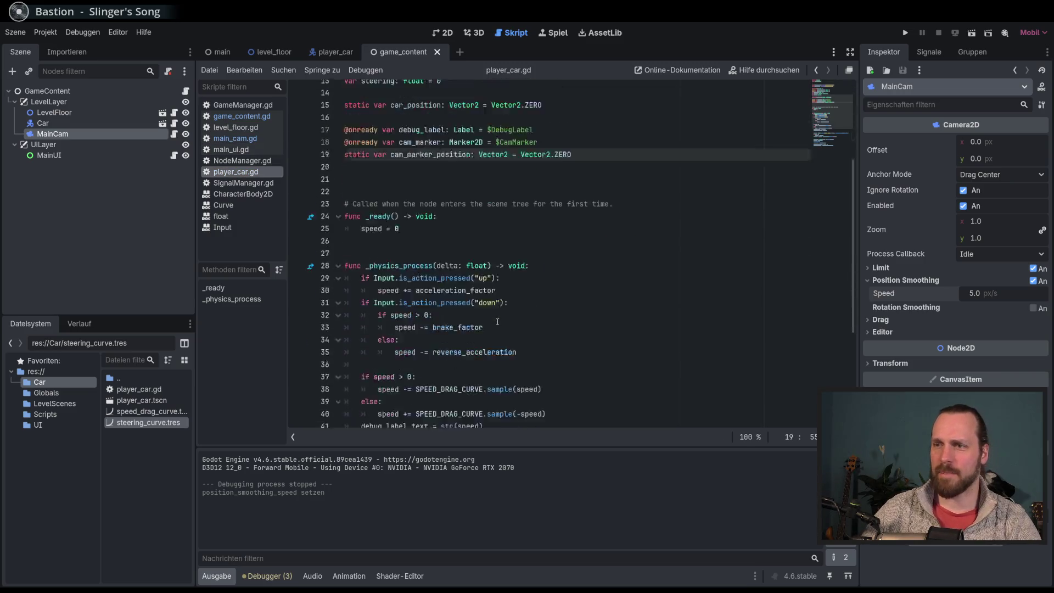
scroll(497, 322, "down", 5)
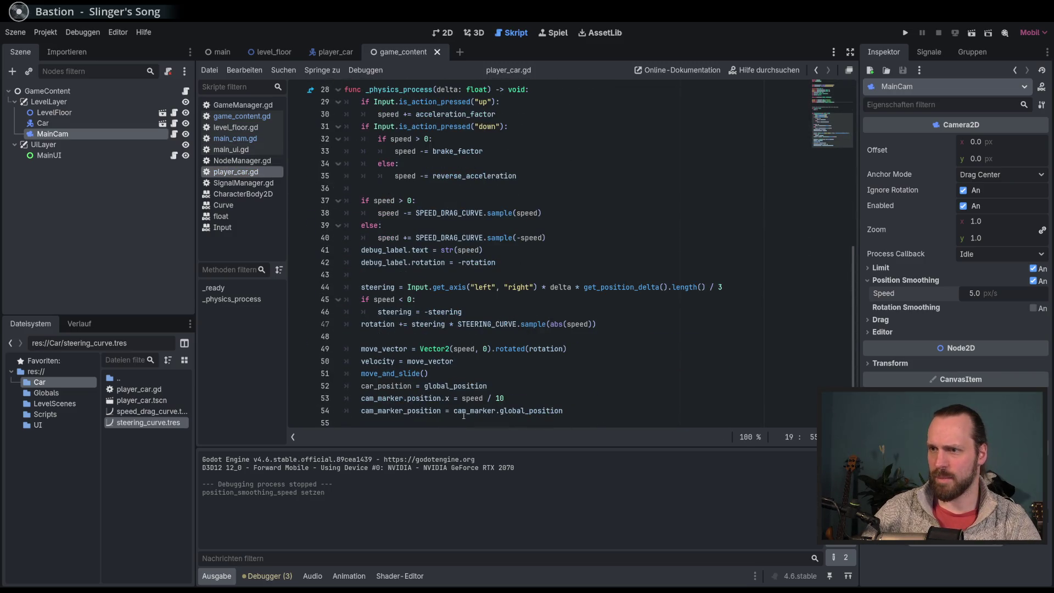
double_click(404, 413)
left_click(551, 410)
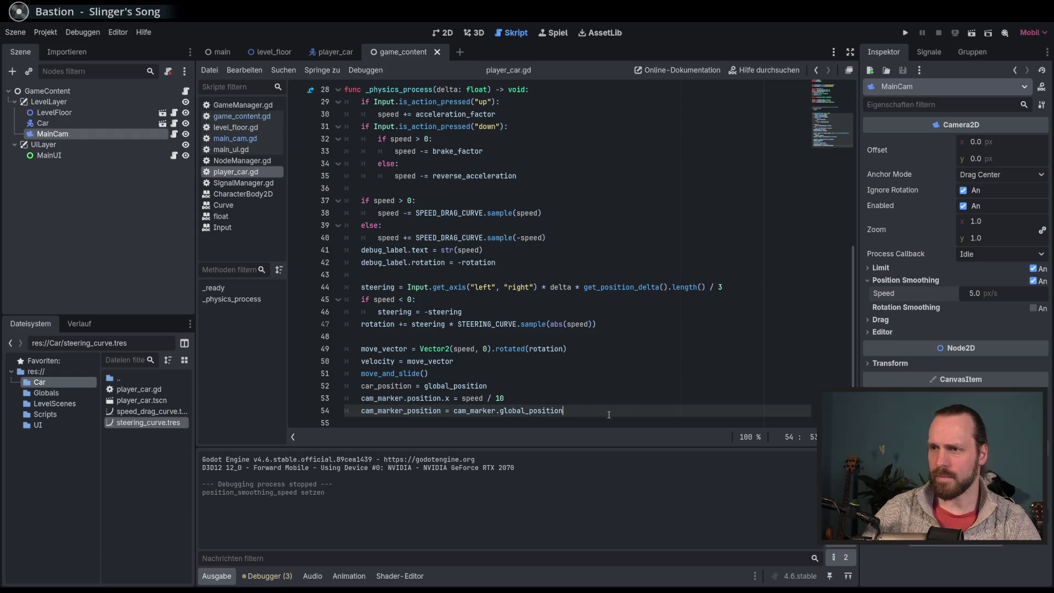
double_click(527, 410)
left_click(421, 398)
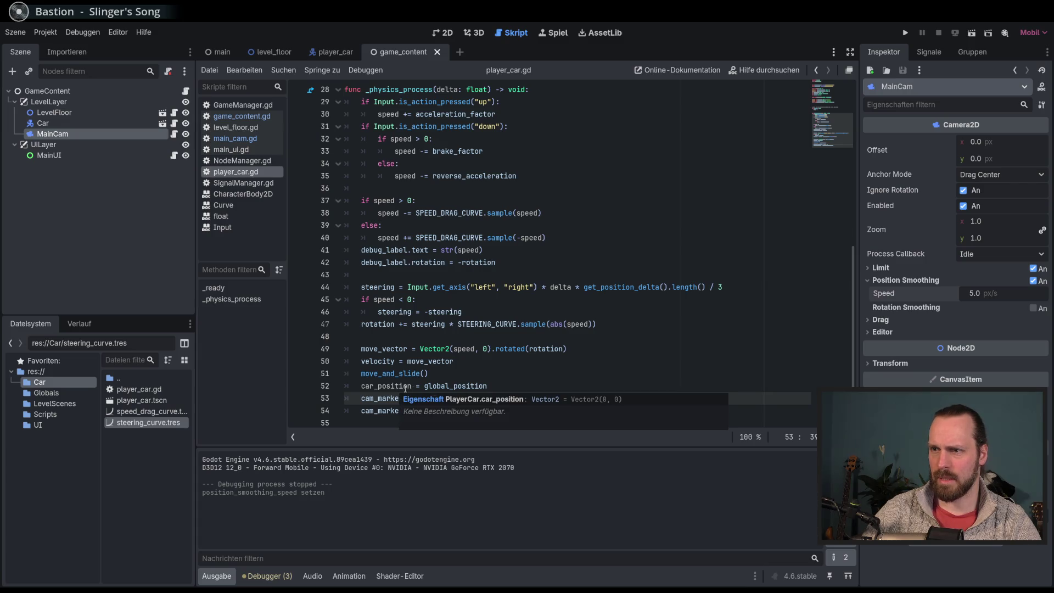
left_click(472, 366)
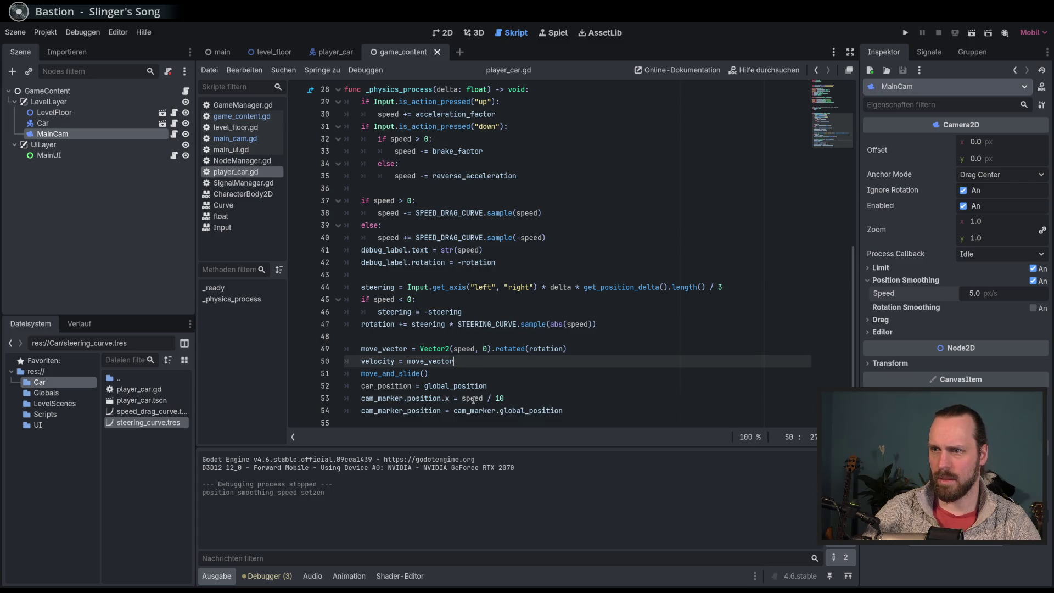
left_click(540, 400)
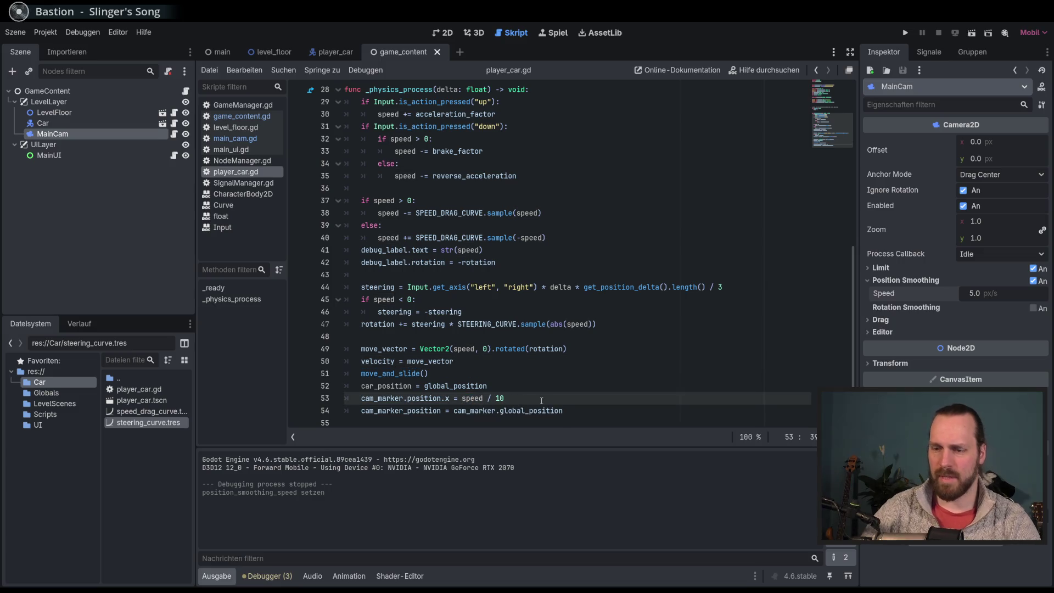
Add print(cam_marker_position) after line 53 and run the game
key("Return")
type("print(ca")
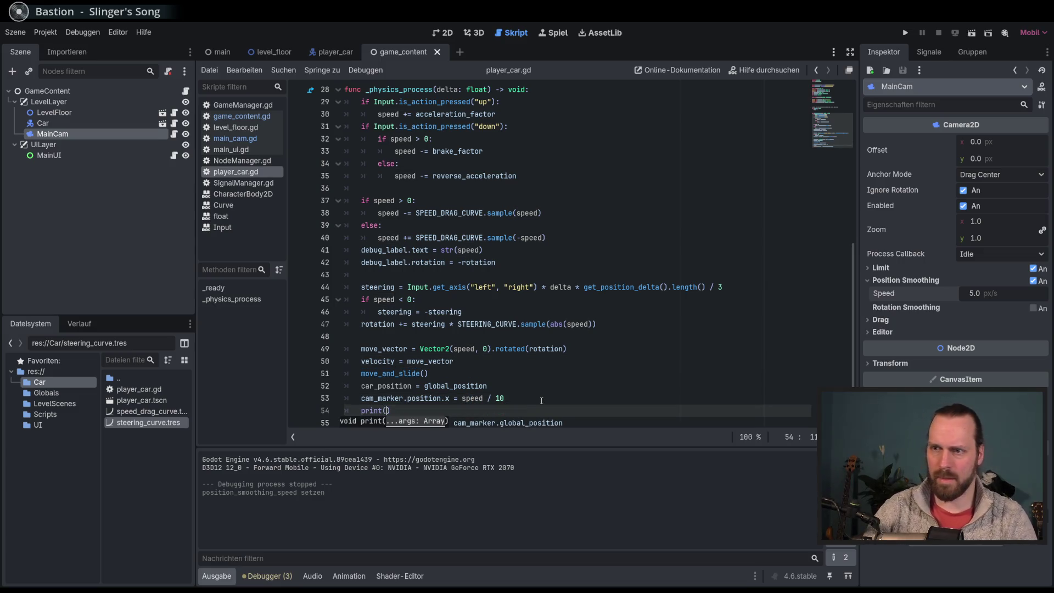
type("rm")
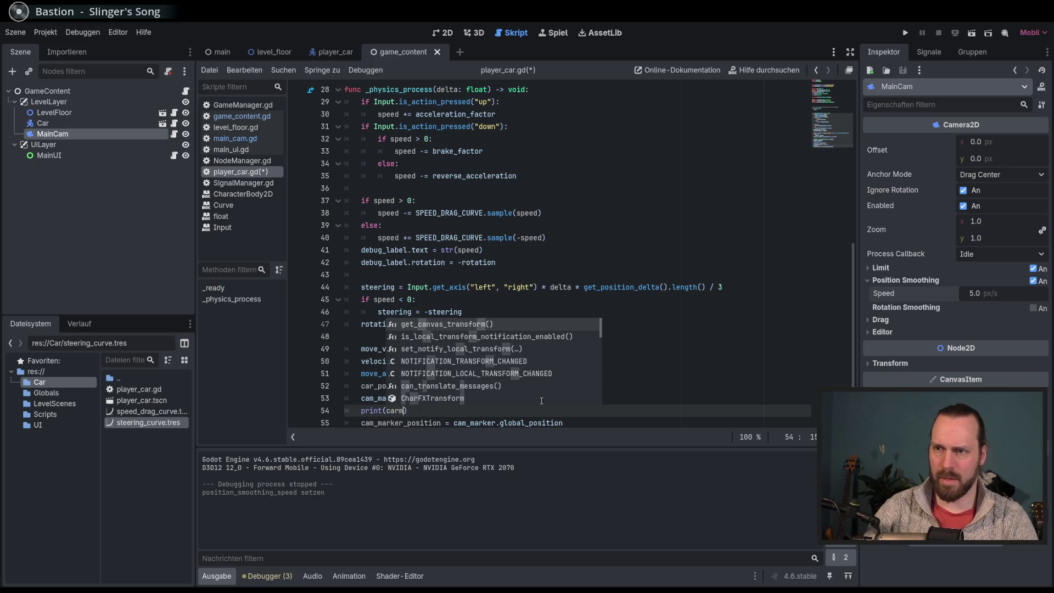
key("BackSpace")
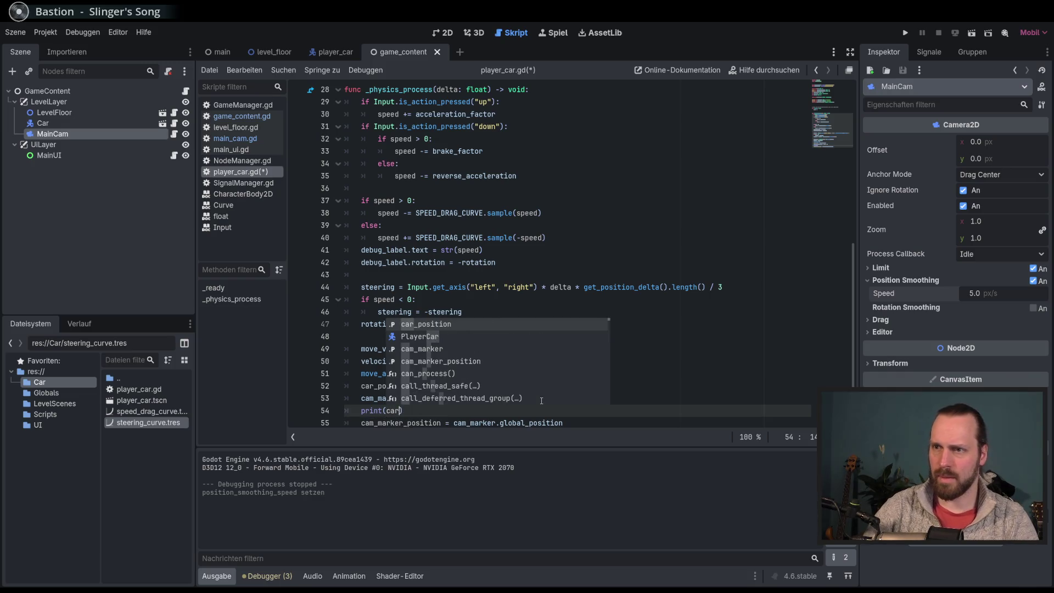
key("Down")
key("Down")
key("Down")
key("Return")
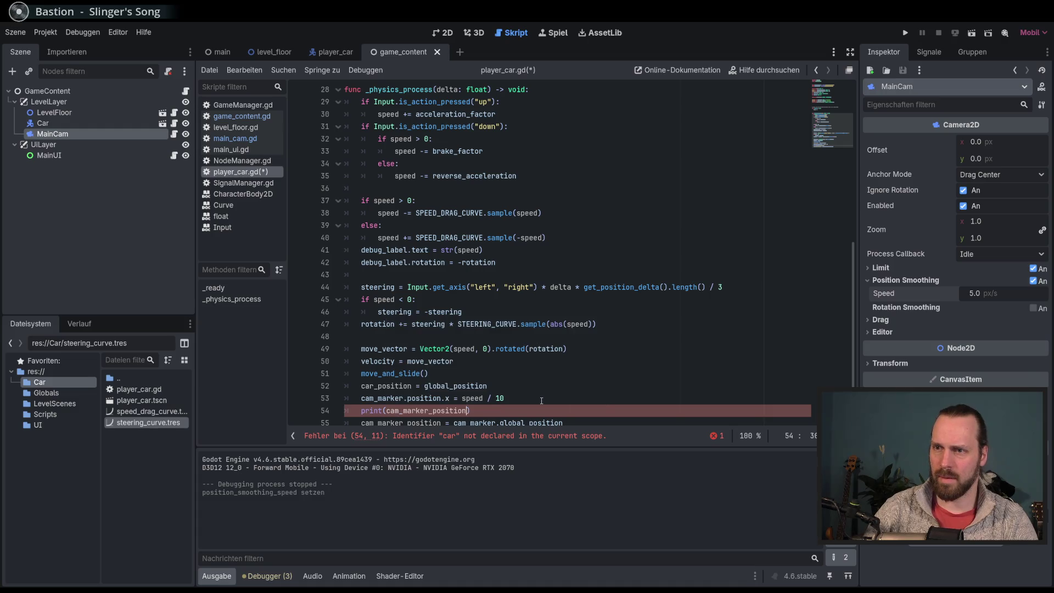
key("F5")
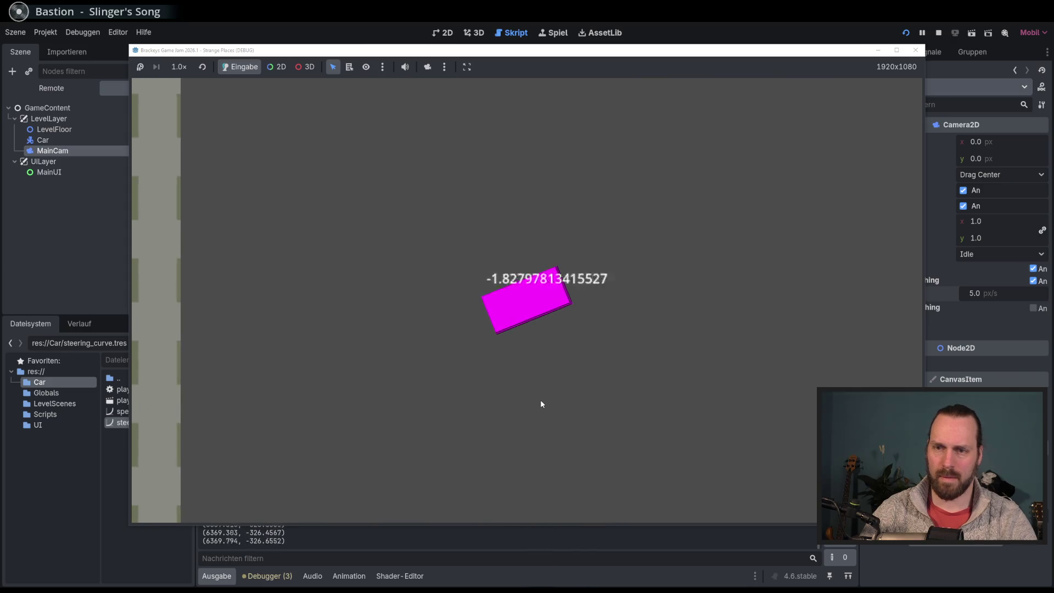
Stop the game and change the print argument to cam_marker.position
key("F8")
scroll(549, 385, "down", 1)
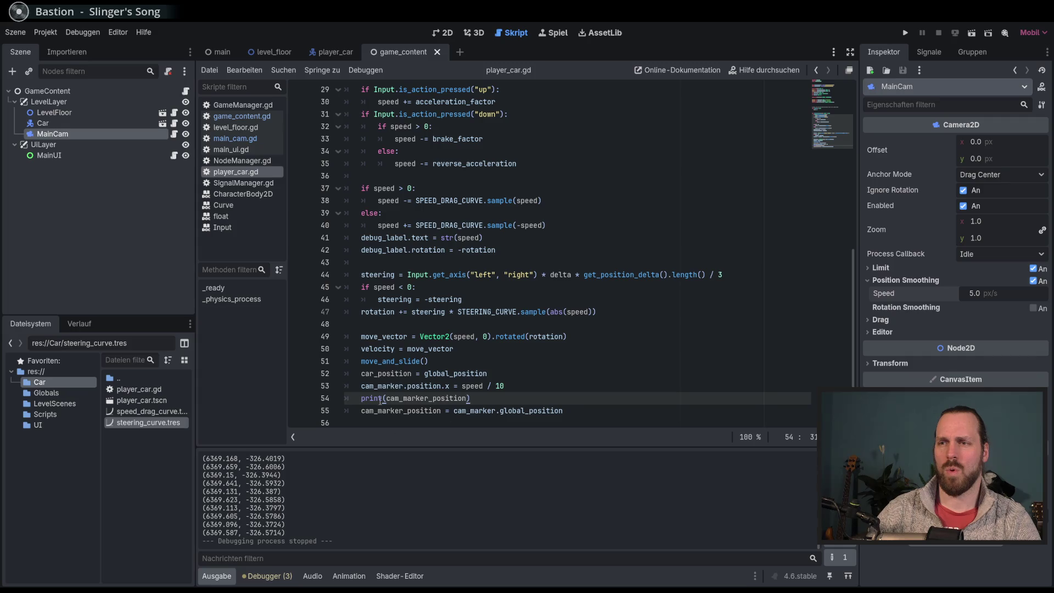
double_click(414, 398)
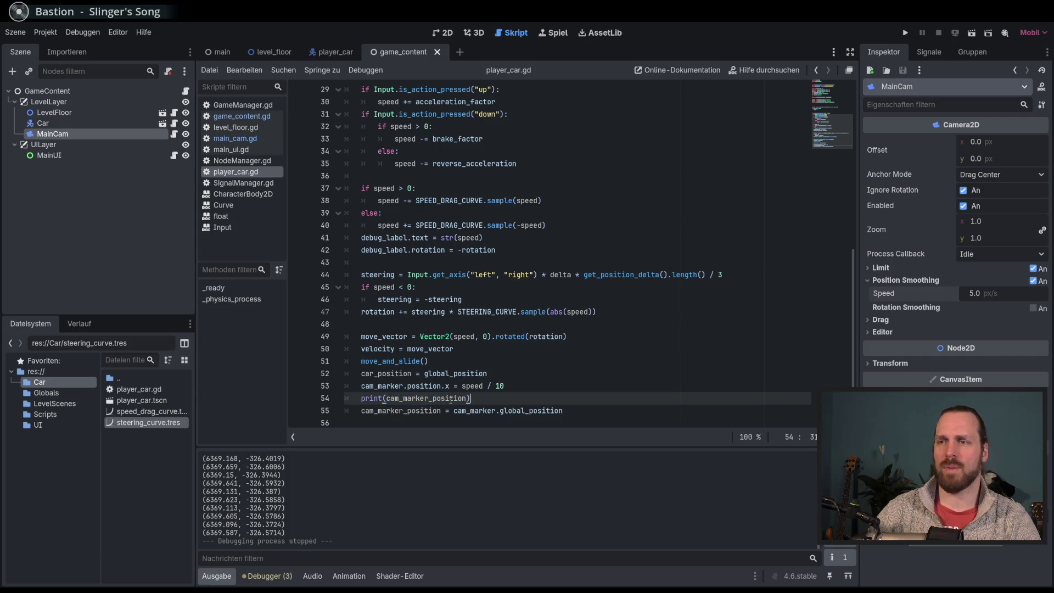
type("cam_marker.")
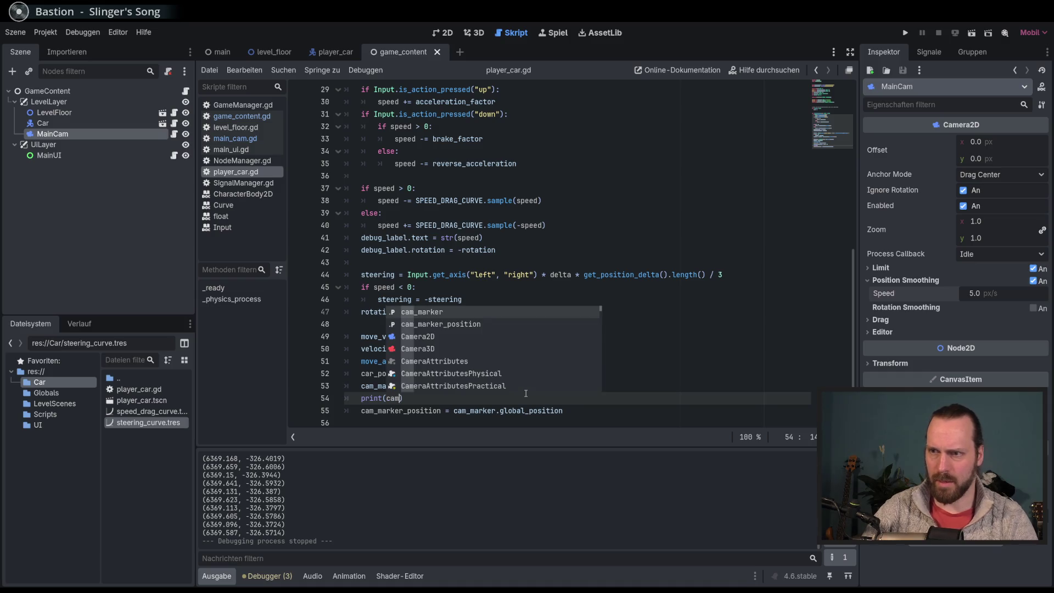
type("position")
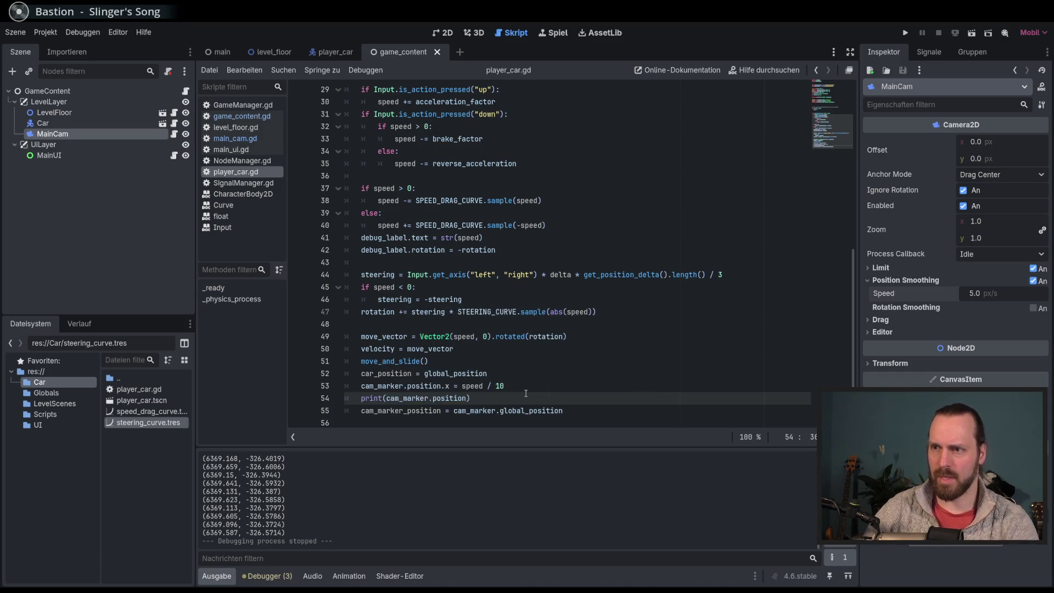
Run the game, steer and brake briefly to log marker offsets, then stop it
key("F5")
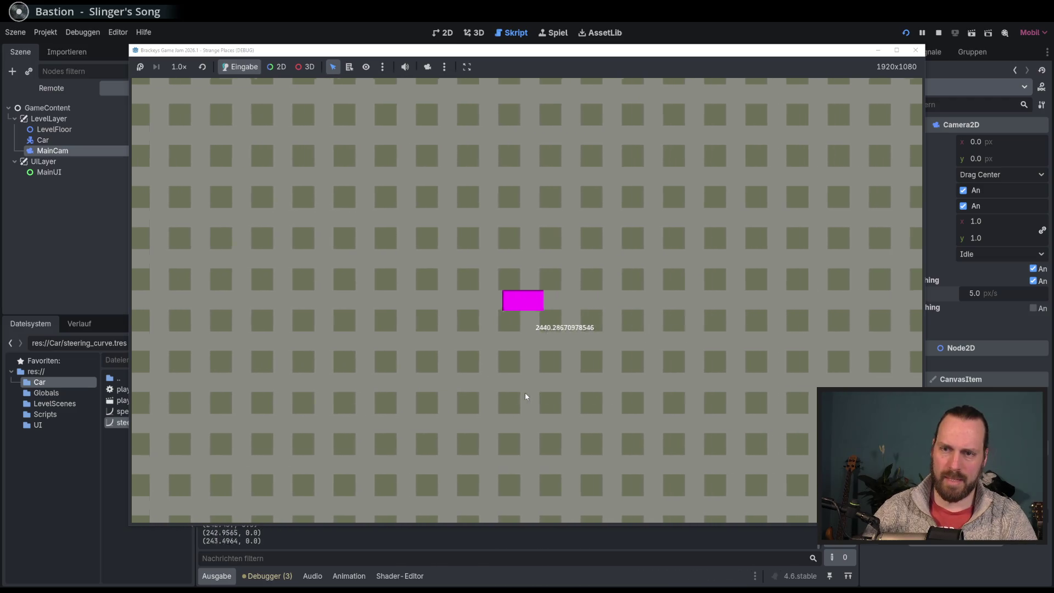
key("Left")
key("Right")
key("Down")
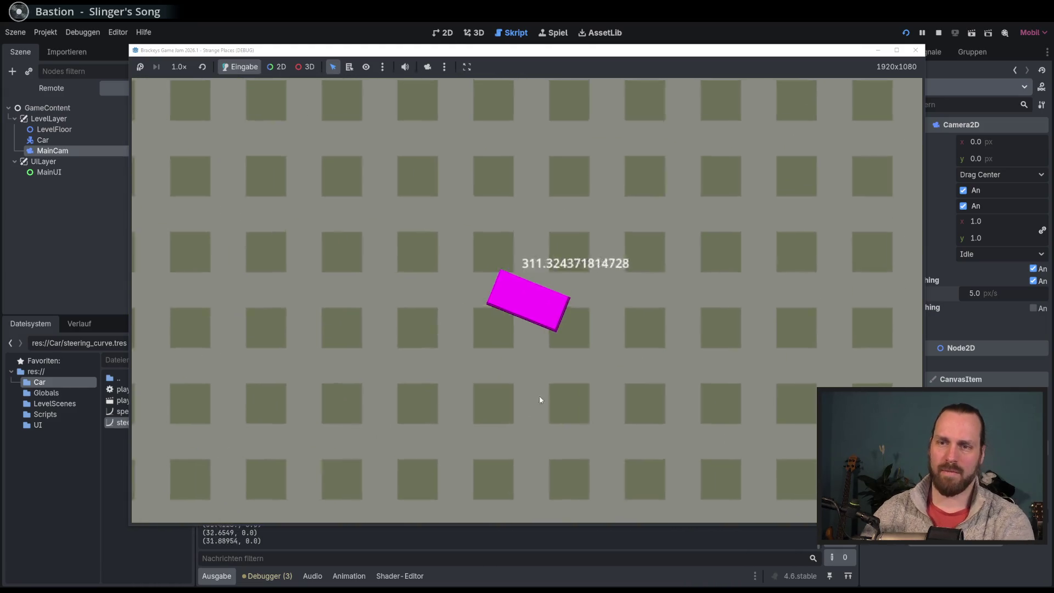
key("F8")
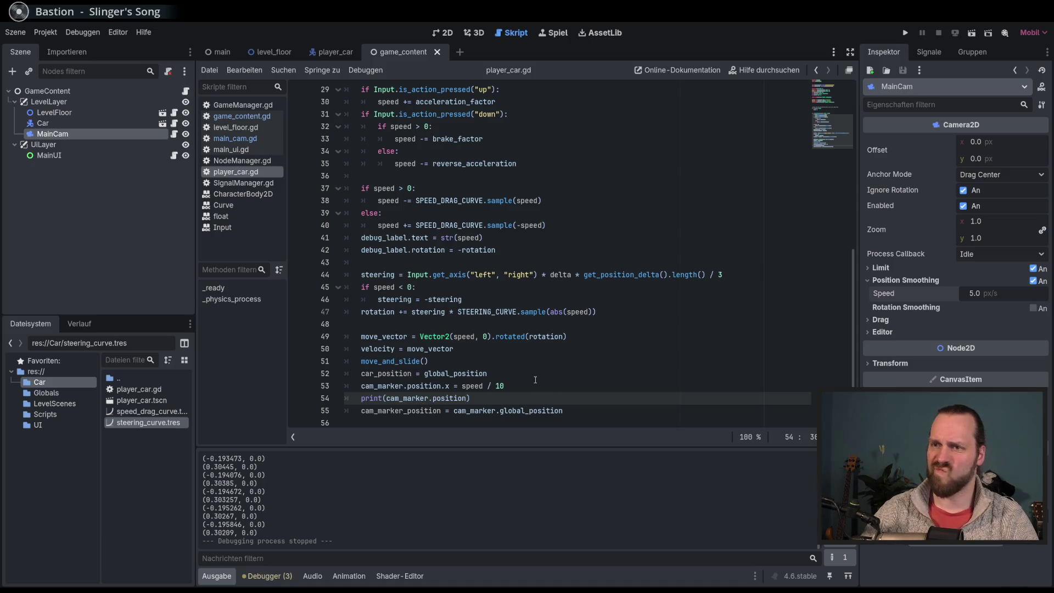
Set line 53 to cam_marker.position.x = speed / 5, then test-run, stop, and rerun the game
left_click(497, 386)
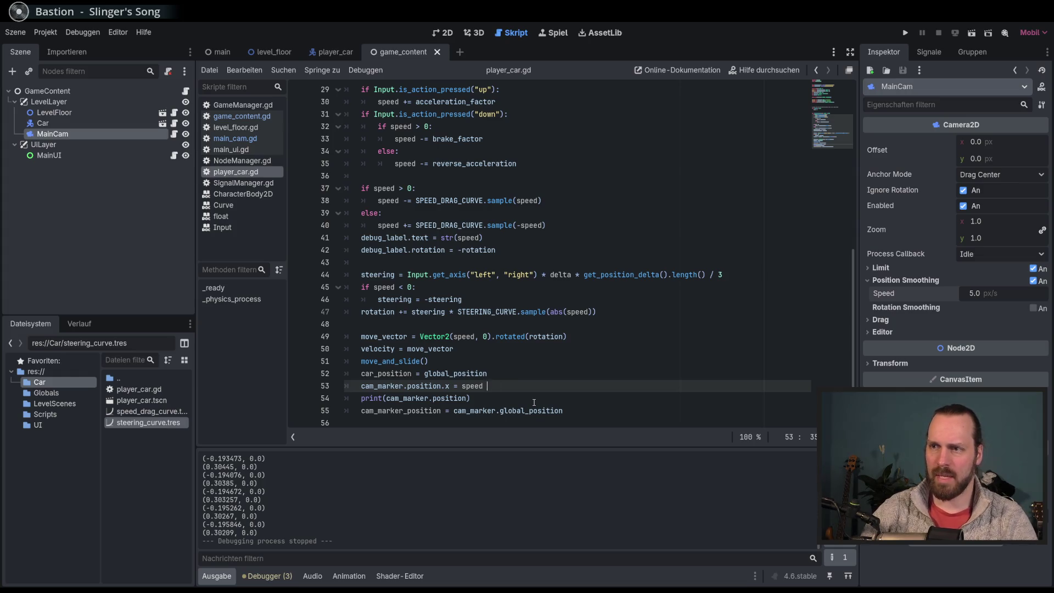
key("F5")
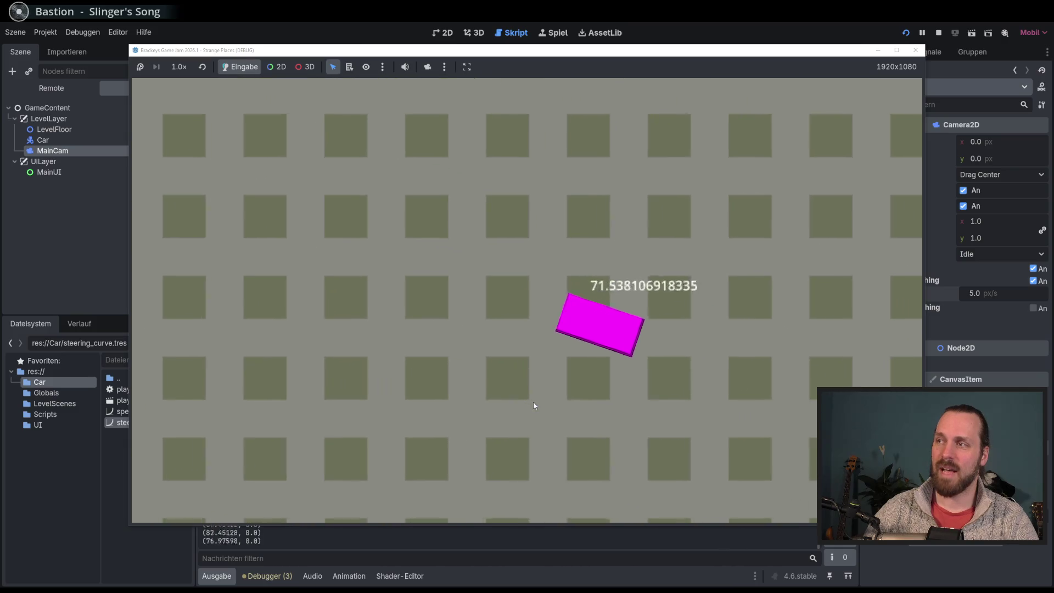
key("F8")
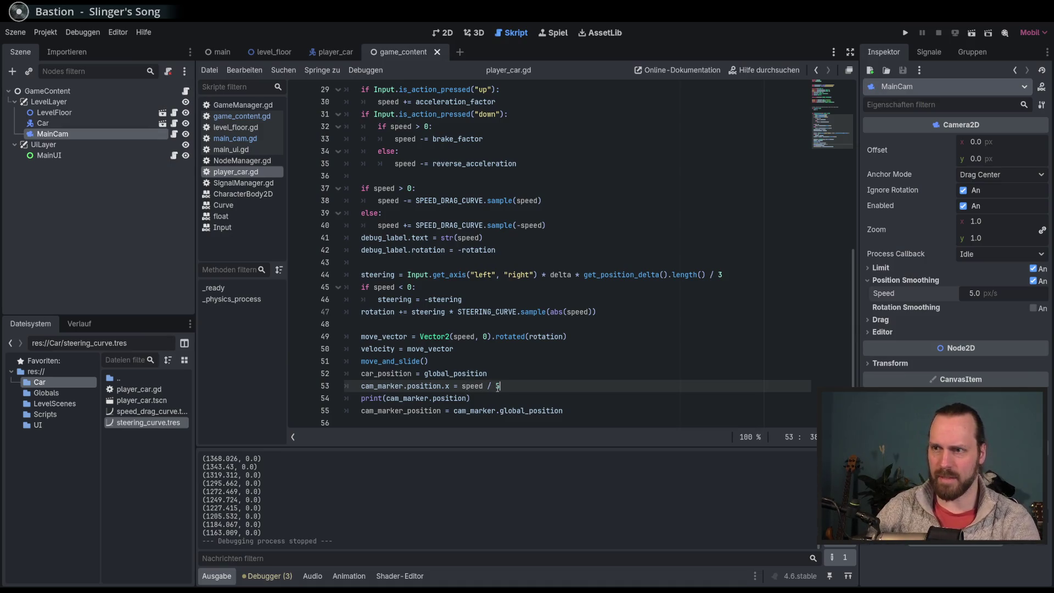
key("F5")
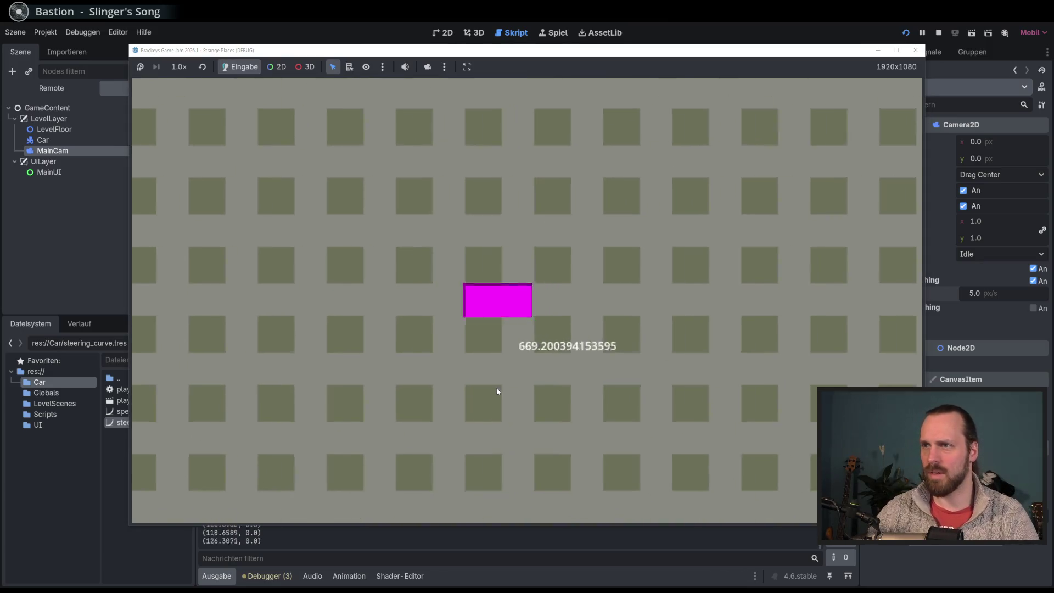
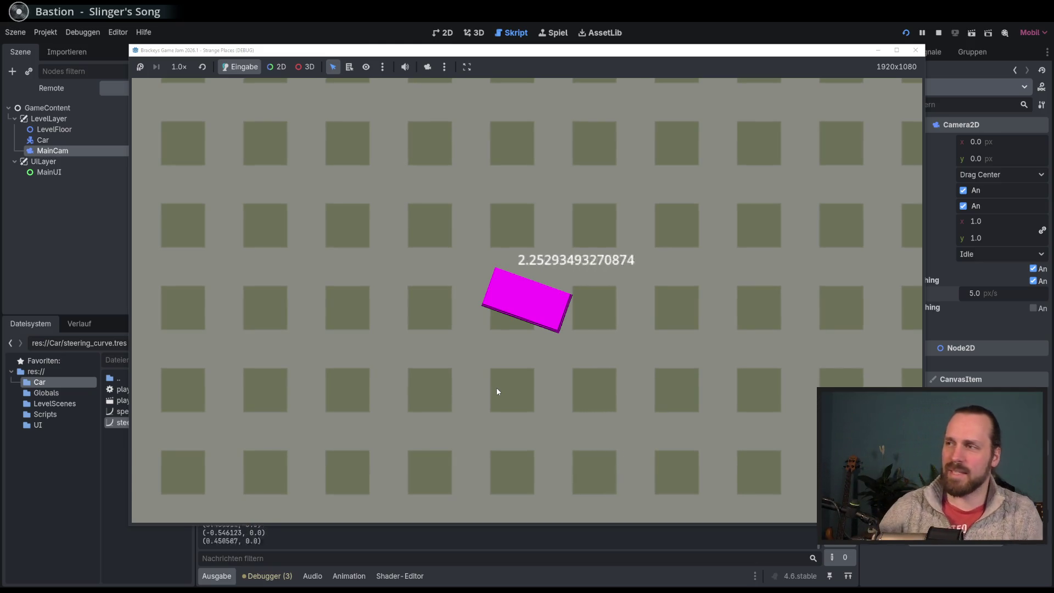
Test-drive the car with W, A and D, weaving through turns, then stop the game with F8
key("w")
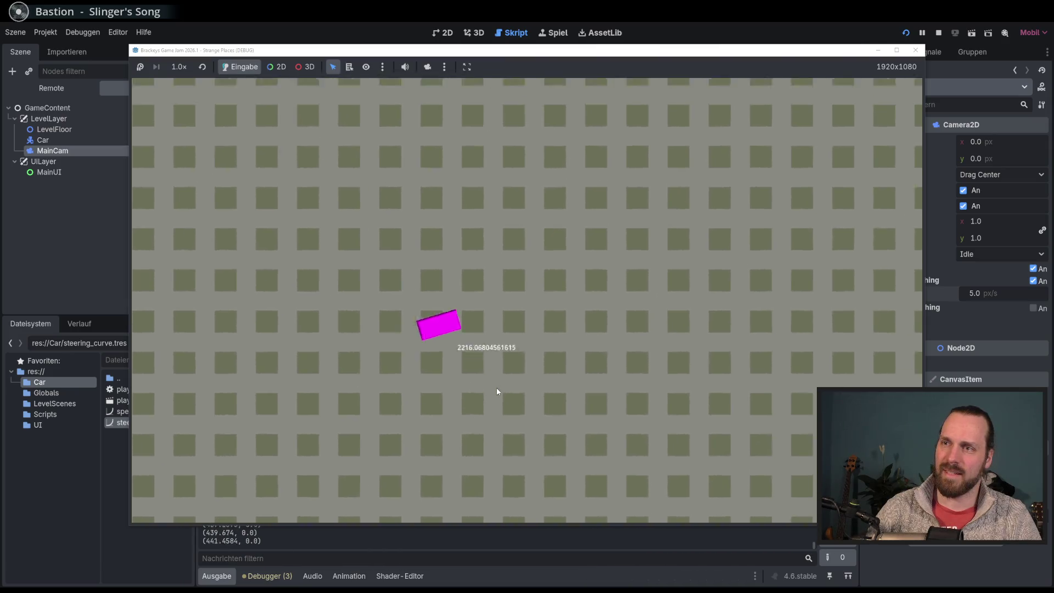
key("d")
key("a")
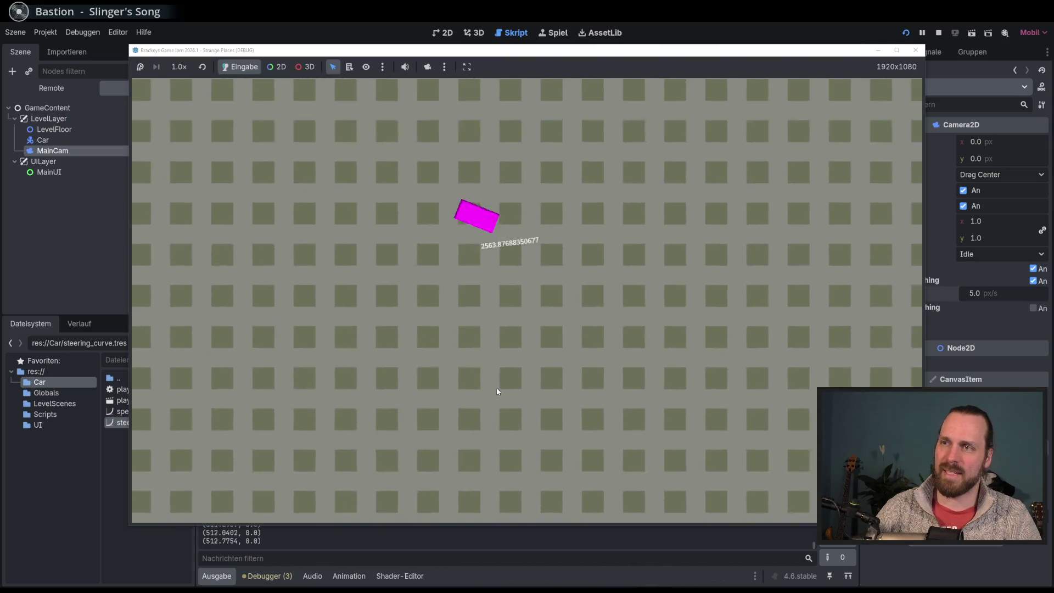
key("a")
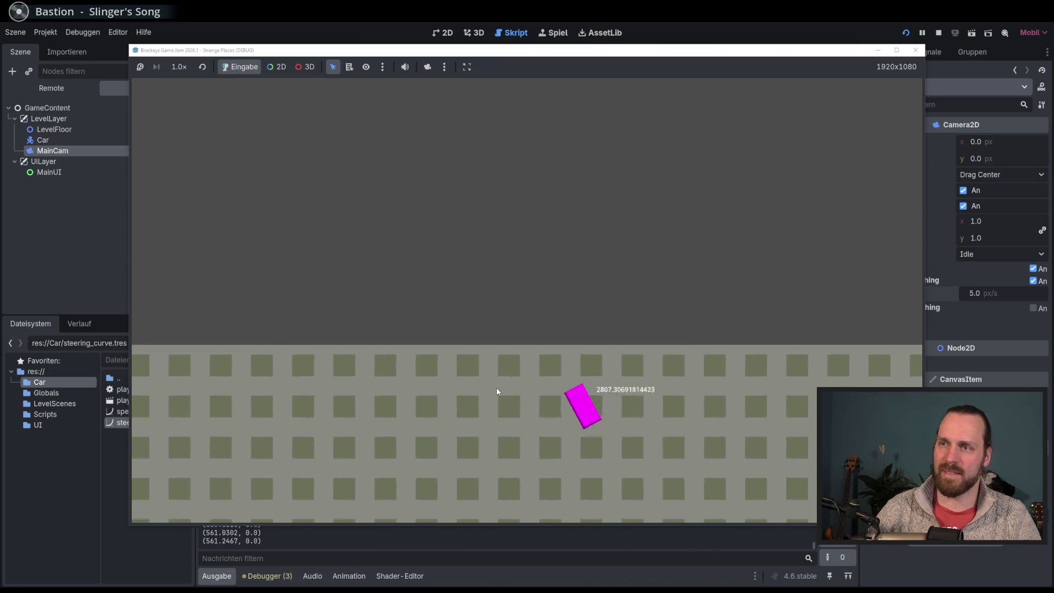
key("d")
key("a")
key("d")
key("a")
key("d")
key("a")
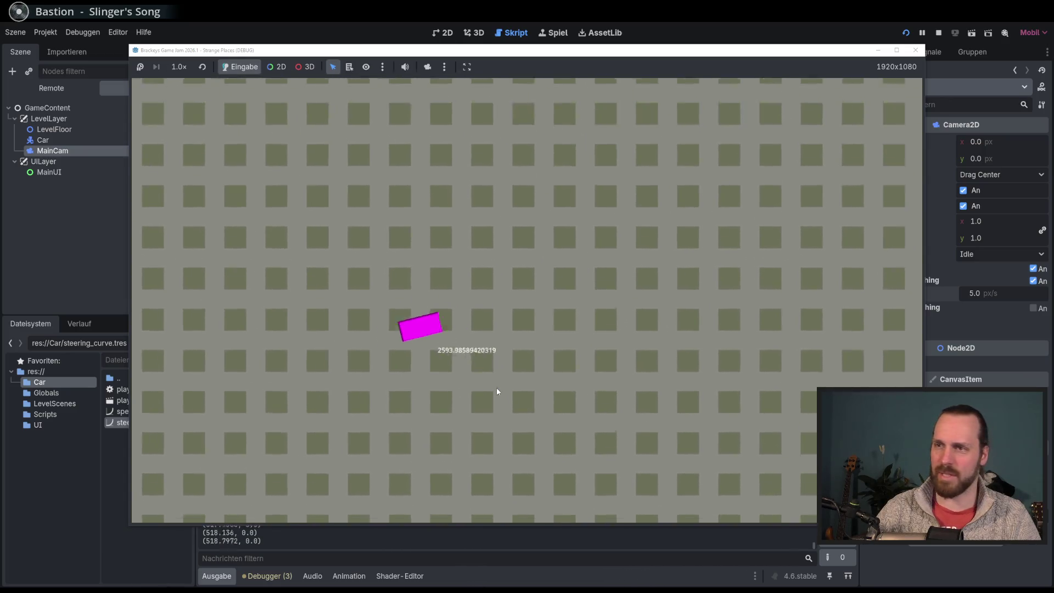
key("d")
key("a")
key("d")
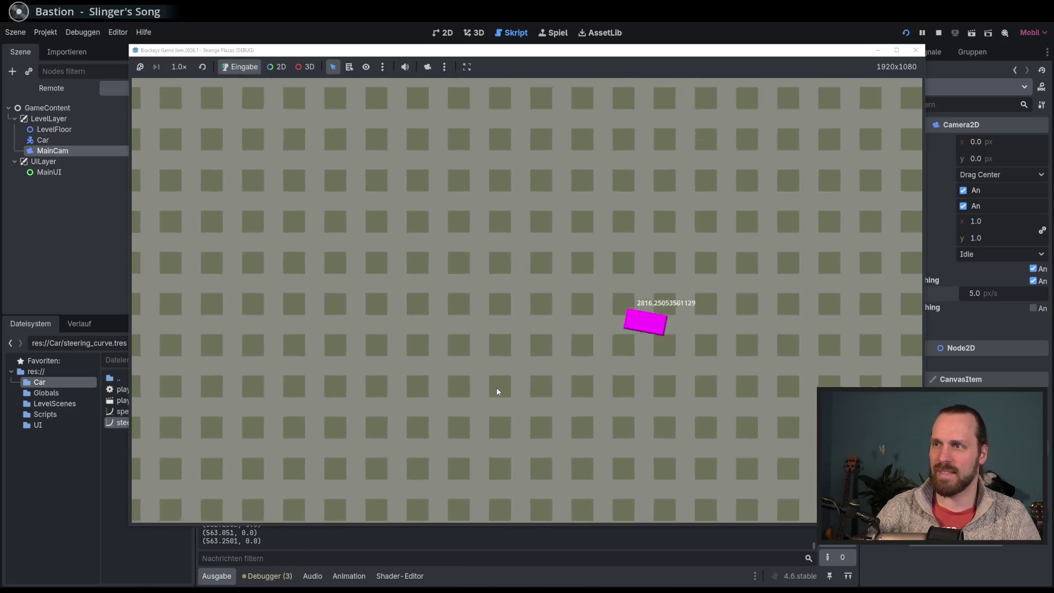
key("a")
key("a")
key("d")
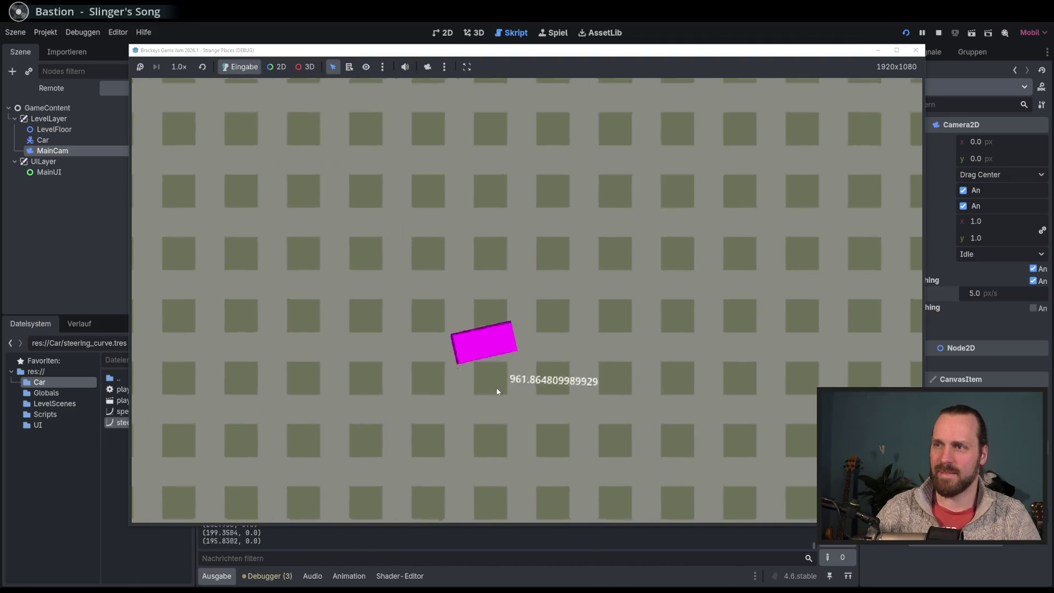
key("a")
key("d")
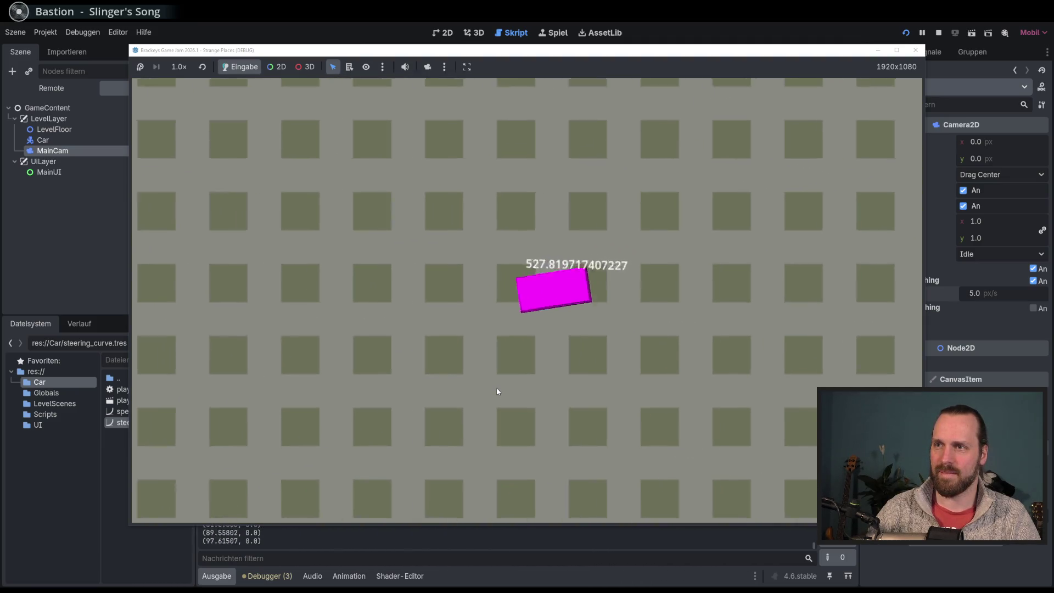
key("a")
key("d")
key("F8")
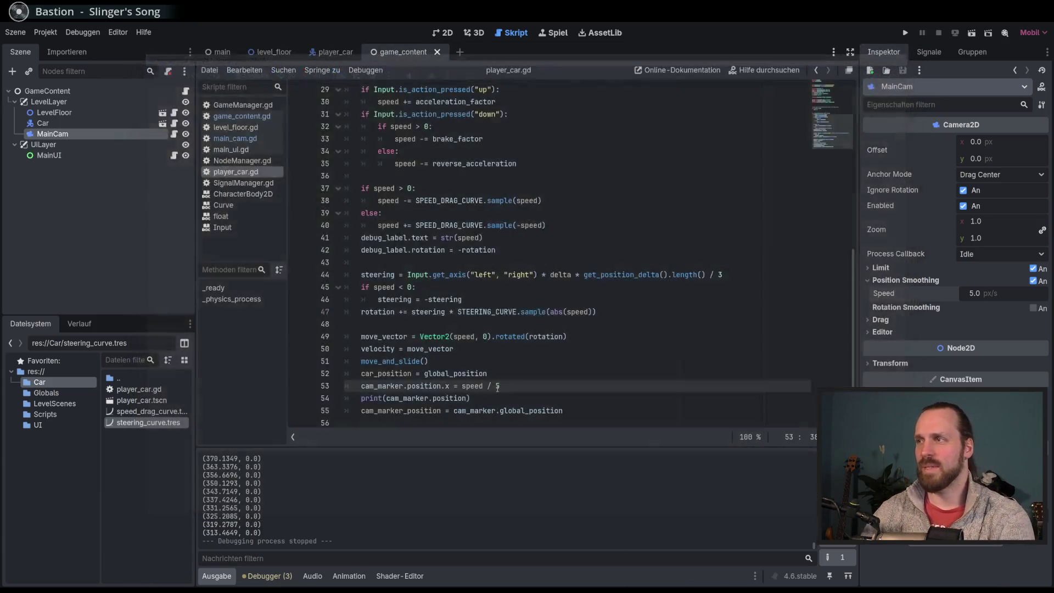
Lower steering_curve.tres's middle point to about (1423.86, 0.72), then test-run the game
double_click(151, 423)
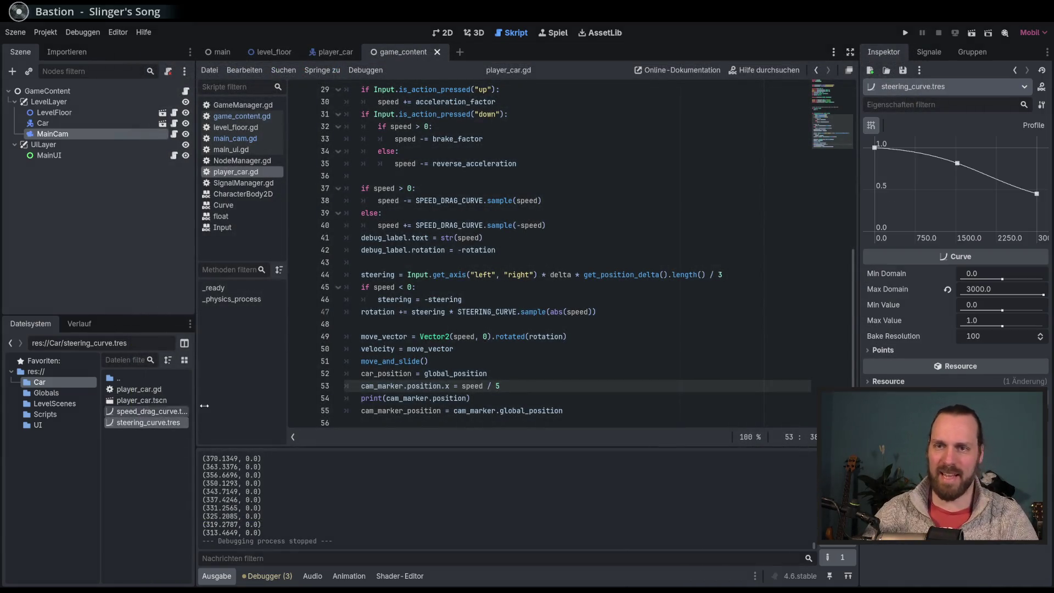
left_click_drag(957, 163, 970, 183)
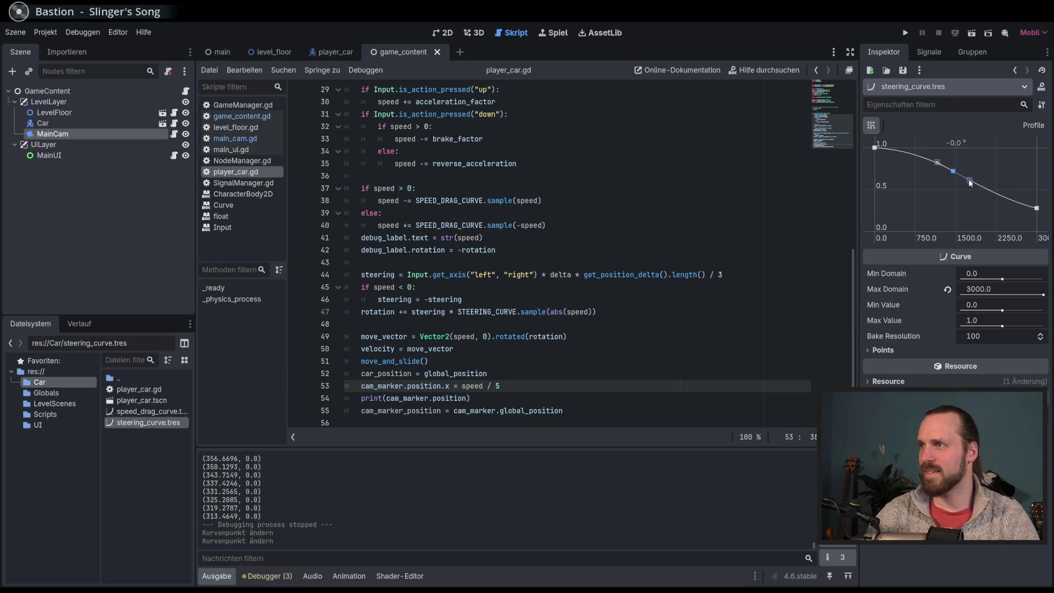
key("F5")
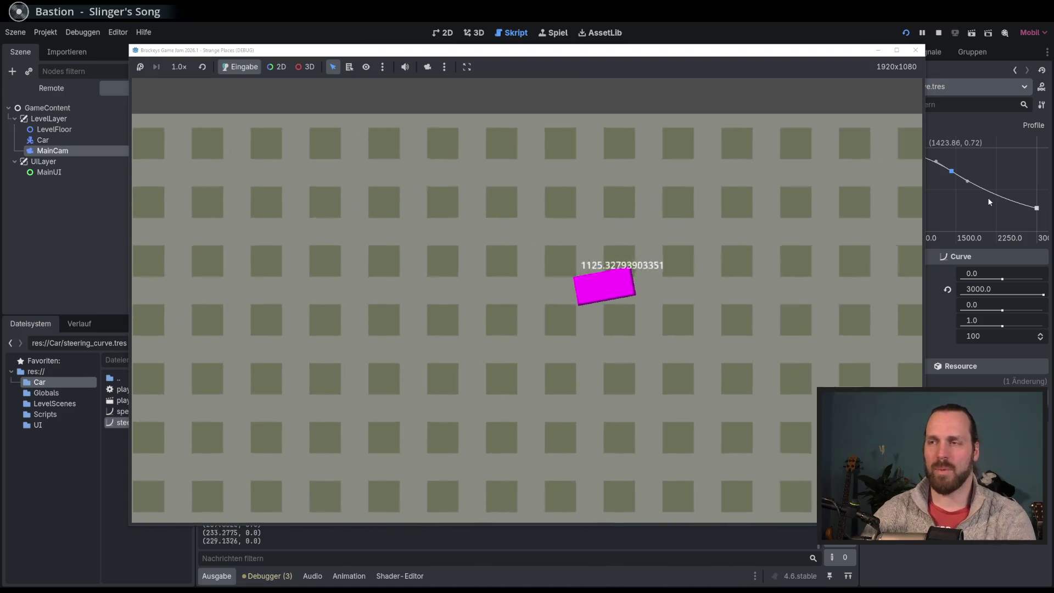
key("F8")
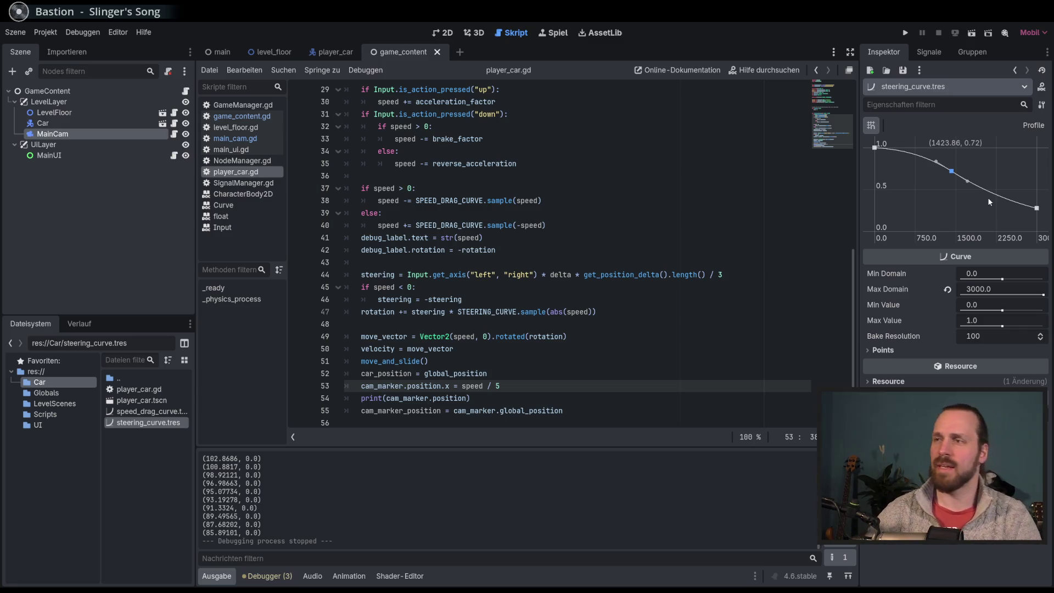
Widen the script list slightly and review the camera marker code around line 53
scroll(322, 302, "up", 10)
scroll(322, 302, "down", 10)
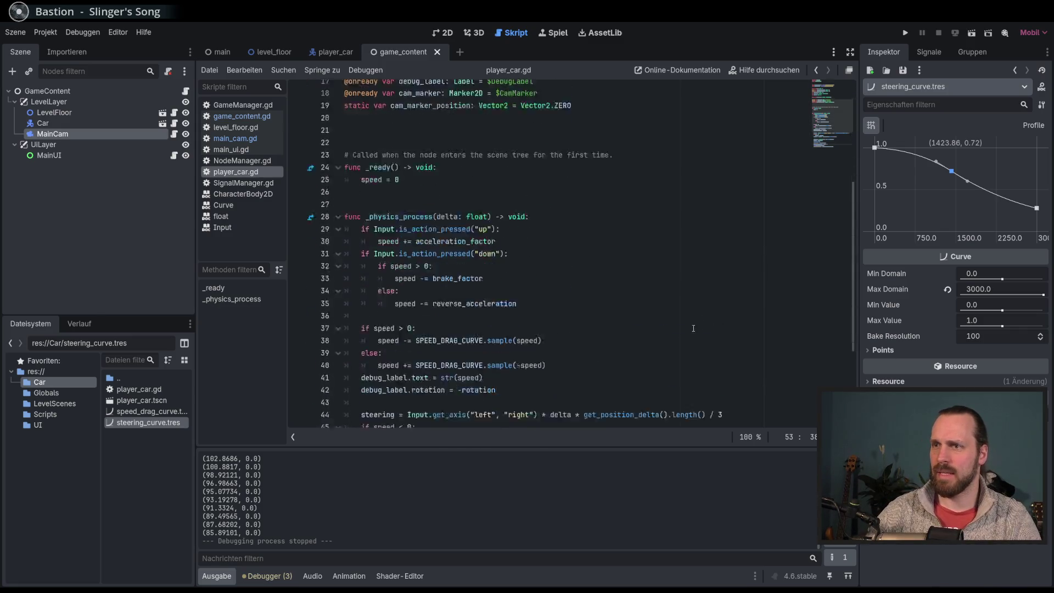
left_click_drag(285, 322, 289, 322)
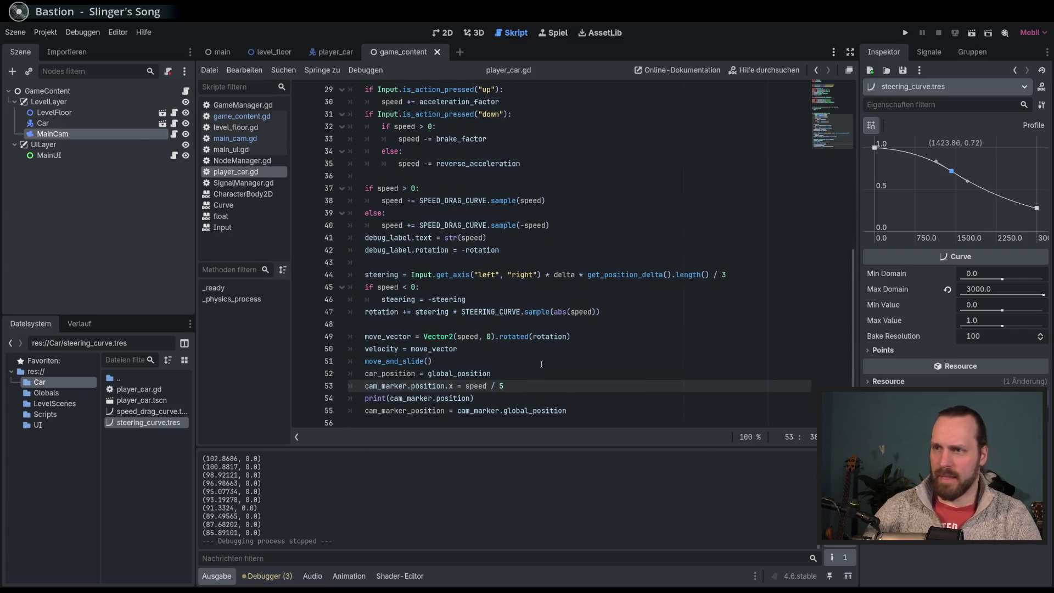
left_click(596, 406)
left_click(610, 390)
left_click(610, 377)
left_click(632, 386)
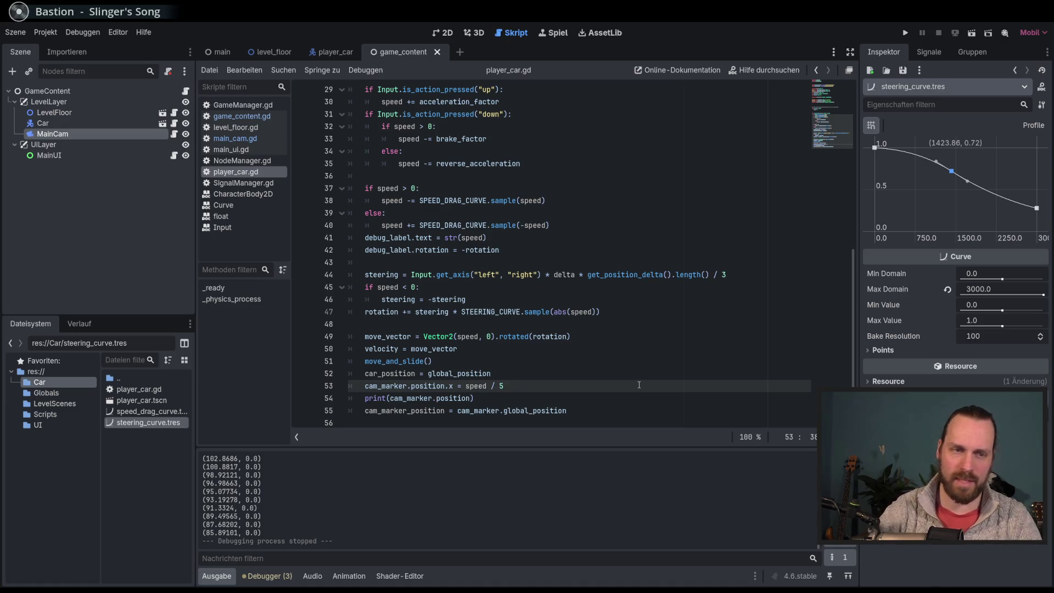
key("Up")
key("Down")
key("Up")
key("Down")
scroll(639, 390, "up", 5)
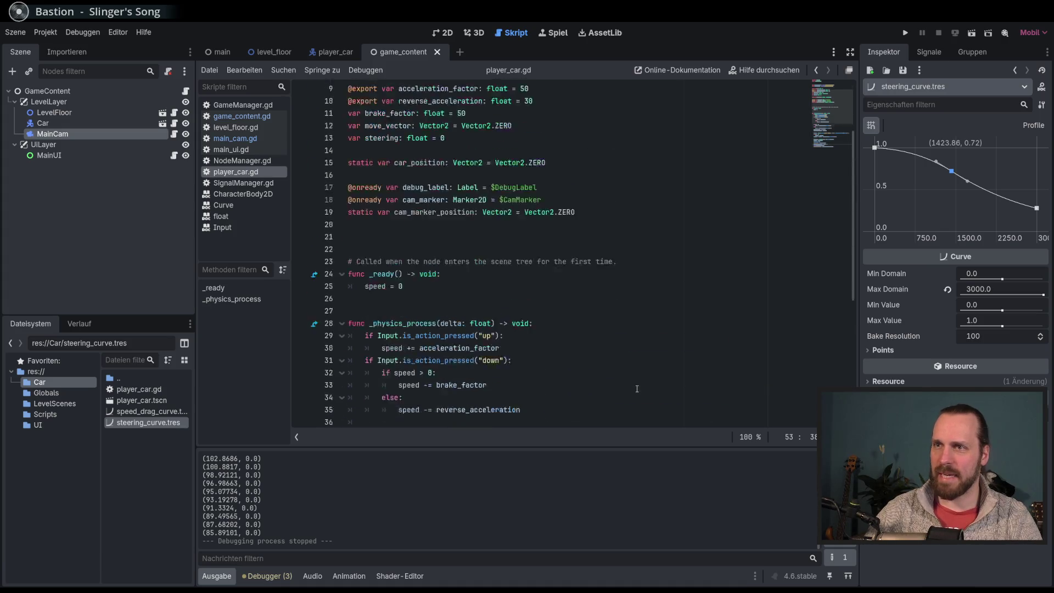
scroll(804, 295, "down", 5)
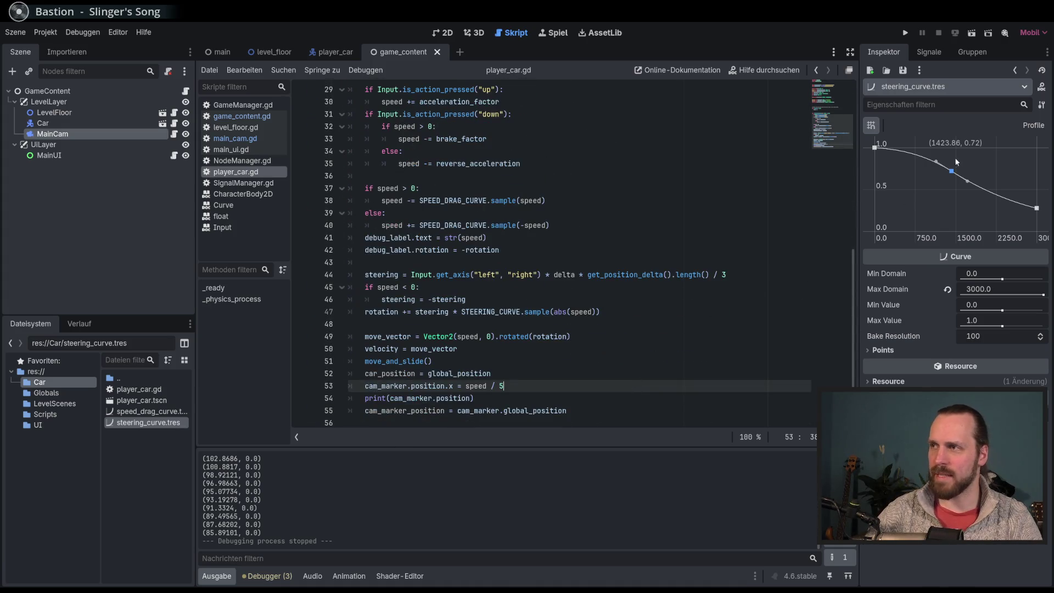
Flatten the right tangent of the steering curve's first point (0.00, 1.00) to 0°
left_click(951, 174)
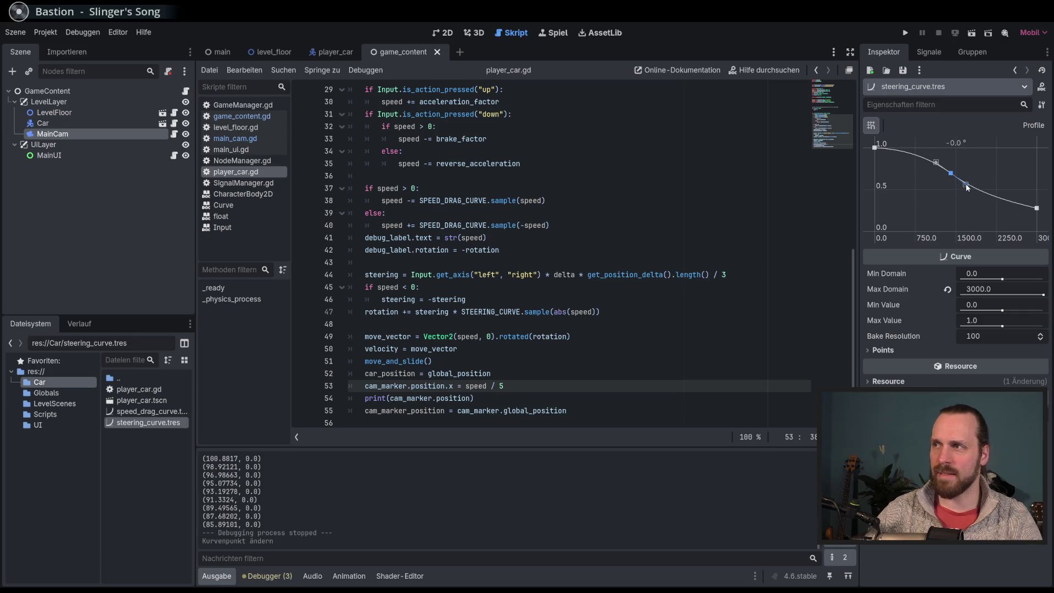
left_click(968, 185)
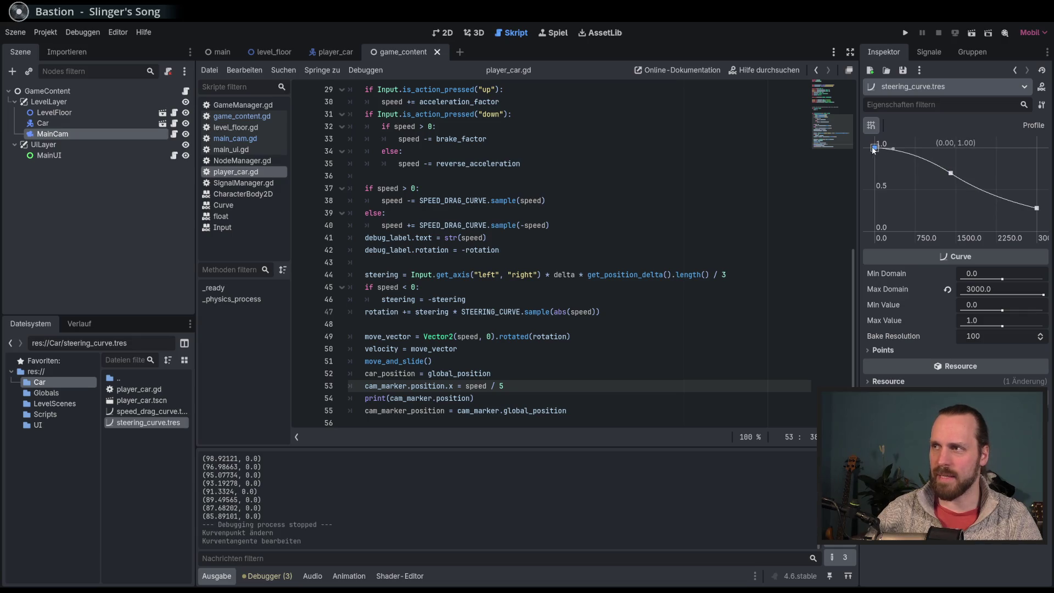
left_click(898, 152)
left_click(659, 337)
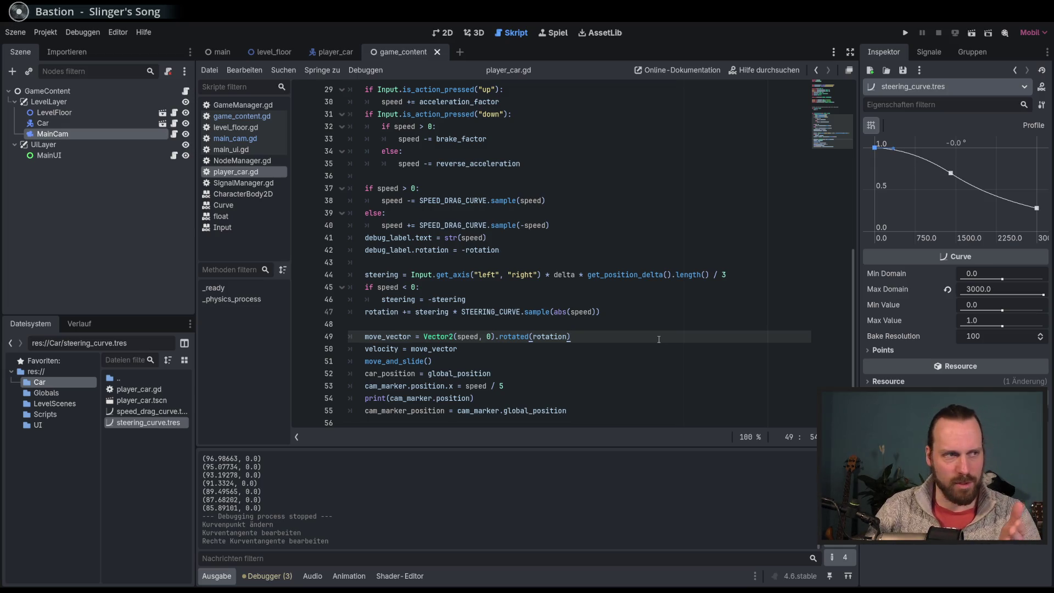
Test-drive the car with the arrow keys, turning and braking, then stop the game
key("F5")
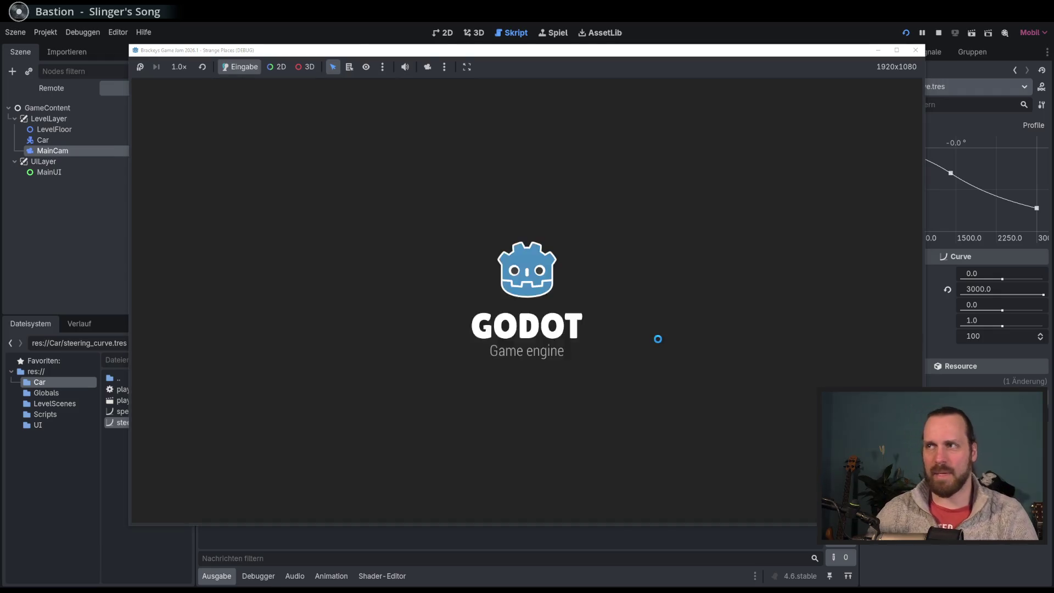
key("Left")
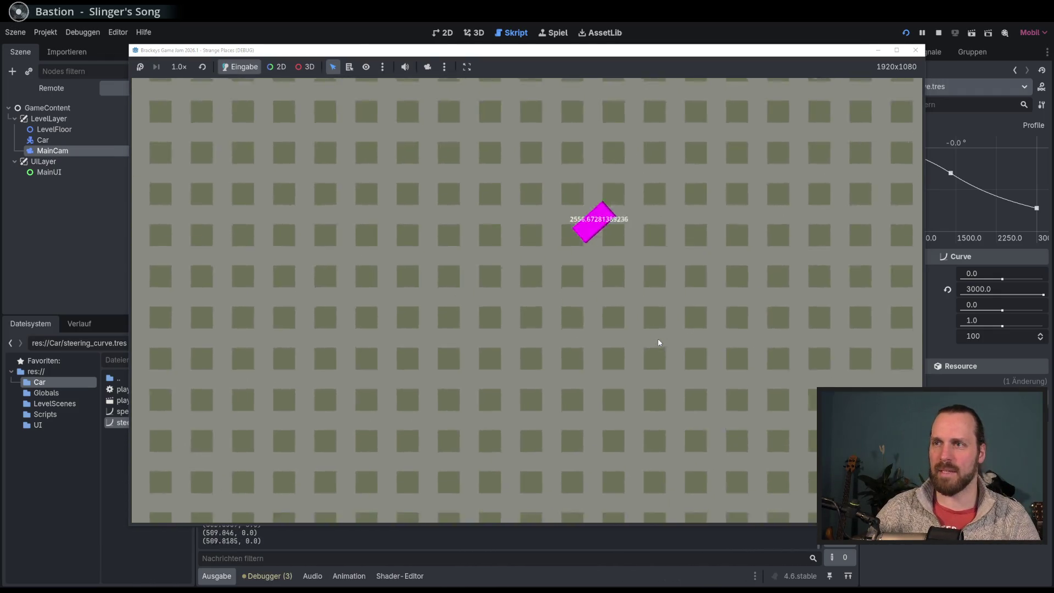
key("Right")
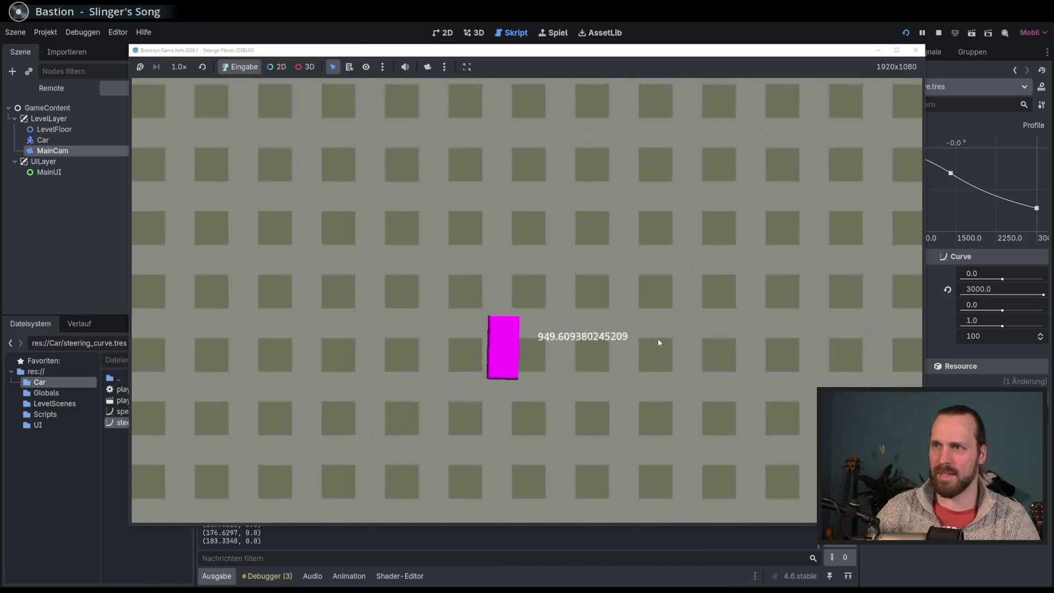
key("Left")
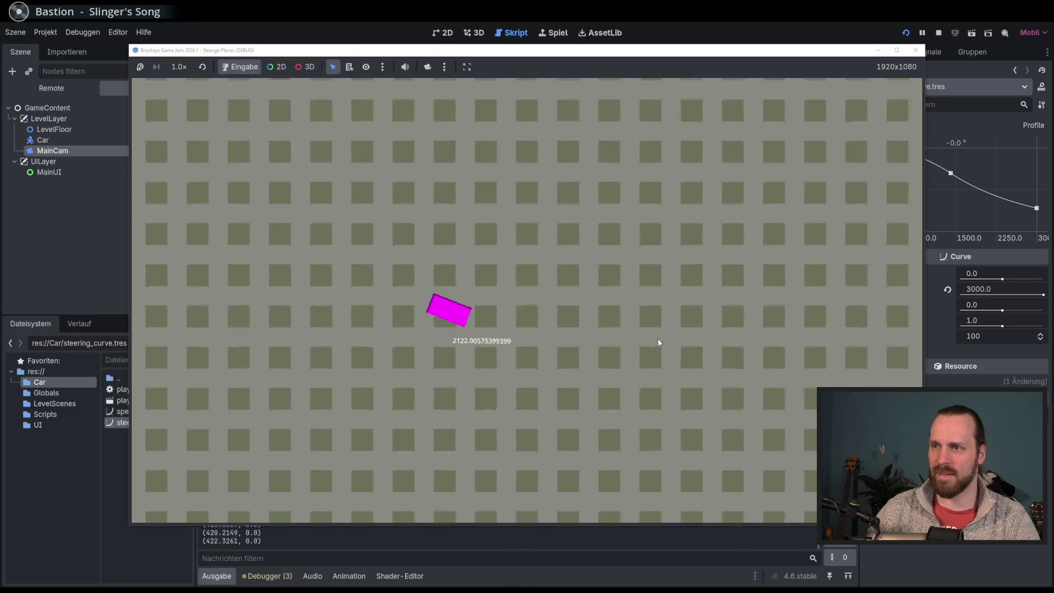
key("Left")
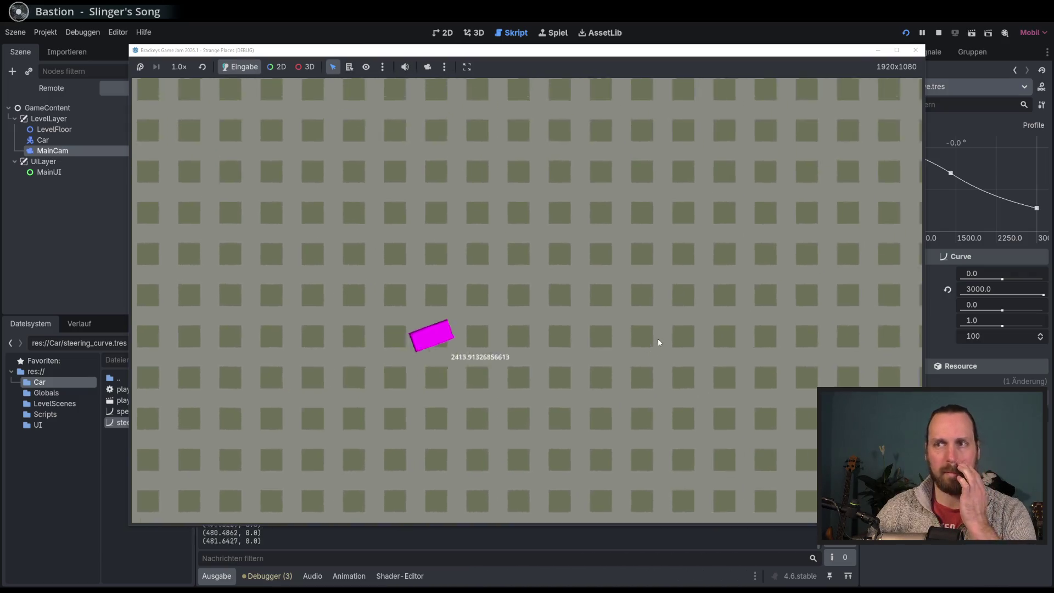
key("Left")
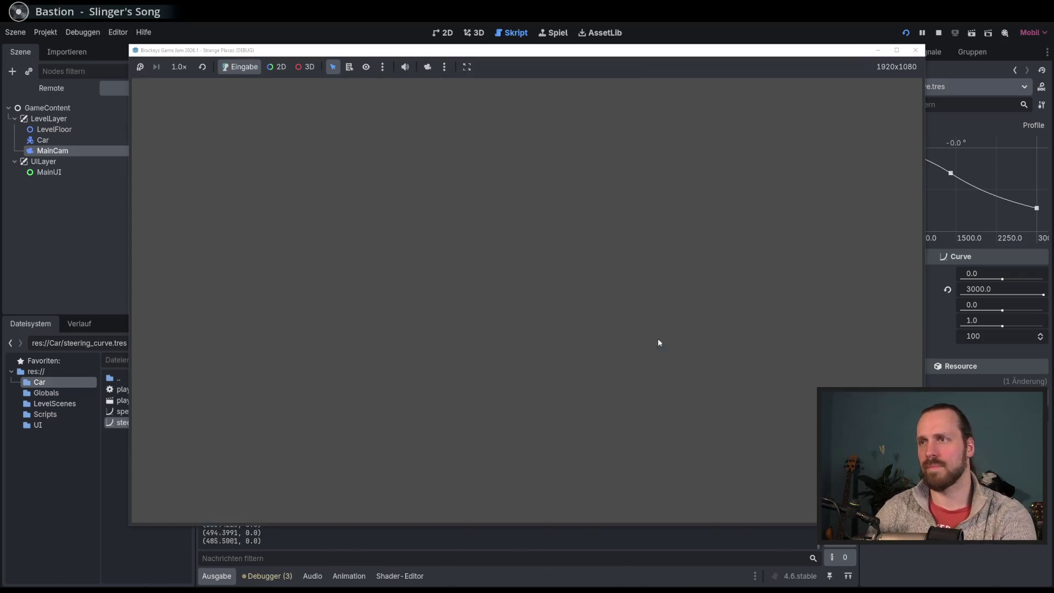
key("F8")
Drop the steering curve's middle point to (1378.17, 0.57) and test-drive again
left_click_drag(952, 178, 950, 186)
key("F5")
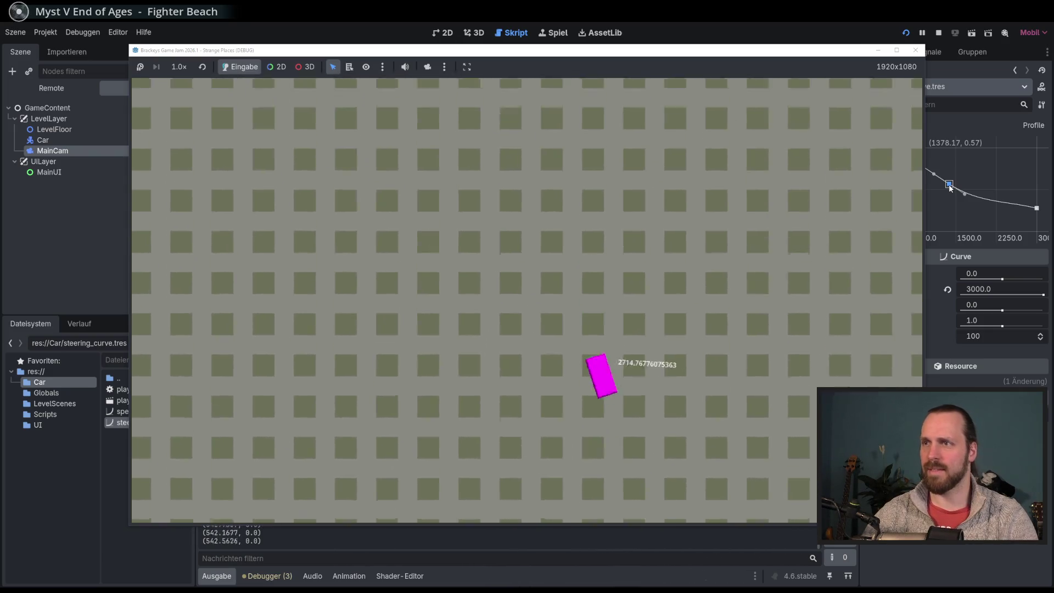
key("F8")
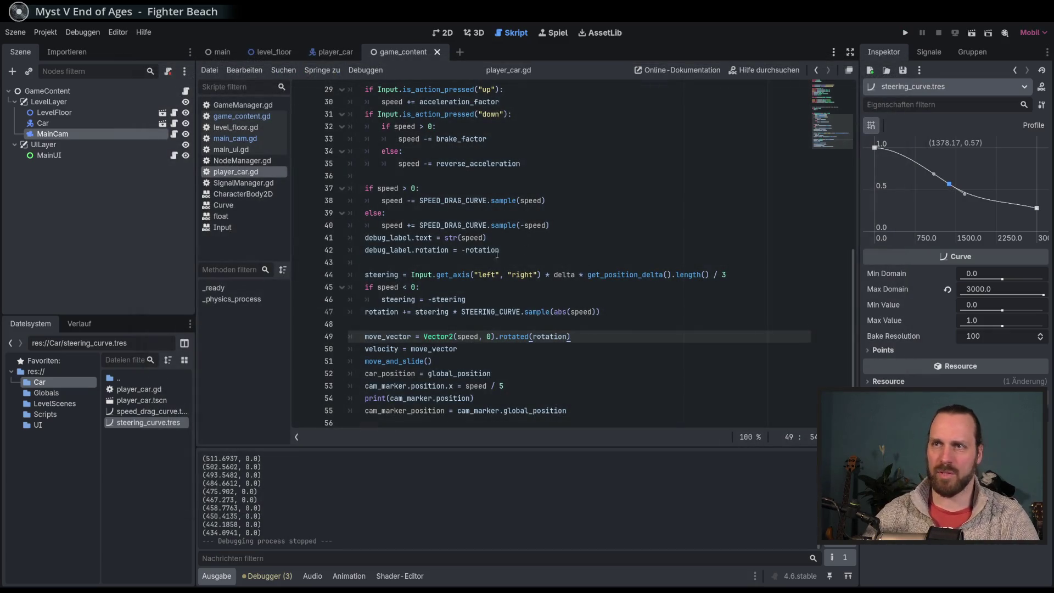
Look through game_content.gd and main_cam.gd, then go to player_car.gd's reverse_acceleration line
left_click(242, 116)
left_click(261, 141)
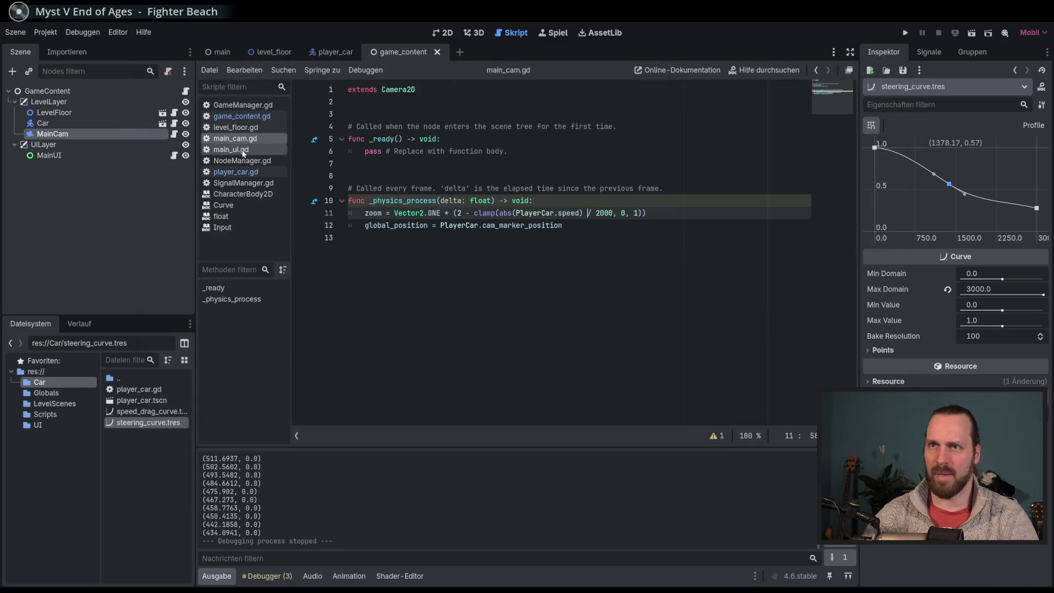
left_click(242, 172)
scroll(563, 256, "up", 8)
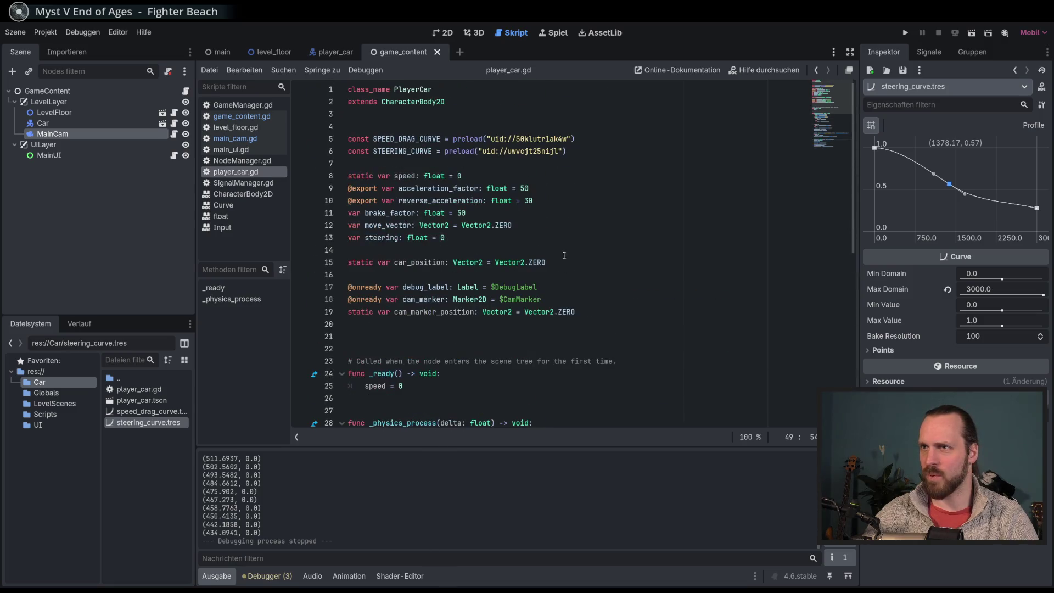
left_click(522, 189)
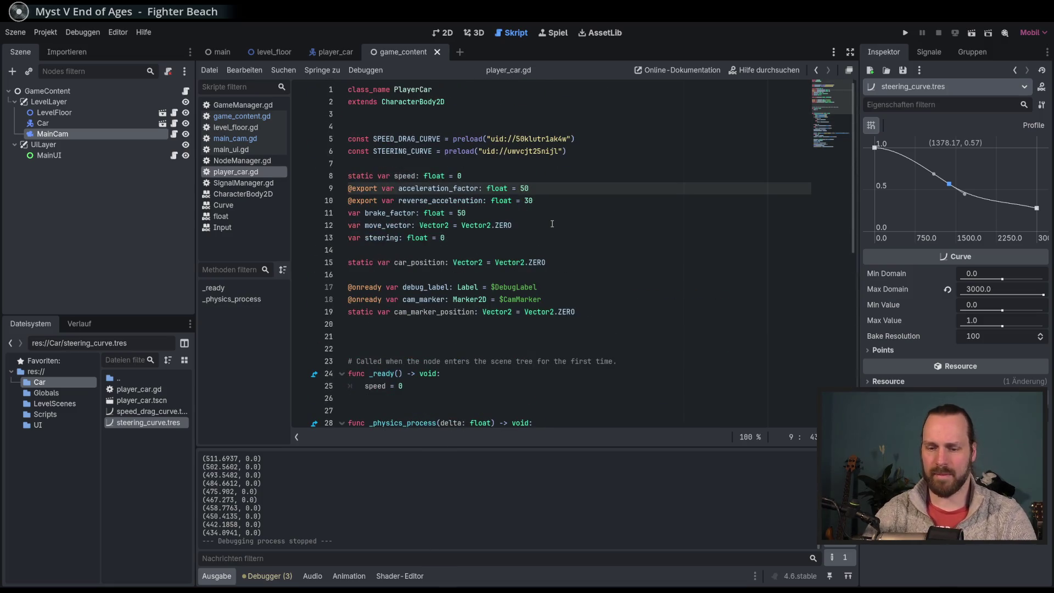
key("Down")
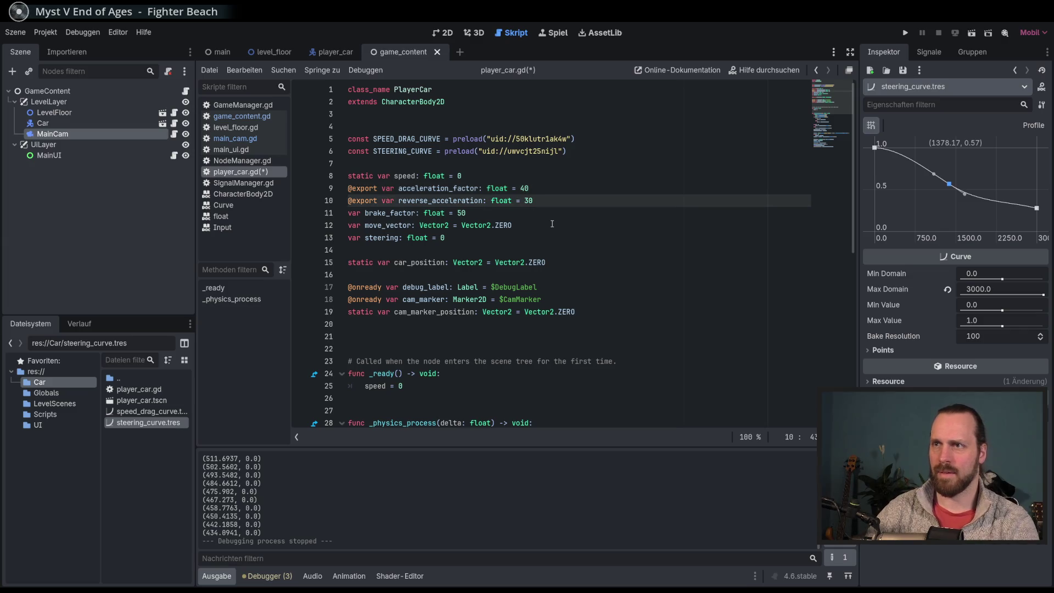
Test-drive the car at speeds above 2100, braking and re-accelerating, then stop the game
key("F5")
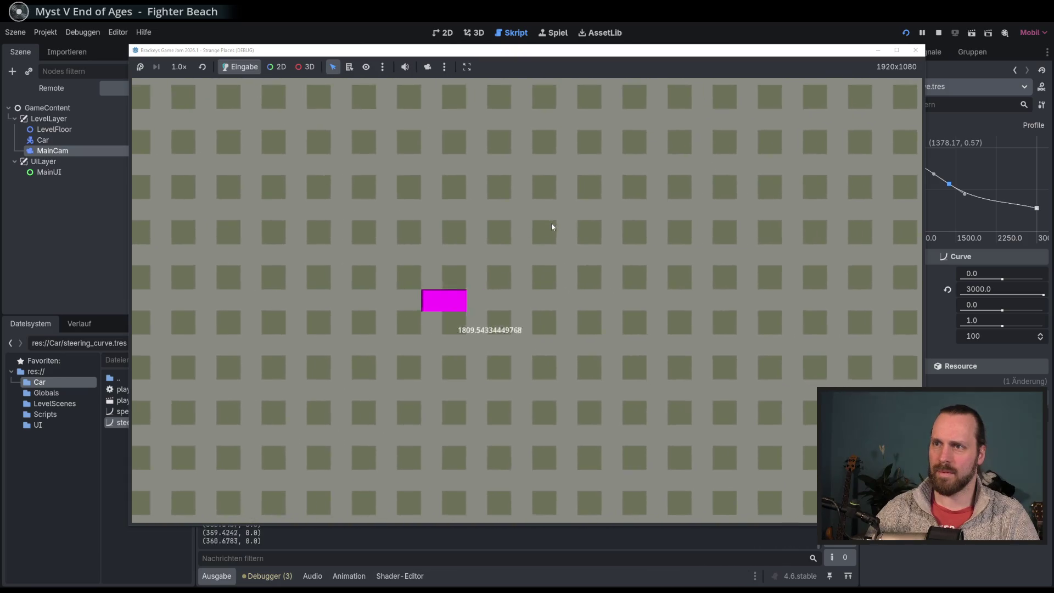
key("d")
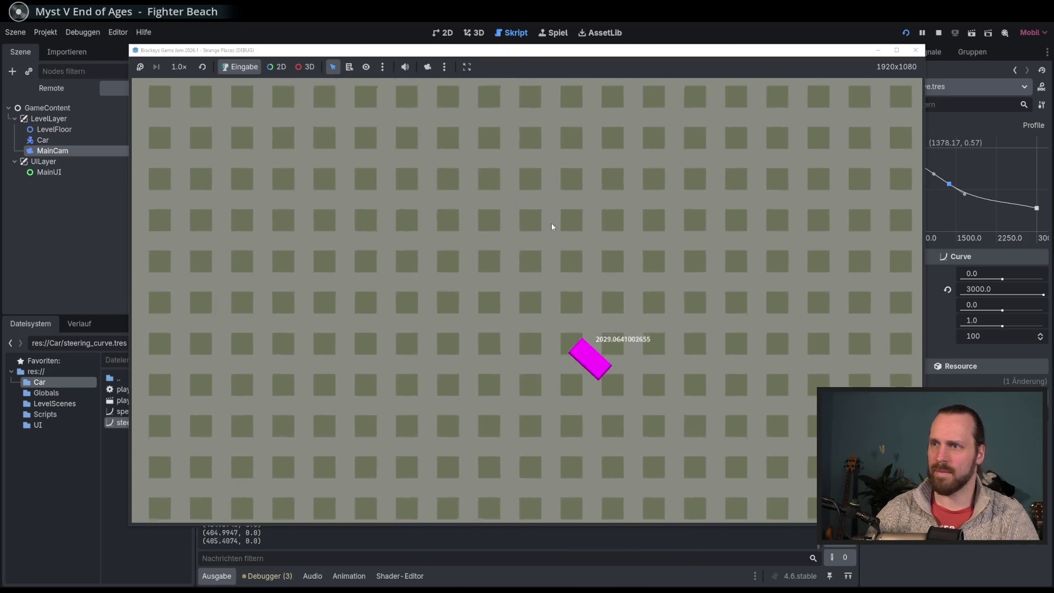
key("a")
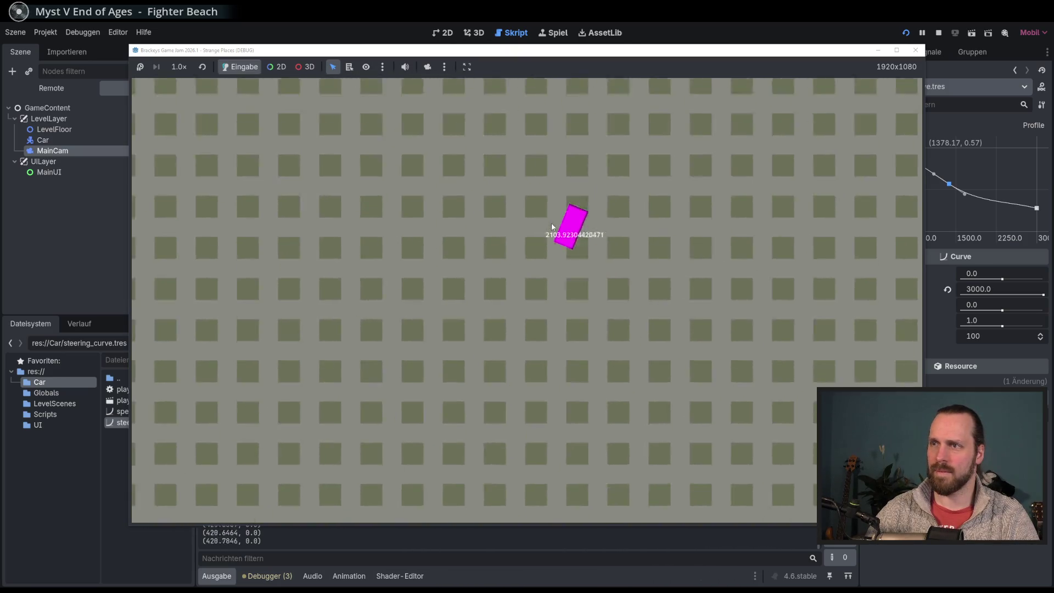
key("d")
key("s")
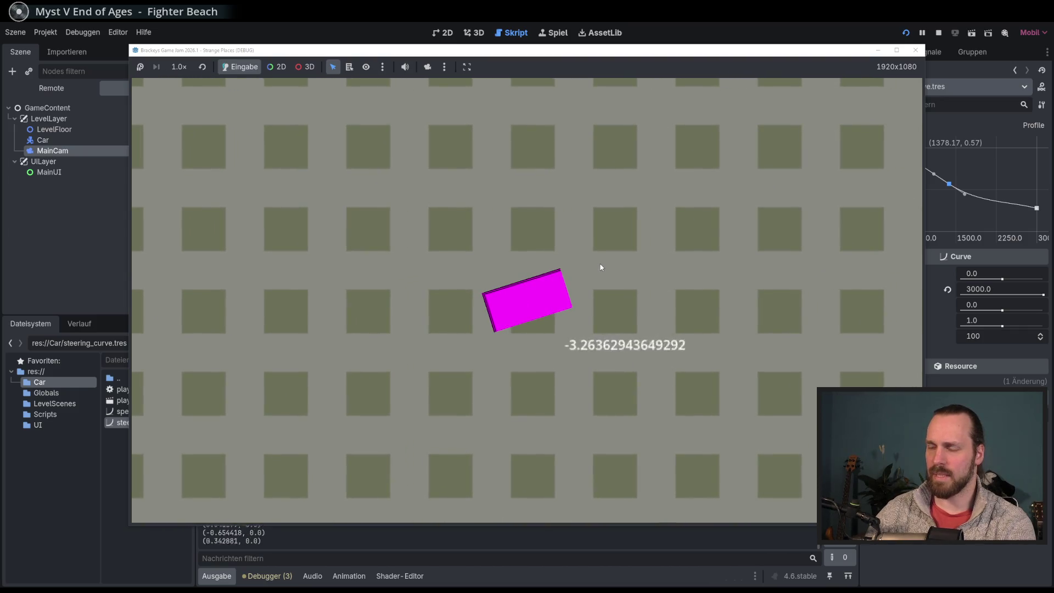
key("w")
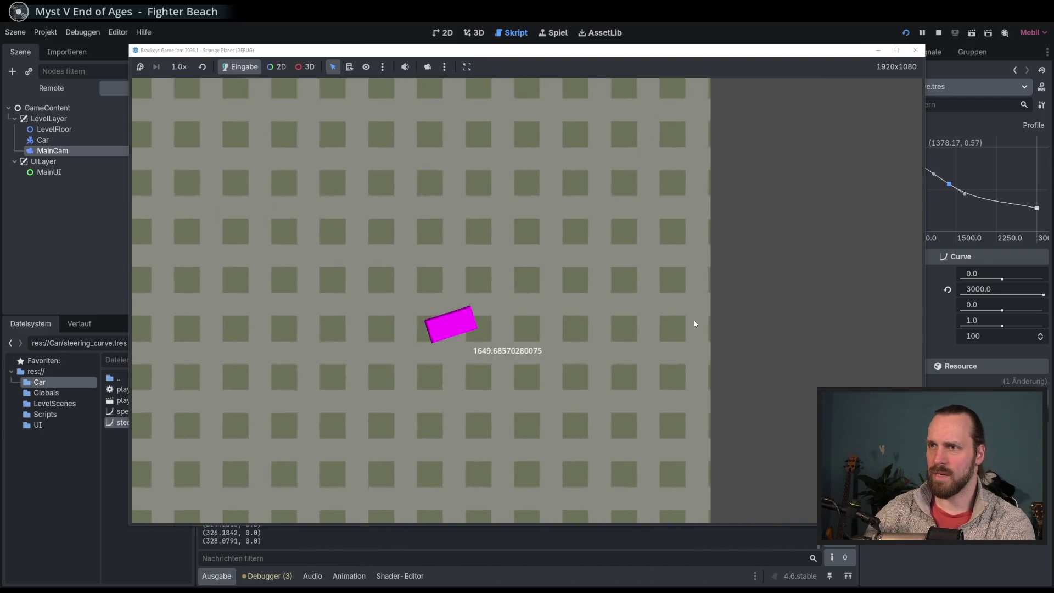
key("Escape")
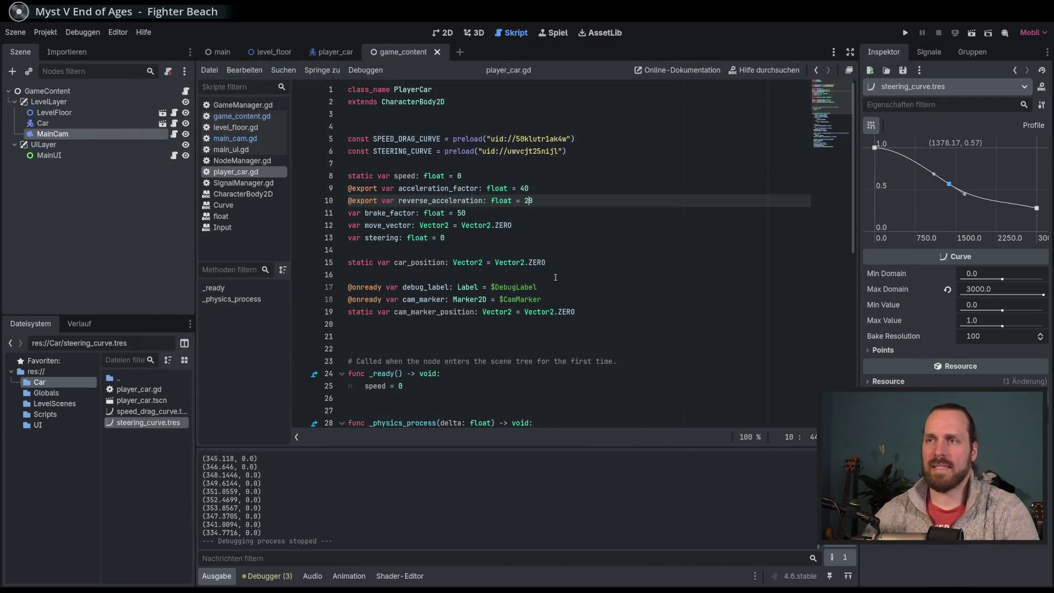
Give MainCam a Position Smoothing Speed of 1.0 and test-drive to check the camera
left_click(238, 141)
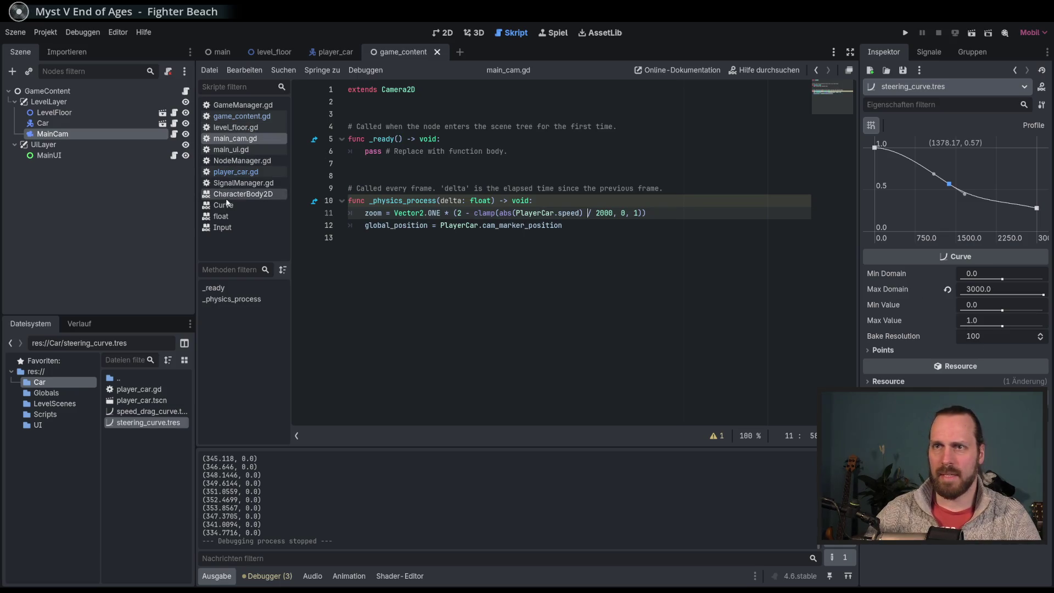
left_click(43, 123)
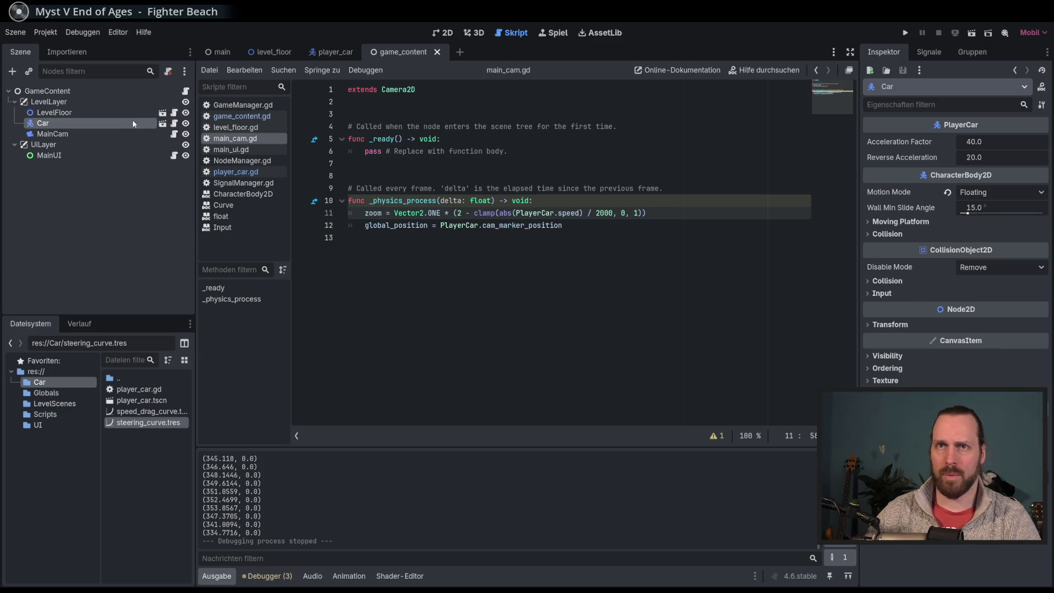
left_click(132, 134)
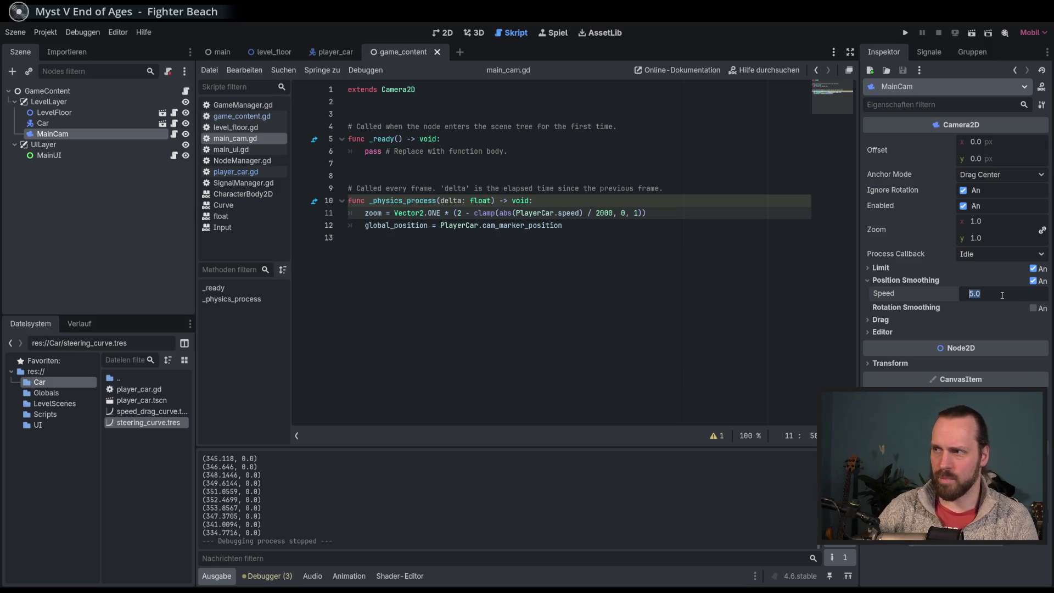
key("F5")
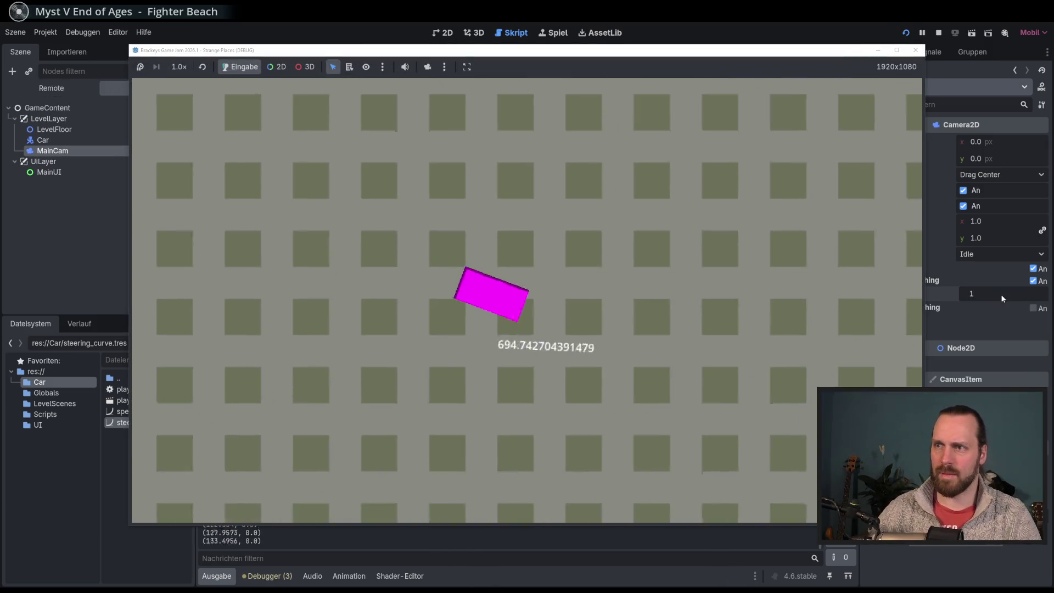
key("Up")
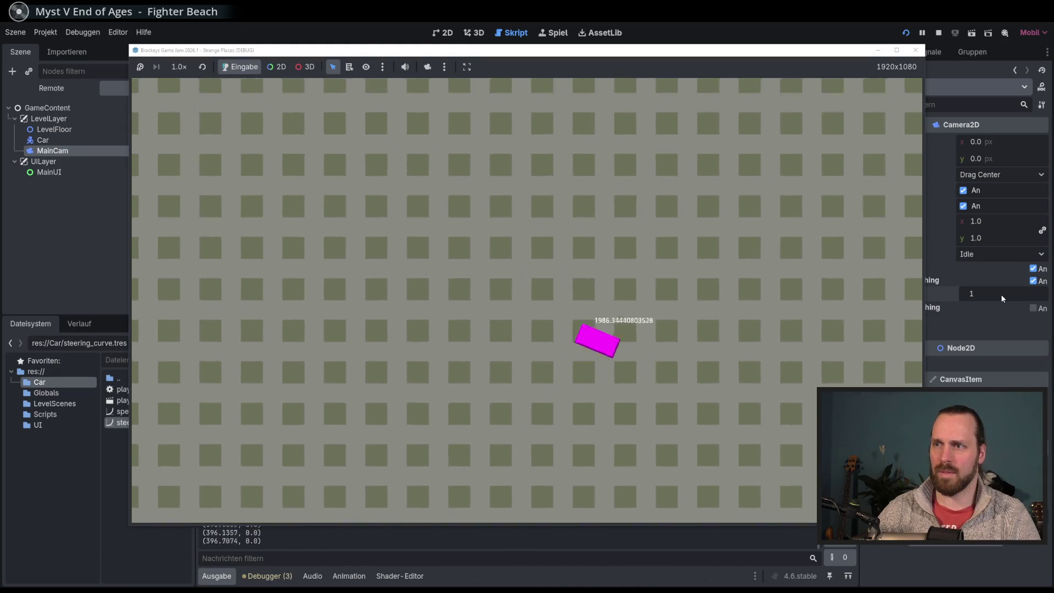
key("Down")
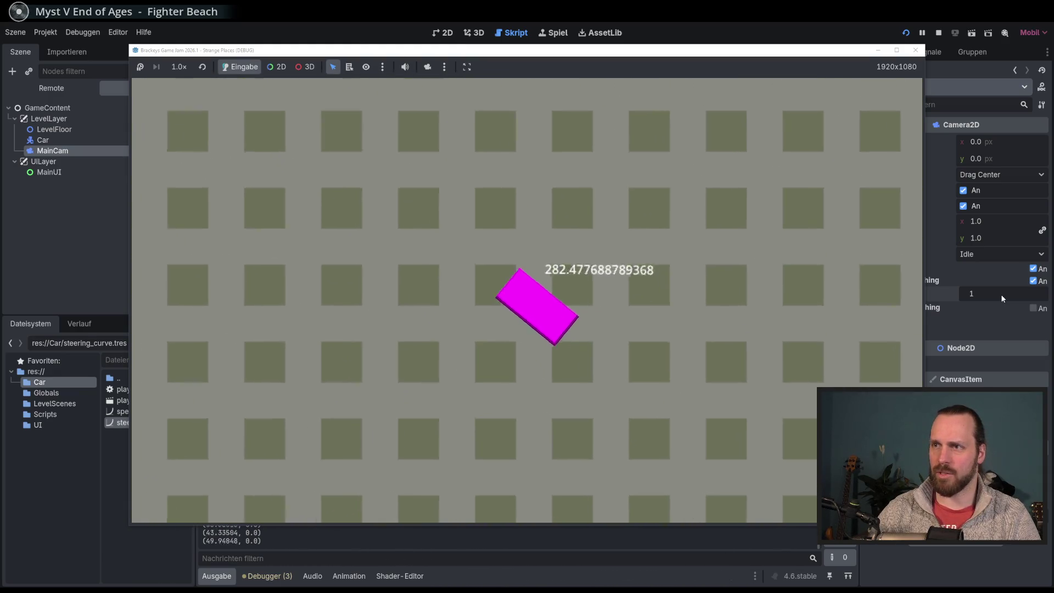
key("Up")
key("Up")
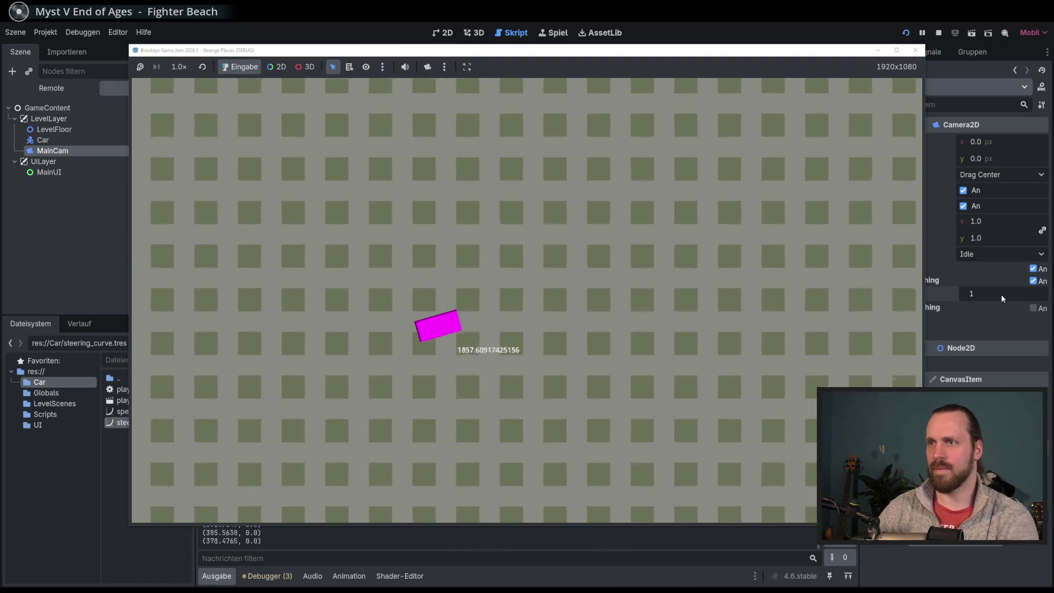
key("F8")
Change player_car.gd's camera marker offset to speed / 4 and test-drive again
left_click(250, 174)
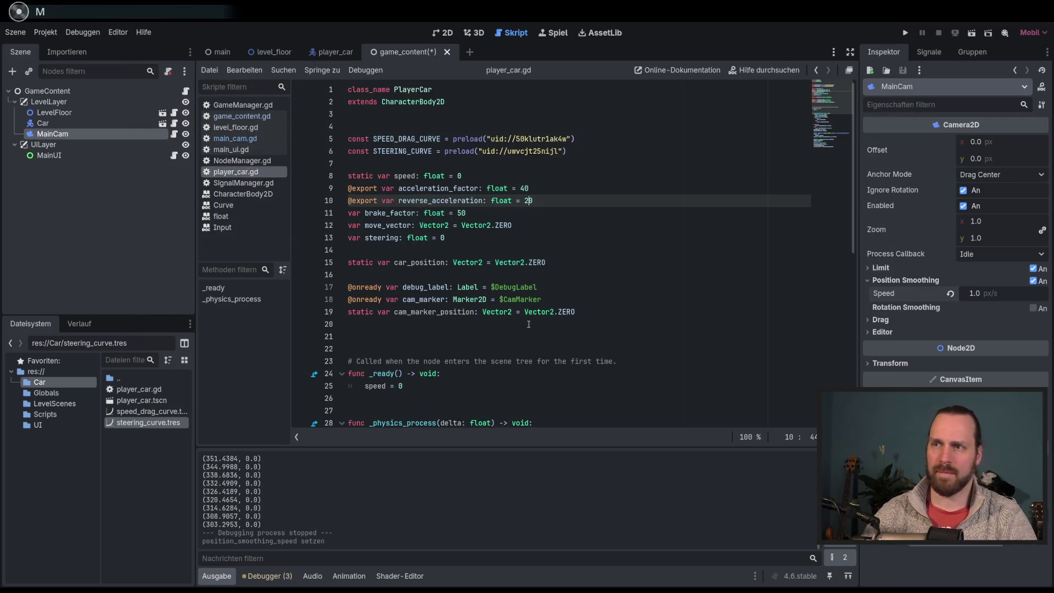
scroll(544, 323, "down", 9)
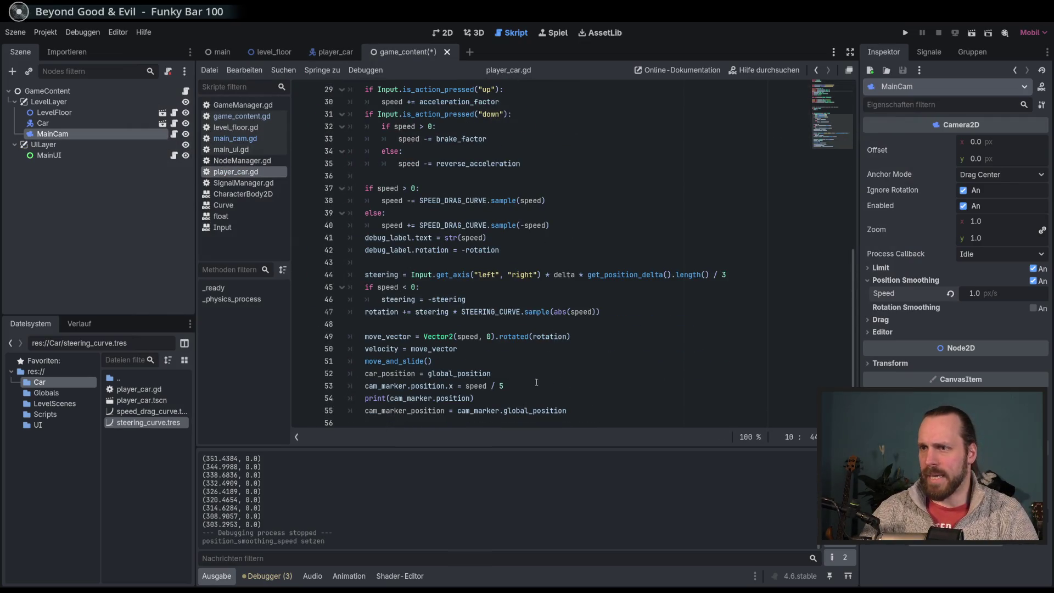
left_click(544, 387)
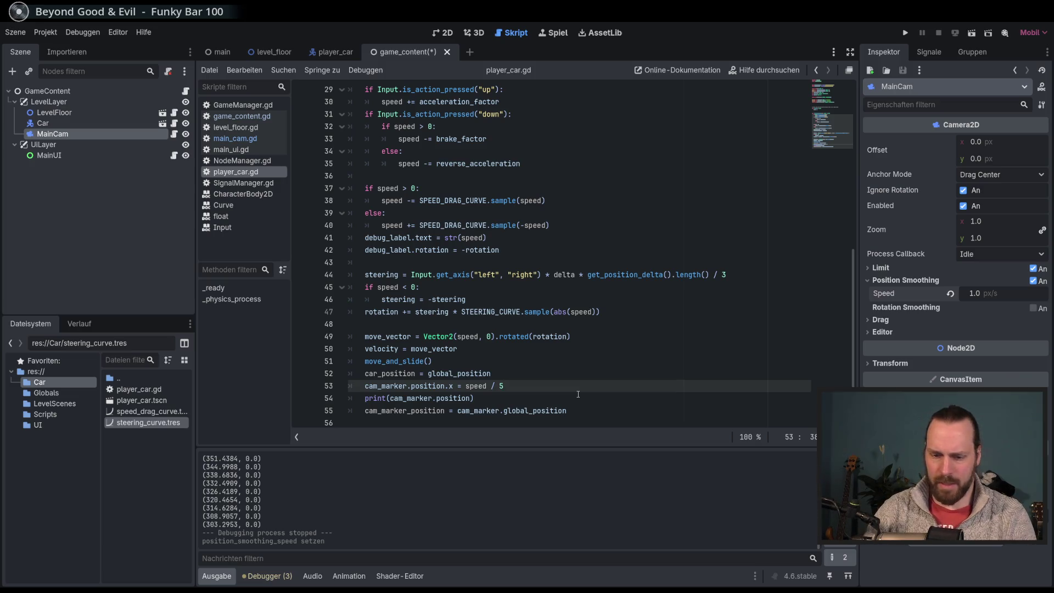
key("F5")
key("Up")
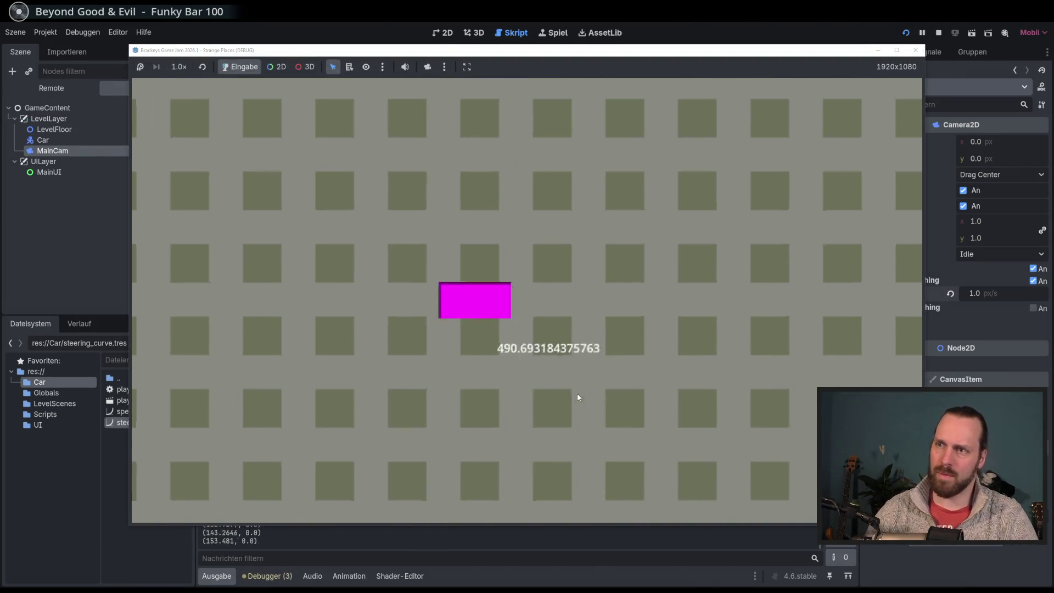
key("Right")
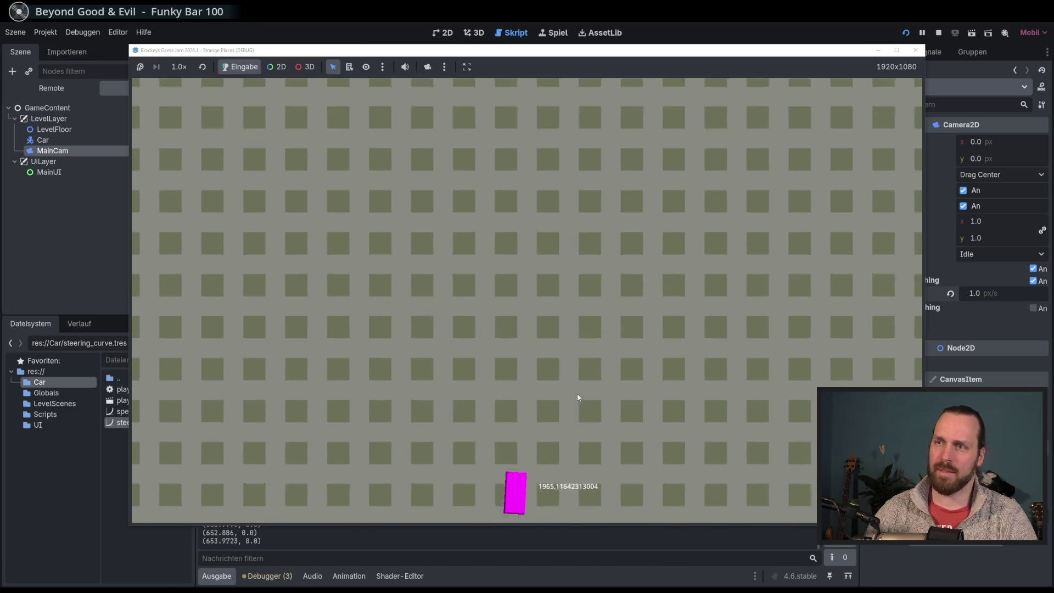
key("Left")
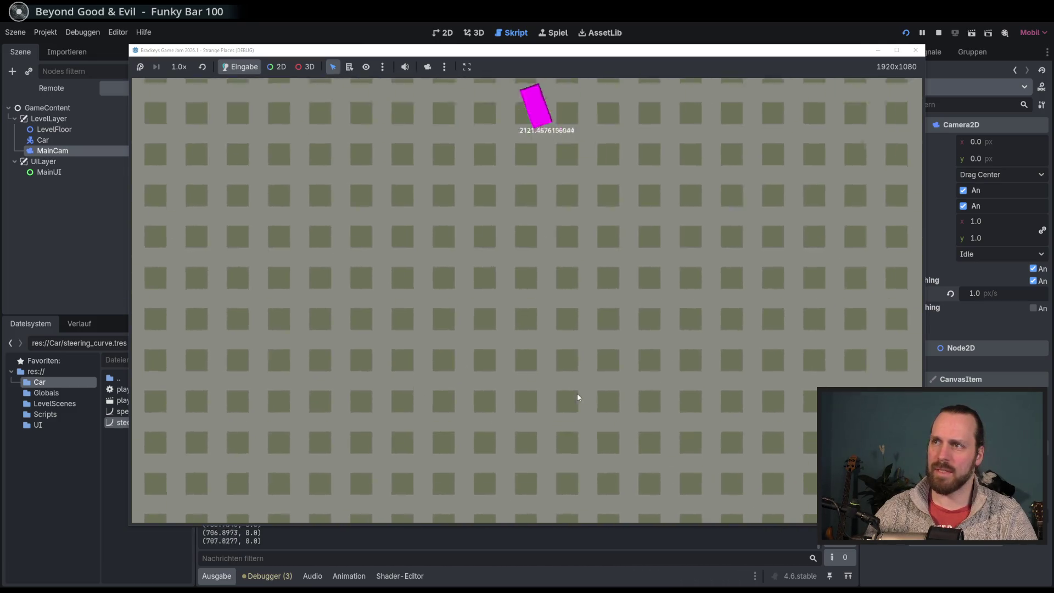
key("Right")
key("F8")
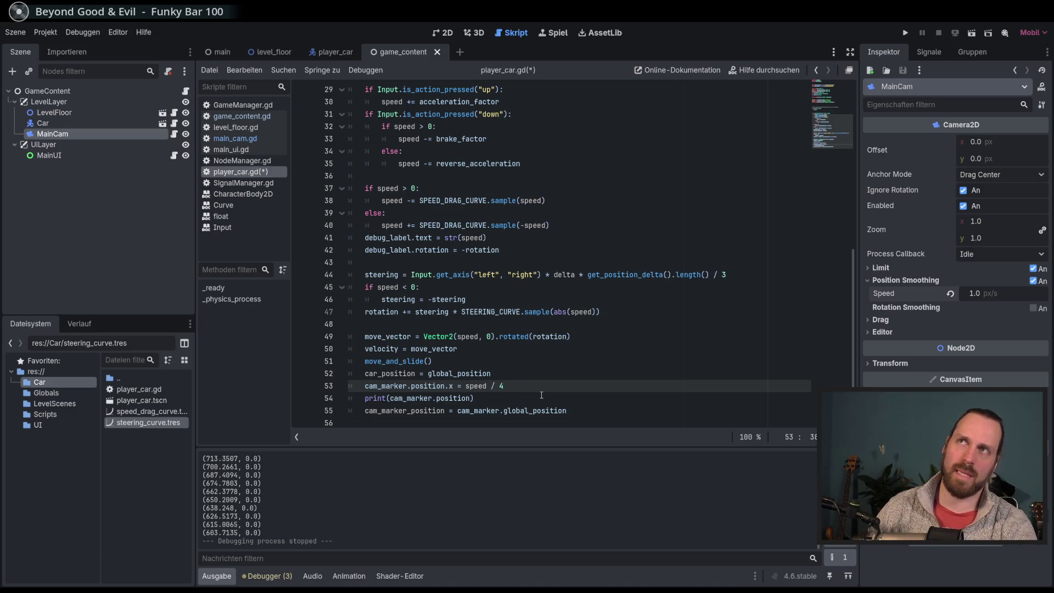
Drive with the speed / 4 camera offset, accelerating, braking and weaving, then return to main_cam.gd
key("F5")
key("Up")
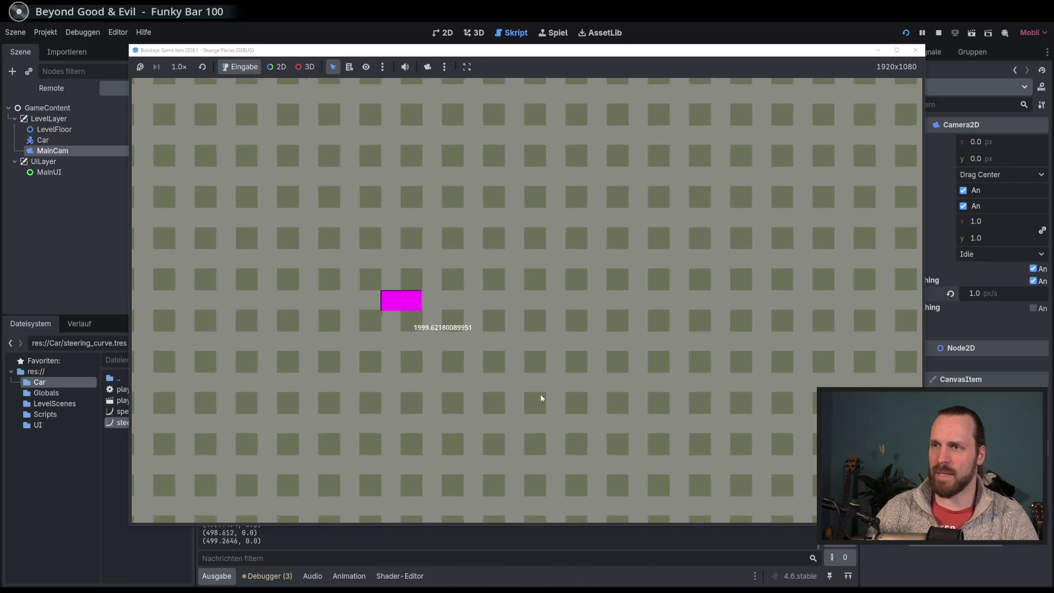
key("Right")
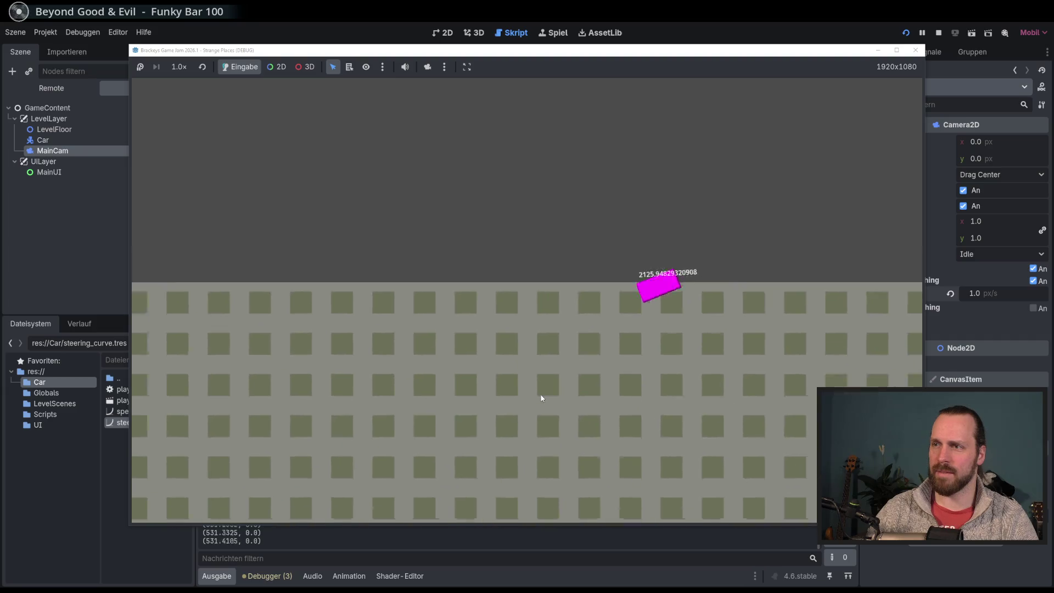
key("Left")
key("Right")
key("Right")
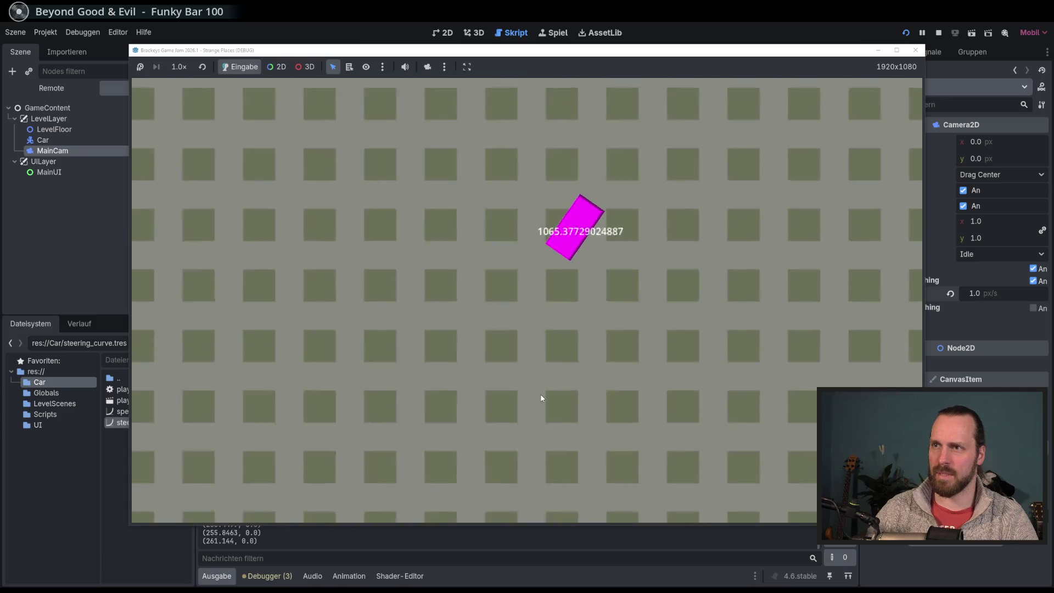
key("Down")
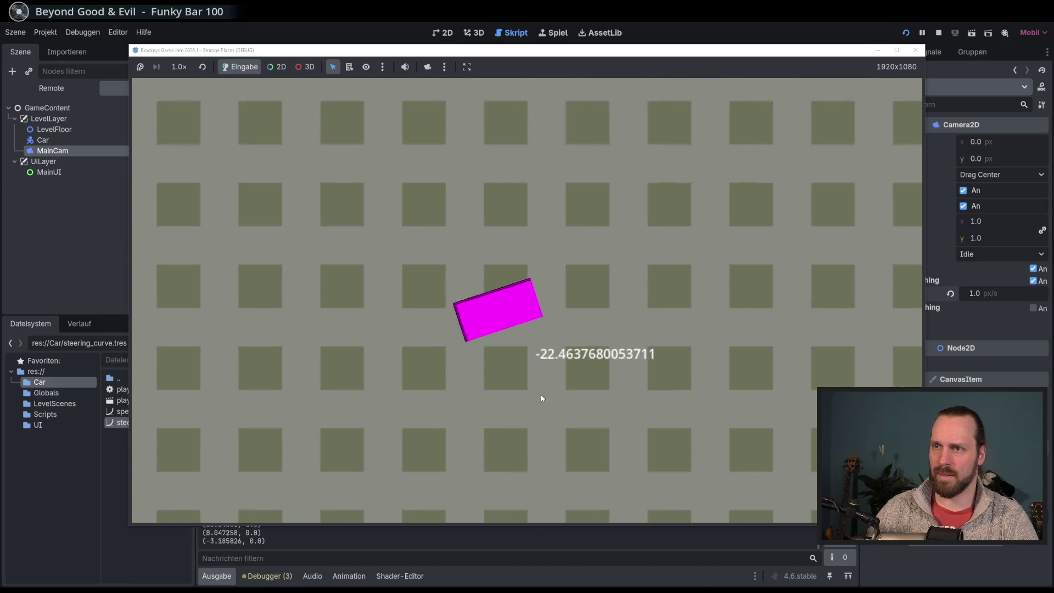
key("Up")
key("Down")
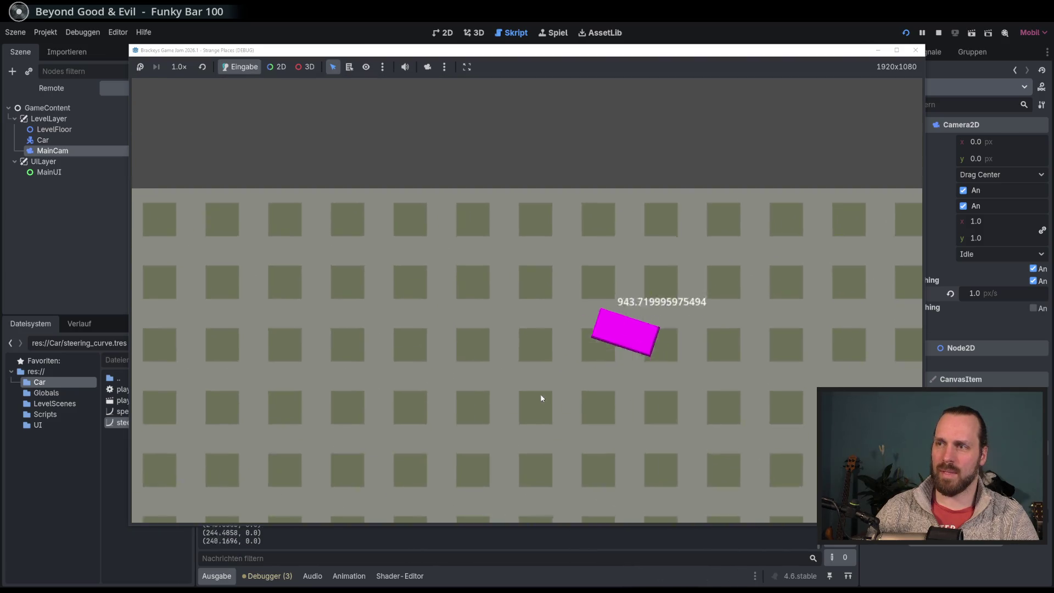
key("Up")
key("Left")
key("Right")
key("Down")
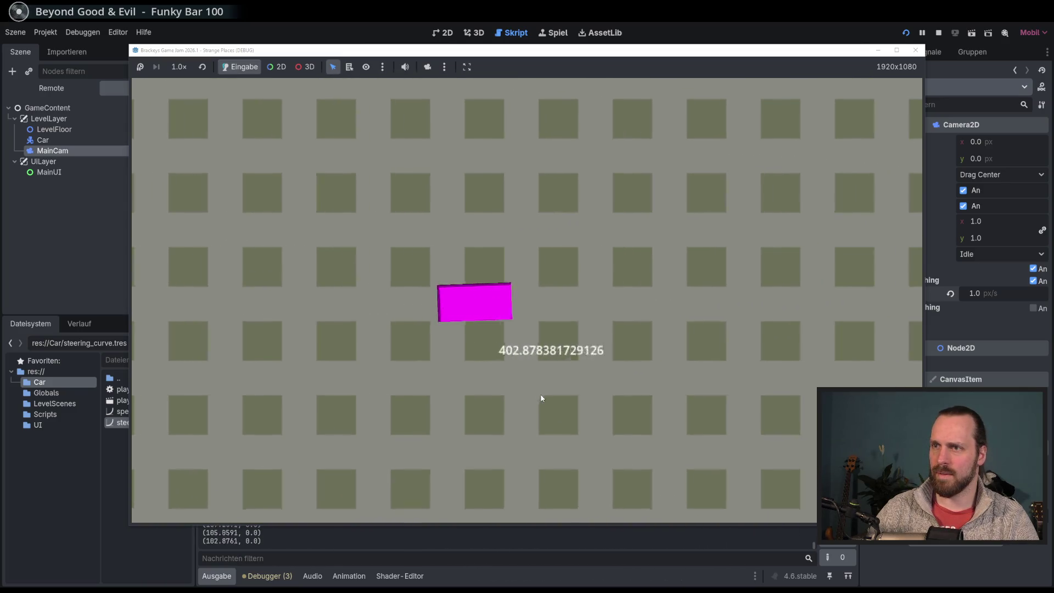
key("Up")
key("Left")
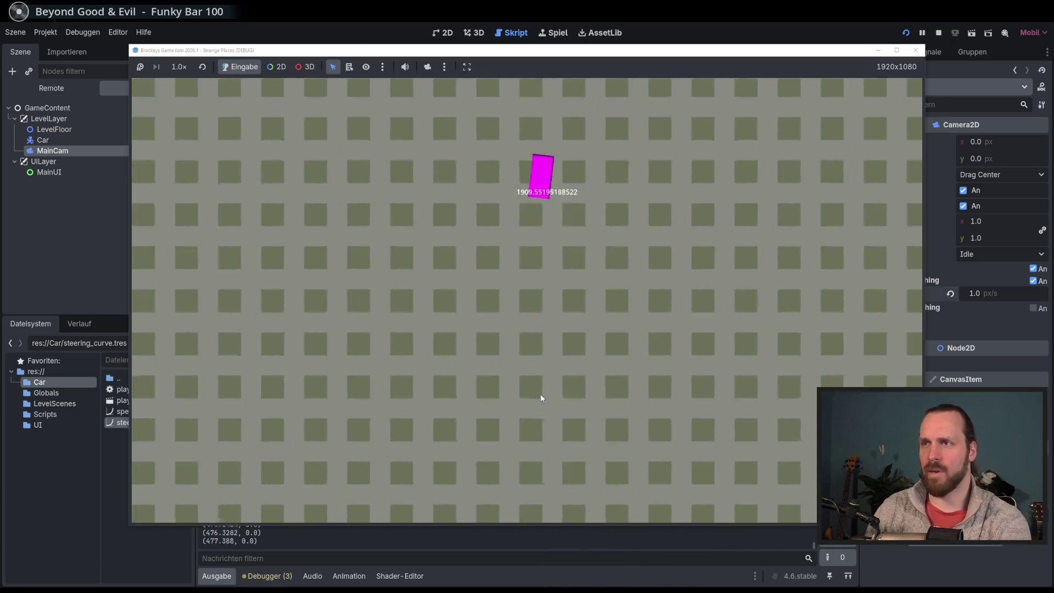
key("Right")
key("F8")
left_click(235, 139)
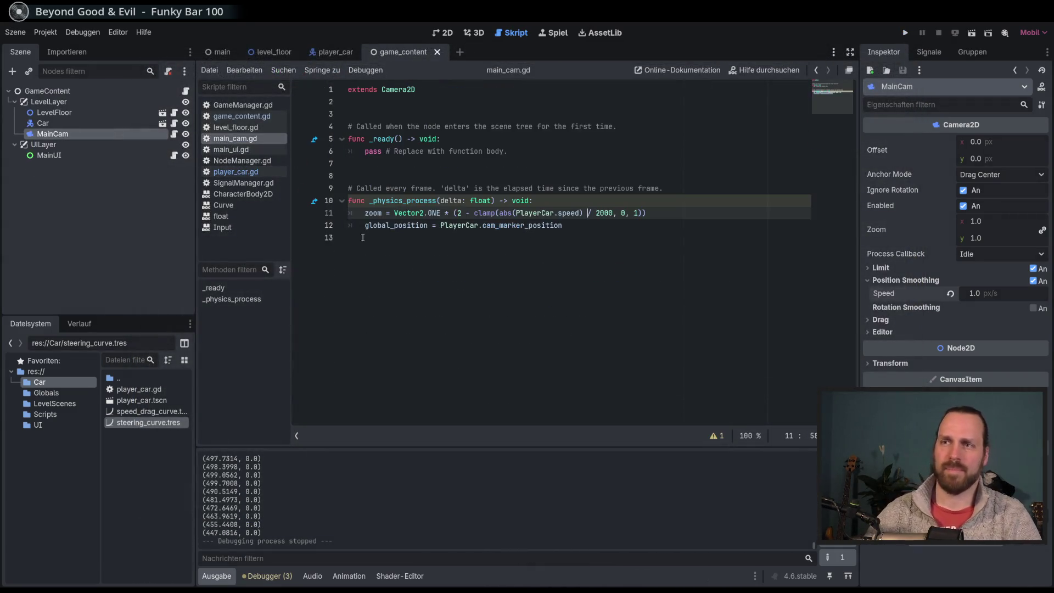
Wrap line 11's speed-based zoom in lerp(zoom, …, 0.5)
left_click(695, 230)
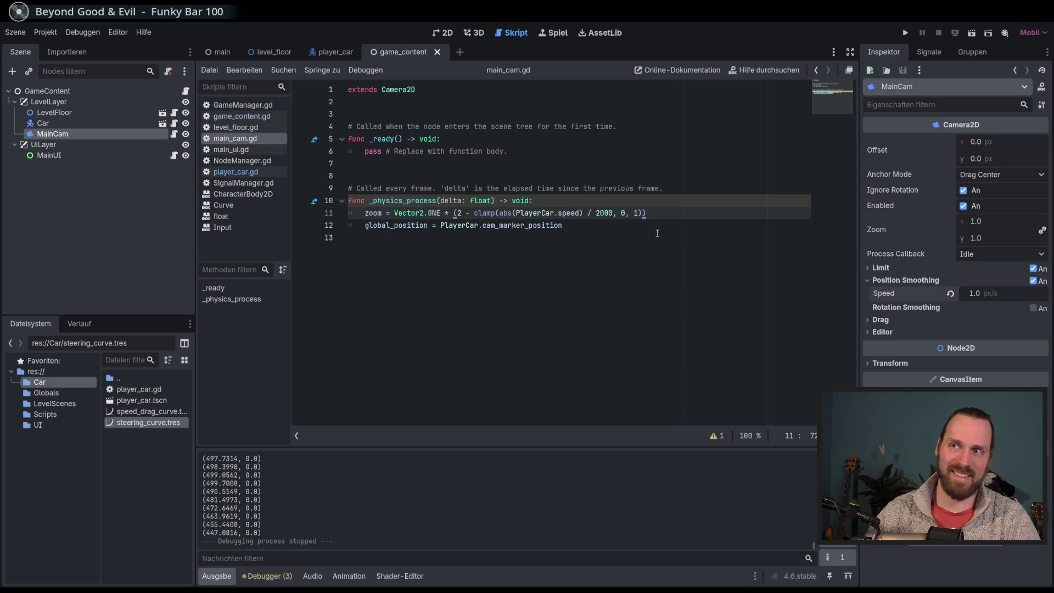
left_click(390, 213)
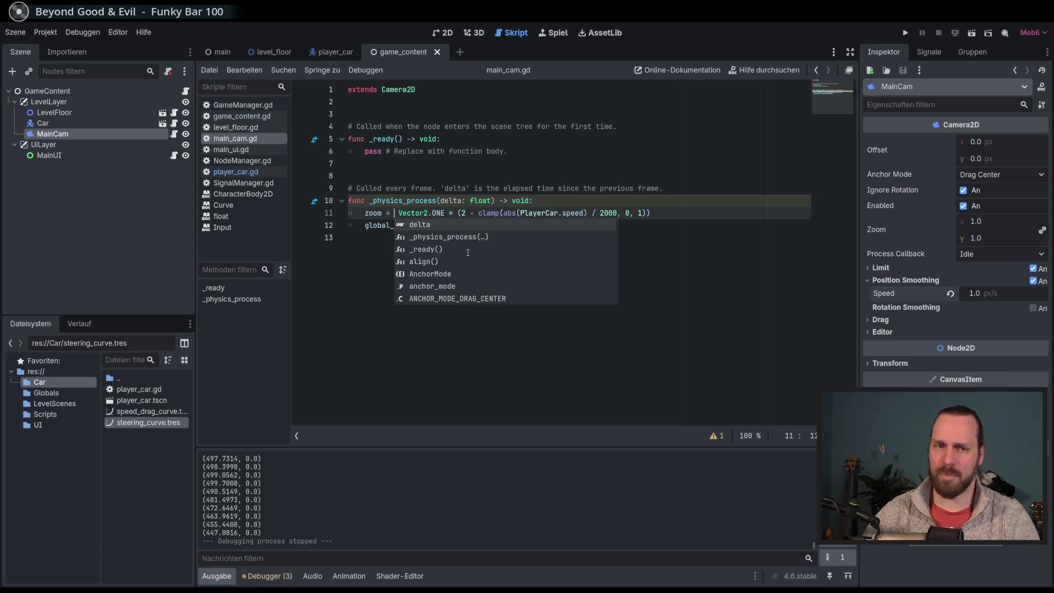
type("ler")
key("Return")
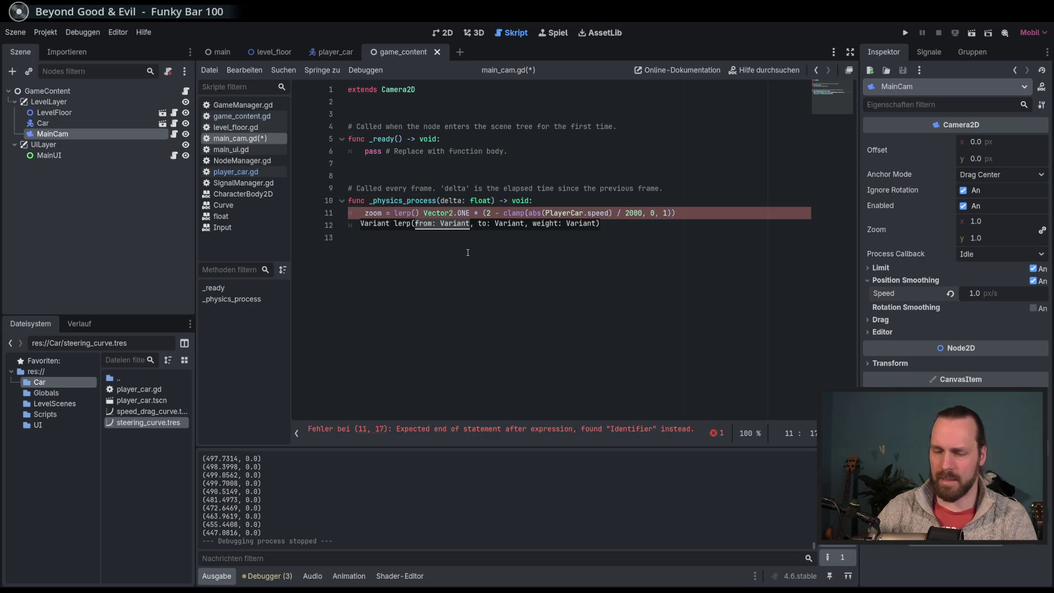
type("zoo")
key("Return")
key("Delete")
type(",")
key("End")
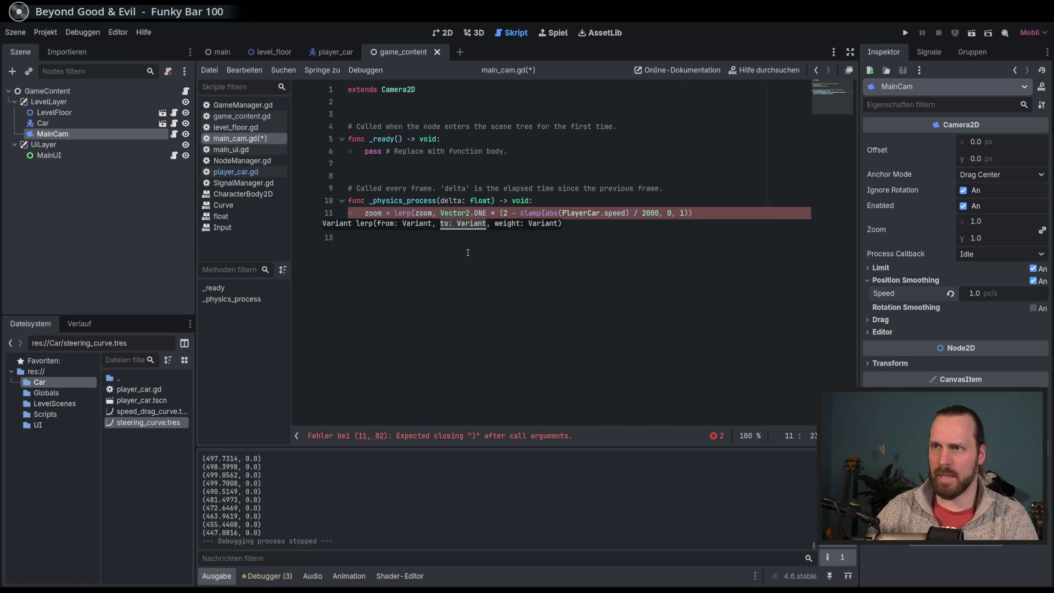
key("Left")
type(", ")
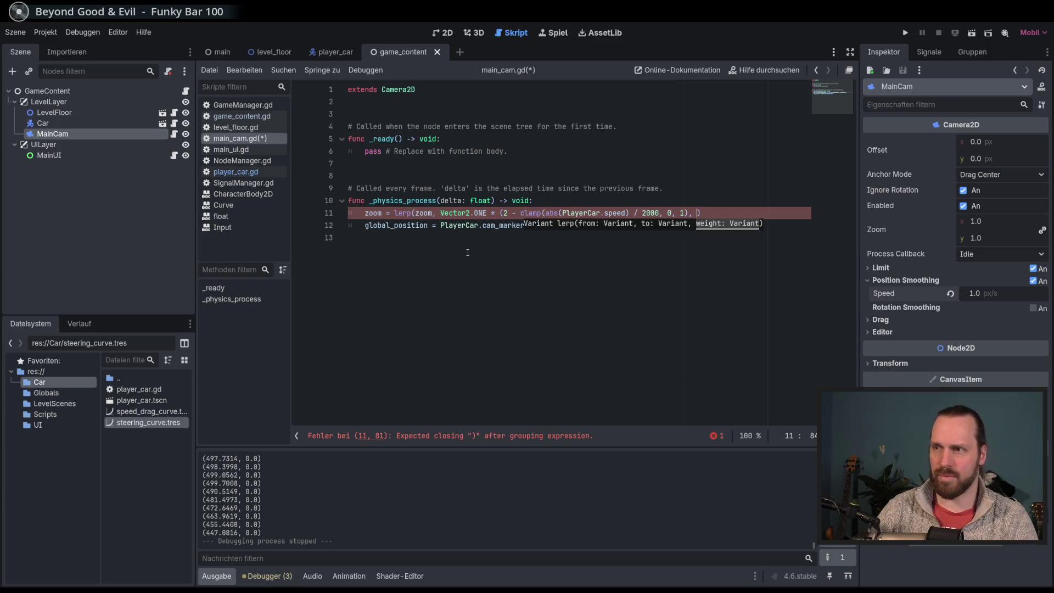
type("0.5")
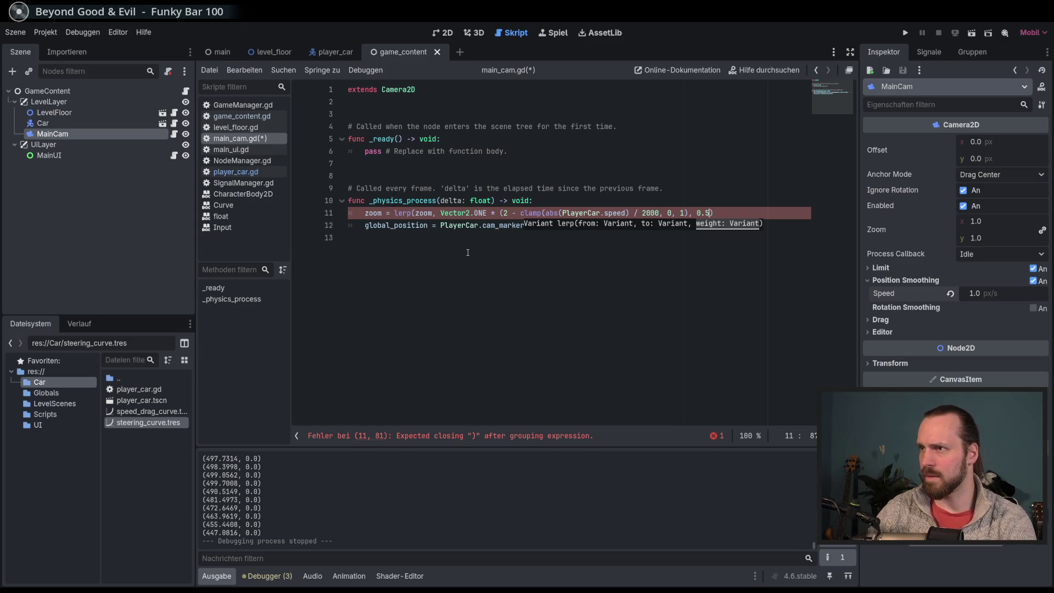
type(")")
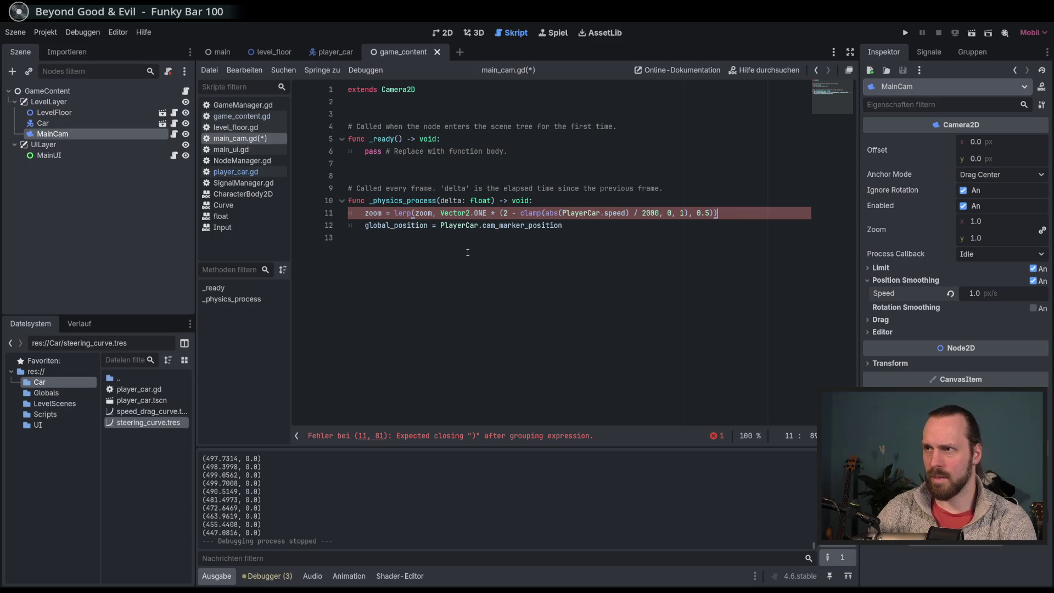
Adjust the closing parentheses on the lerp line and save with Ctrl+S
left_click(468, 252)
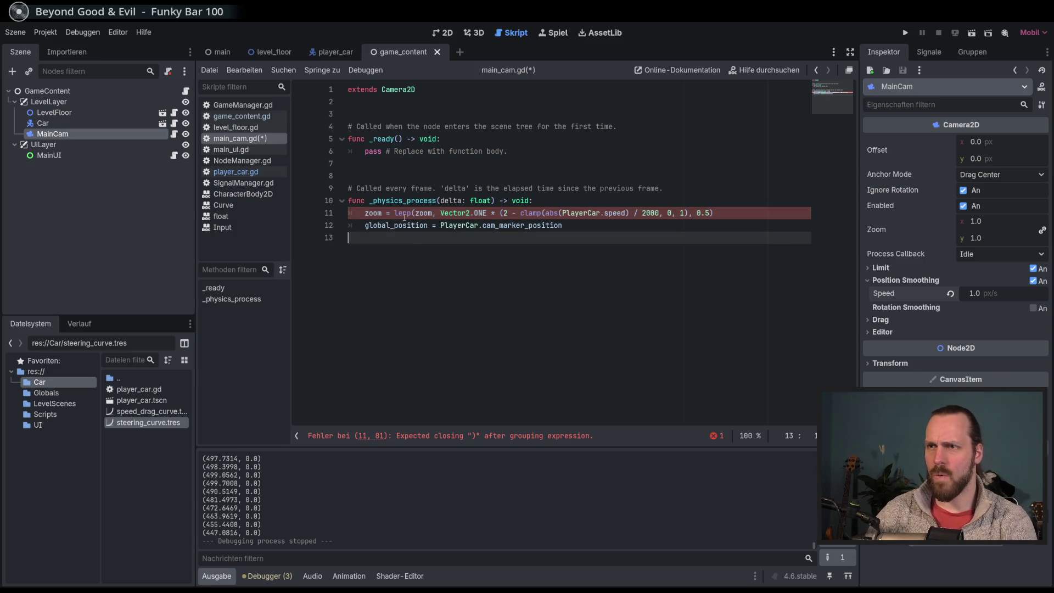
left_click(414, 213)
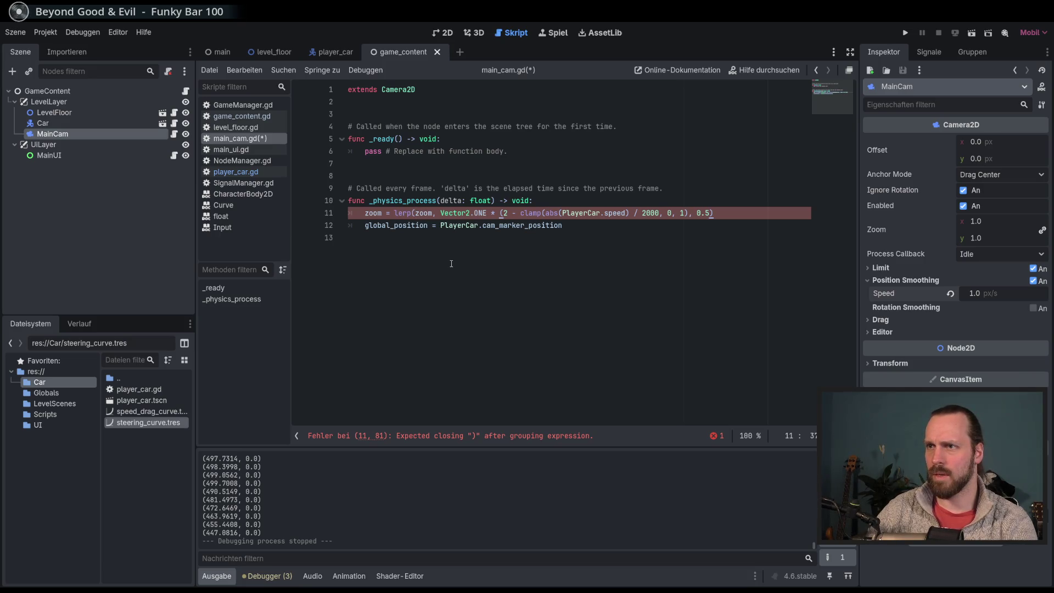
type(")")
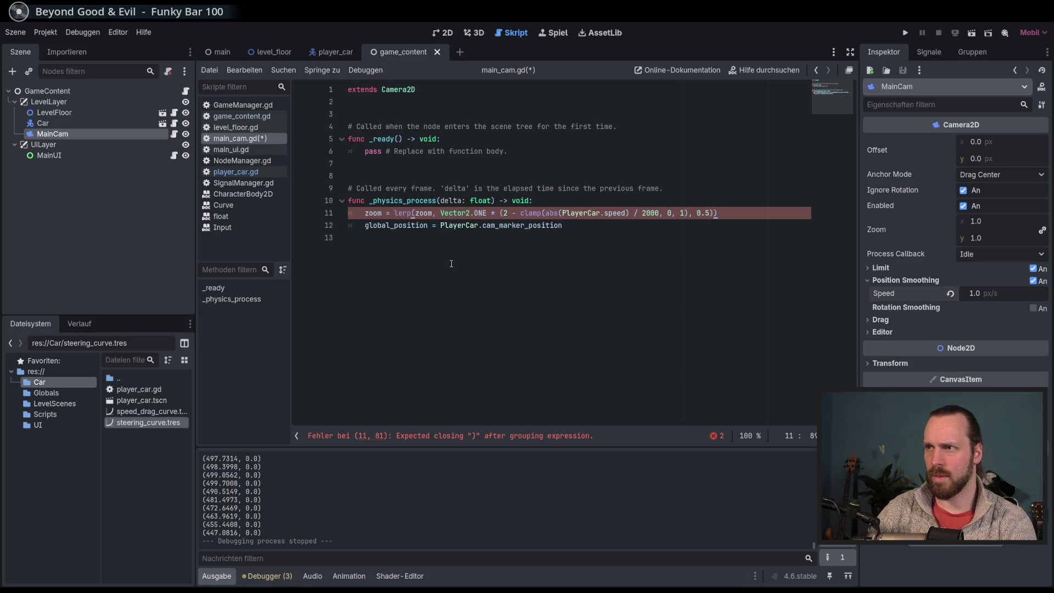
type(")")
key("BackSpace")
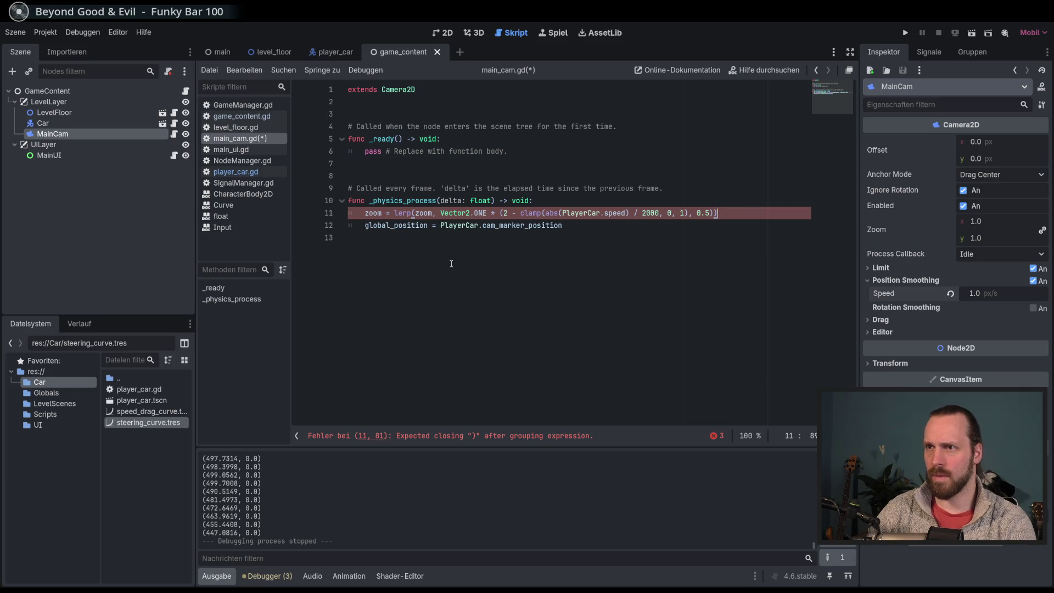
key("Left")
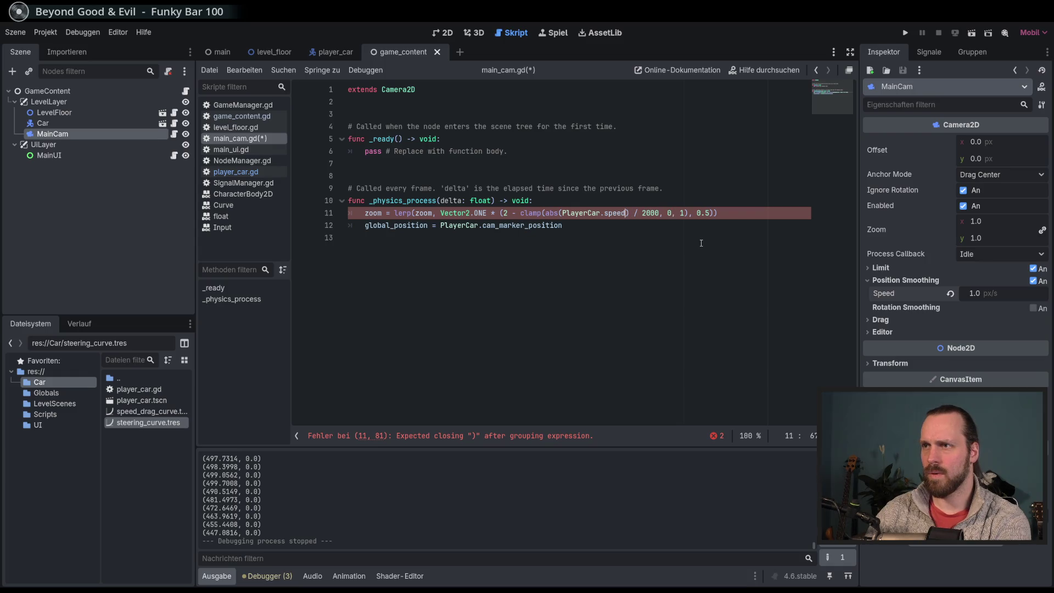
left_click(412, 213)
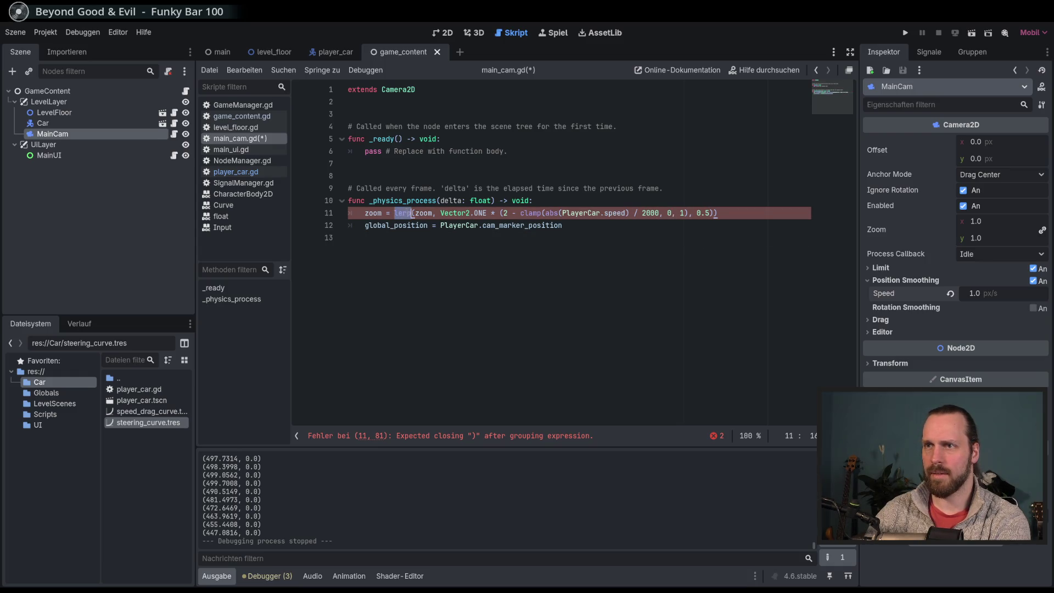
left_click(442, 238)
mouse_move(399, 212)
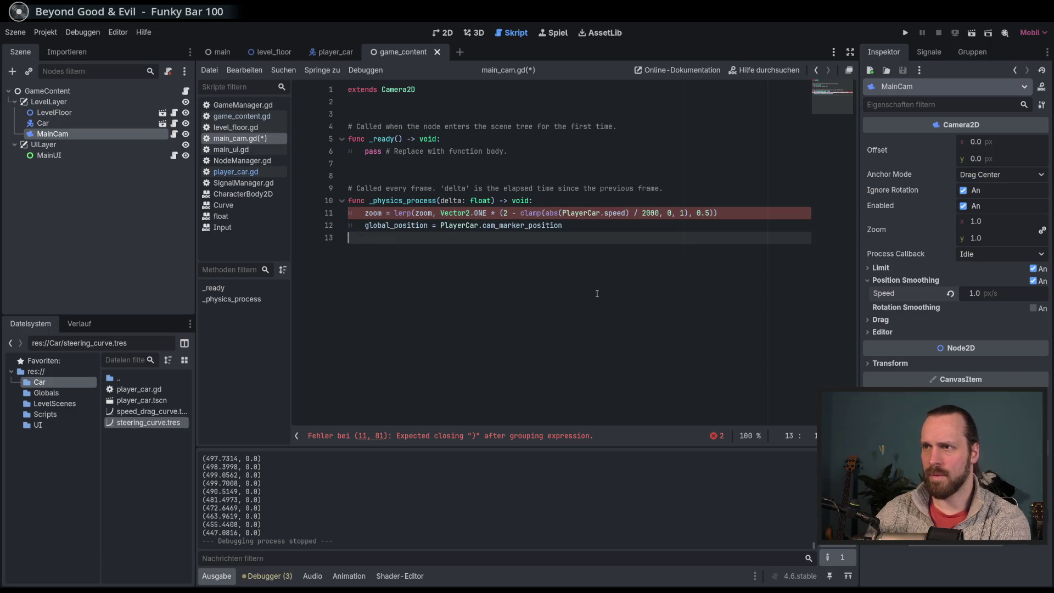
key("ctrl+s")
left_click(753, 216)
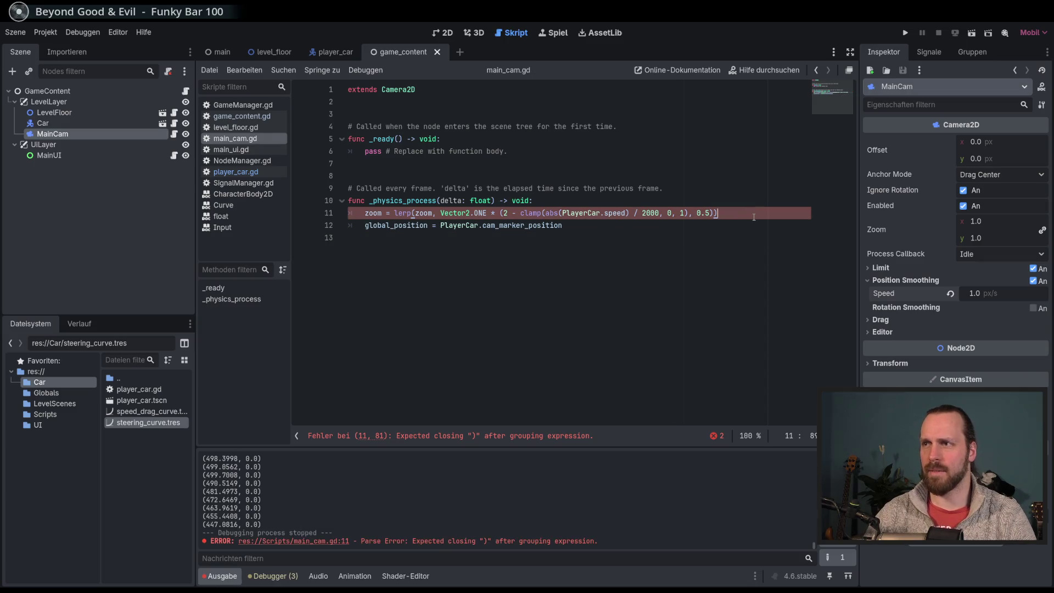
Fix the closing parentheses at the end of the lerp call on line 11
key("BackSpace")
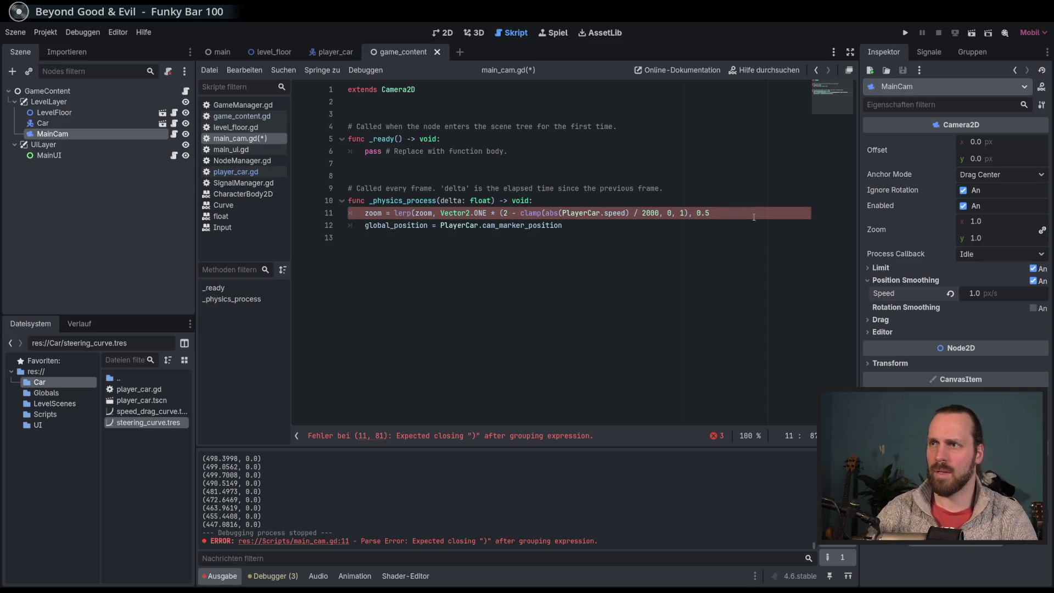
type(")))")
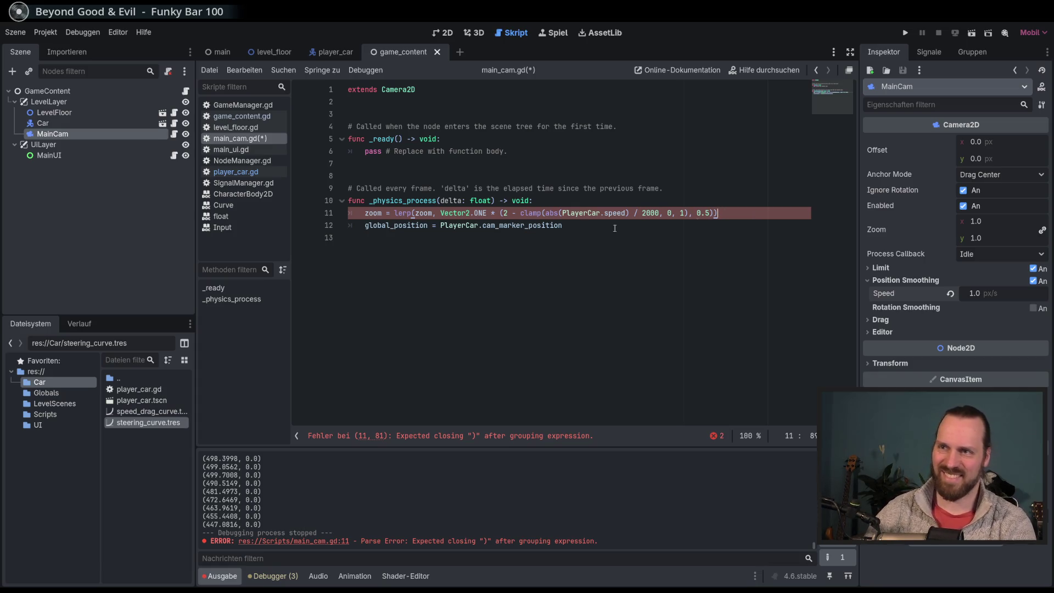
key("Down")
key("Down")
left_click(415, 213)
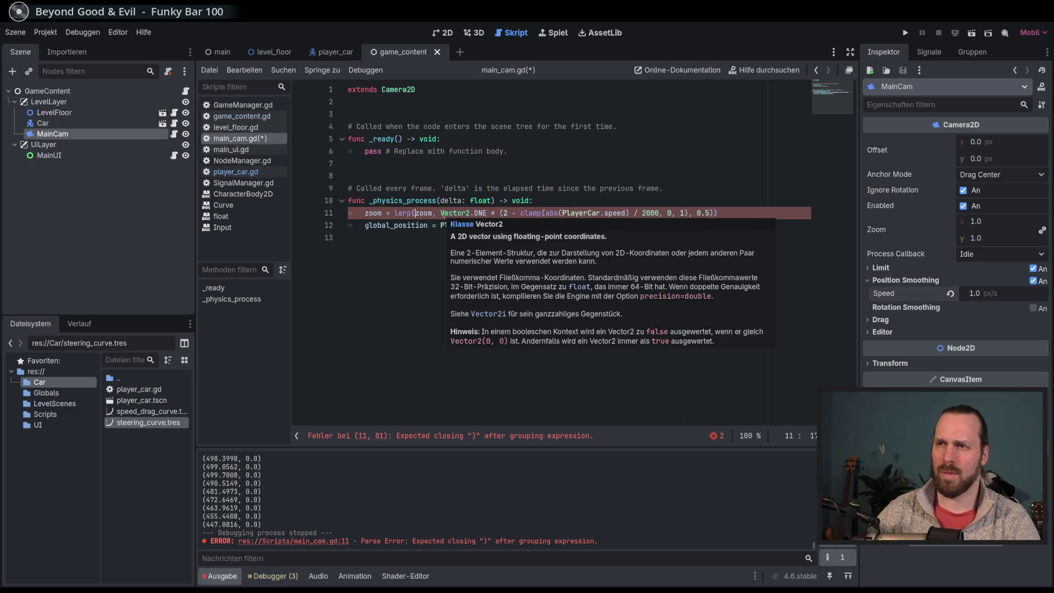
mouse_move(444, 214)
Add a 'var zoom_factor' line holding the speed-based Vector2 zoom expression
left_click(539, 202)
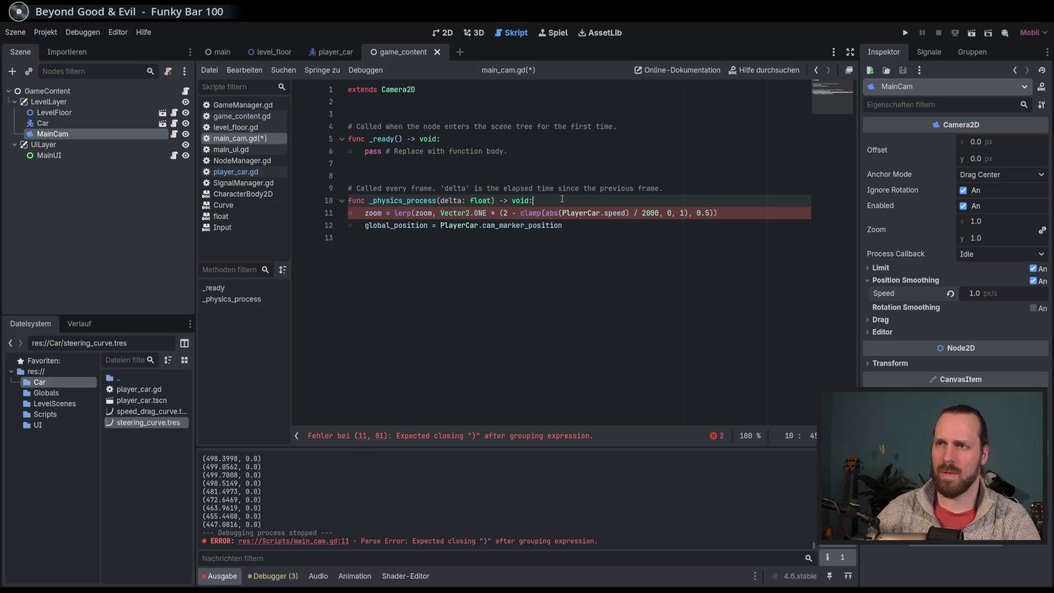
key("Return")
type("var zoom_factor =")
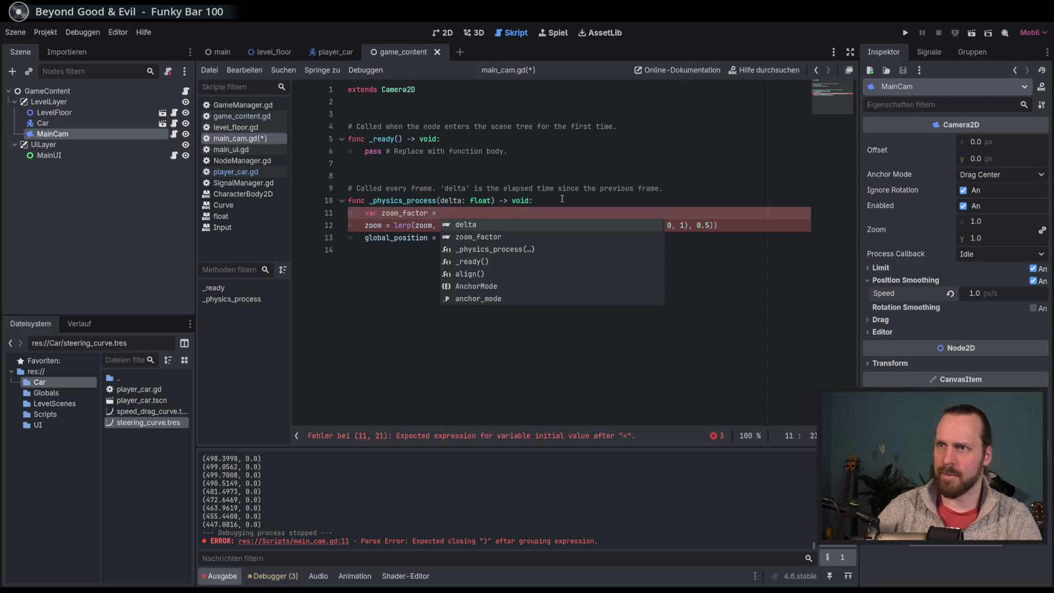
left_click(678, 151)
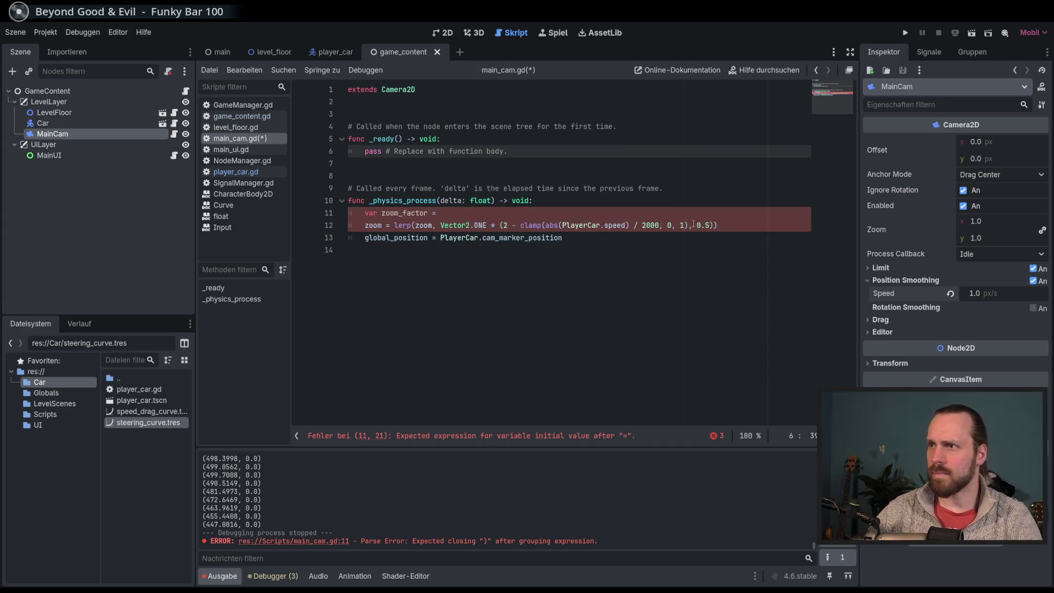
mouse_move(691, 225)
left_mouse_down()
mouse_move(440, 226)
mouse_move(463, 213)
left_mouse_up()
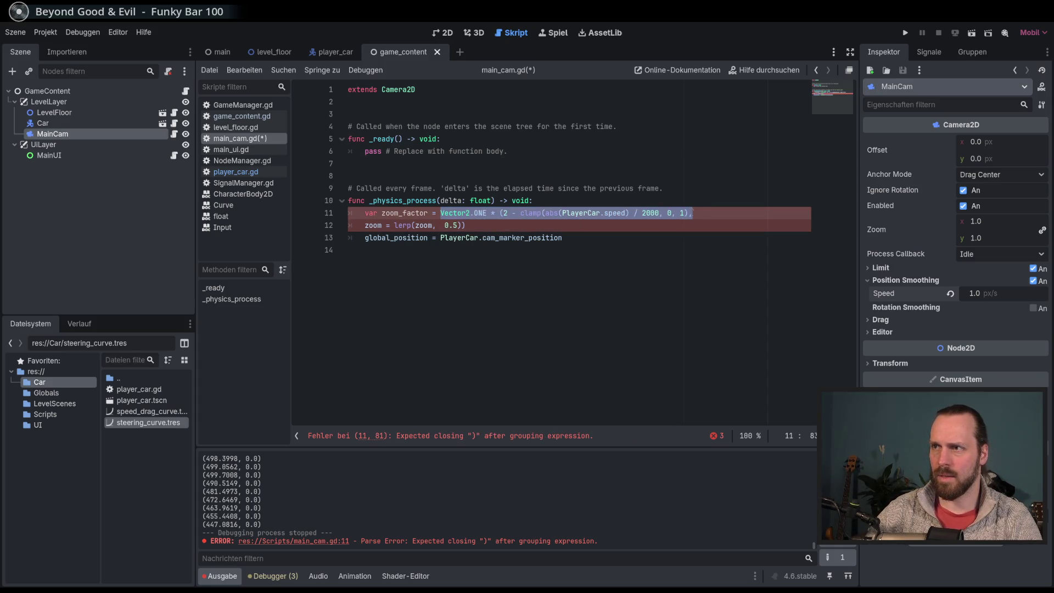
left_click(700, 213)
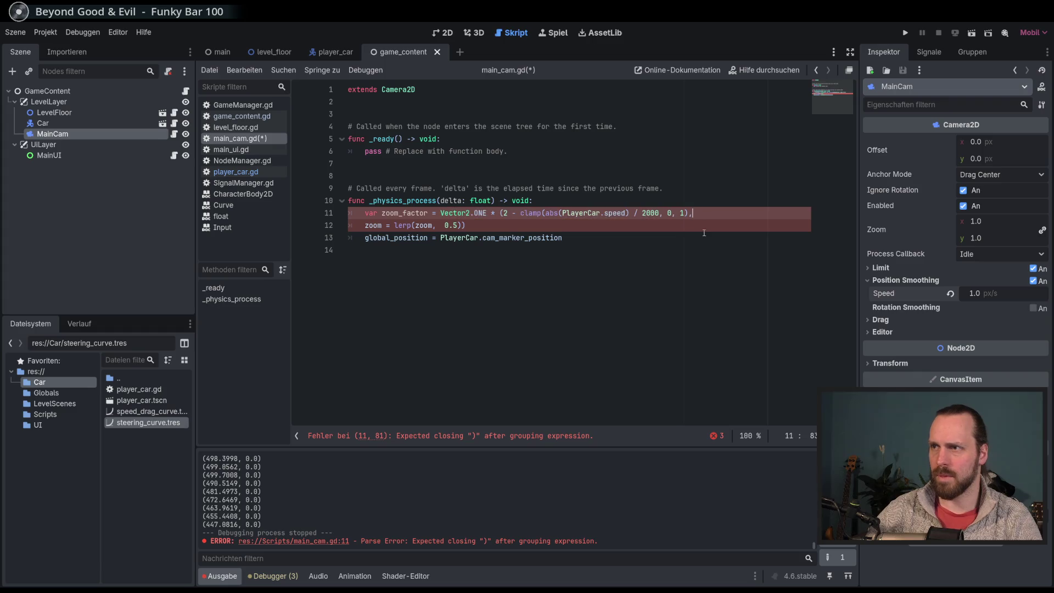
double_click(413, 214)
key("ctrl+c")
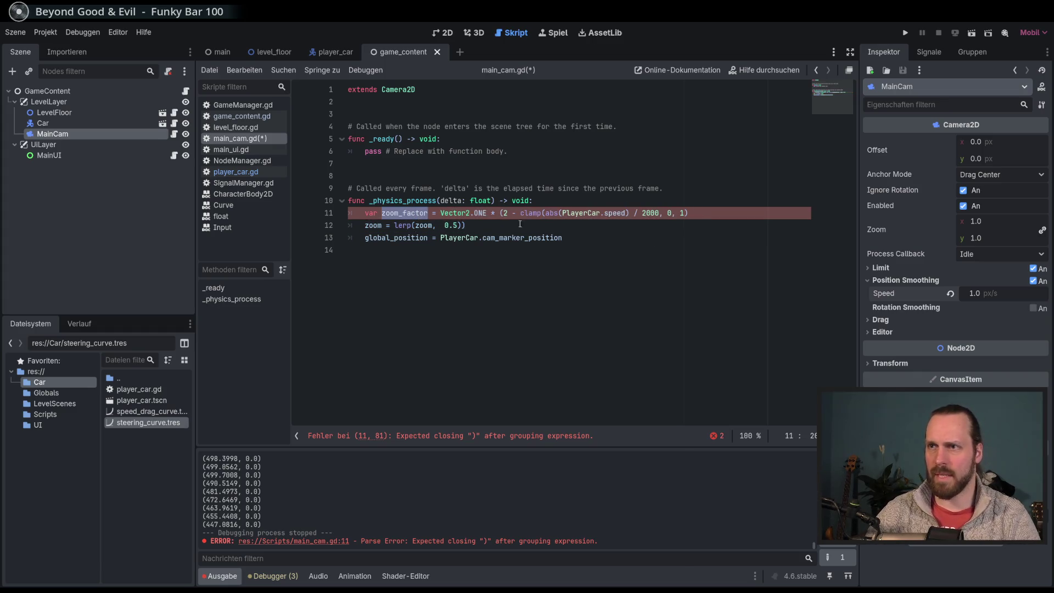
double_click(459, 213)
left_click(678, 219)
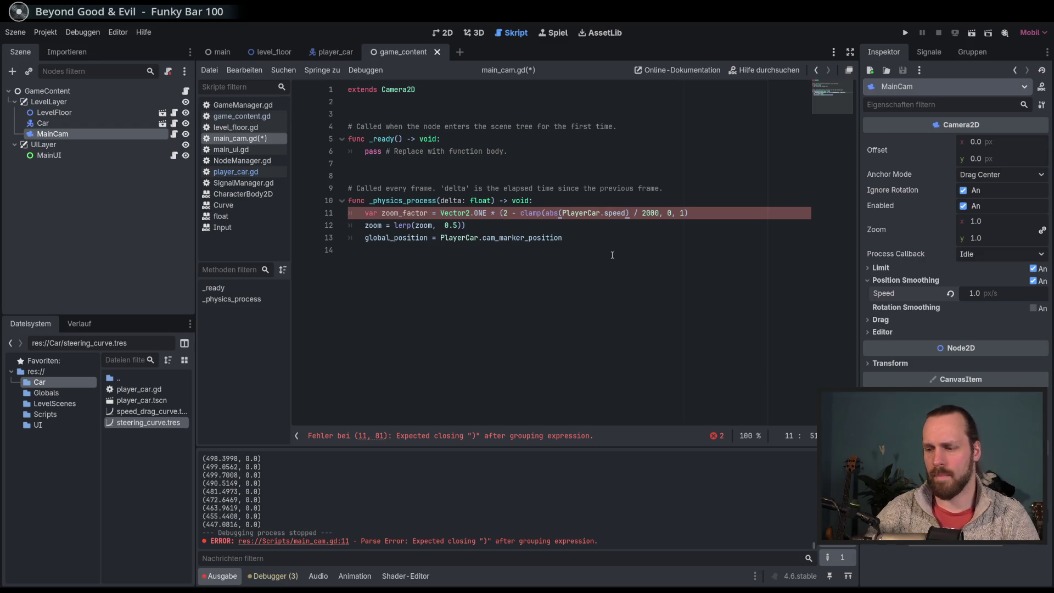
type(")")
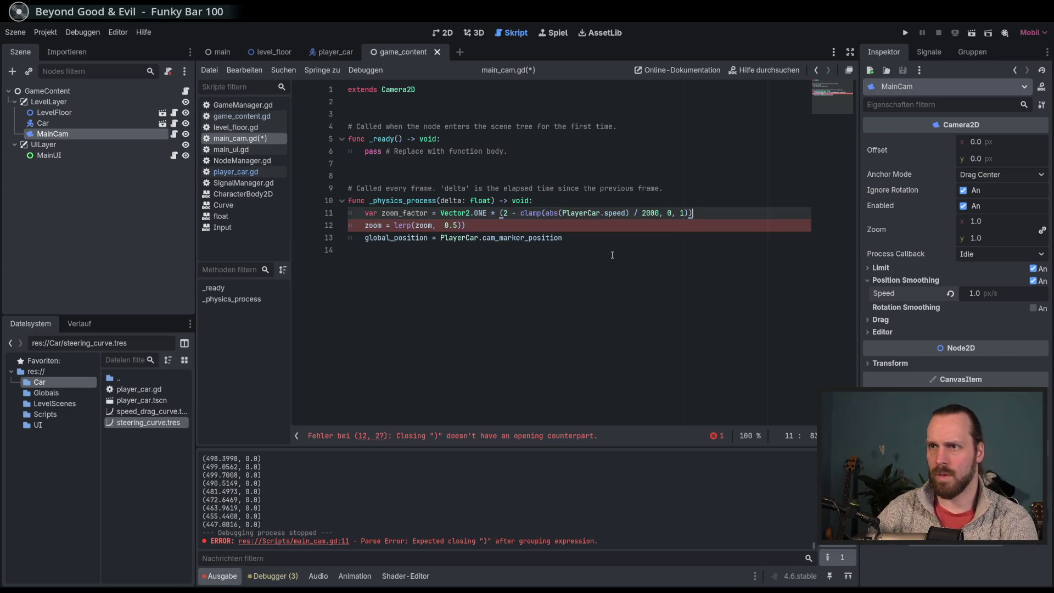
Make zoom_factor the lerp target at 0.5, drop the extra parenthesis, save, and run the game
left_click_drag(412, 213, 381, 213)
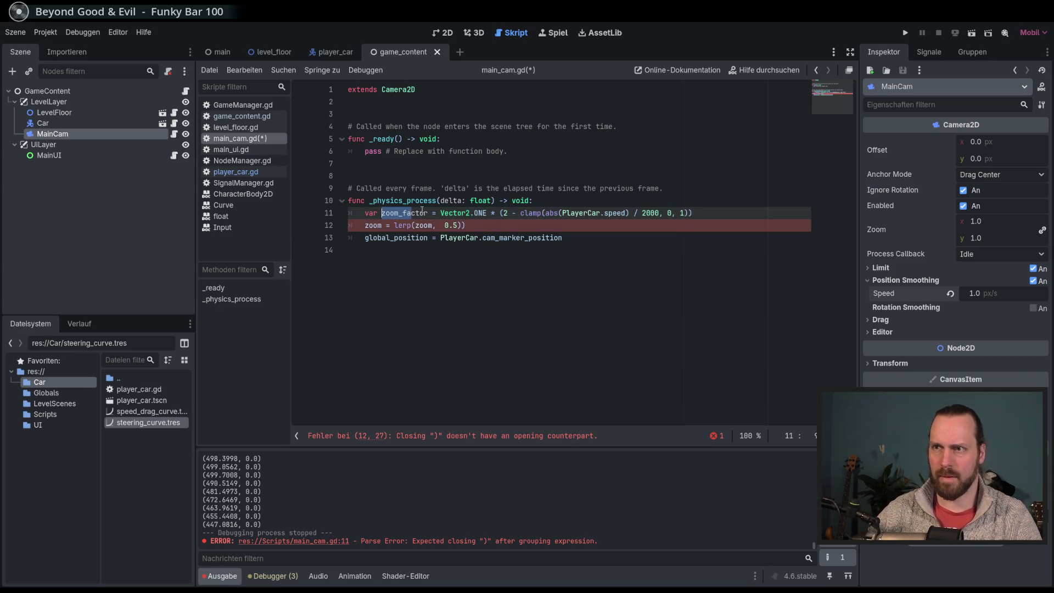
left_click(437, 225)
key("ctrl+v")
type(",")
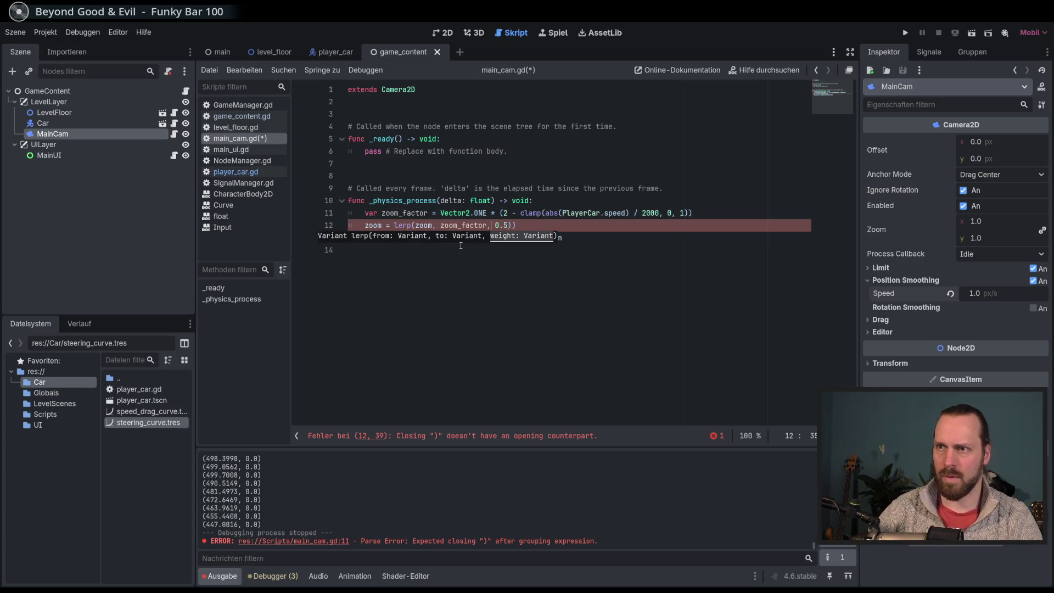
key("End")
key("BackSpace")
key("ctrl+s")
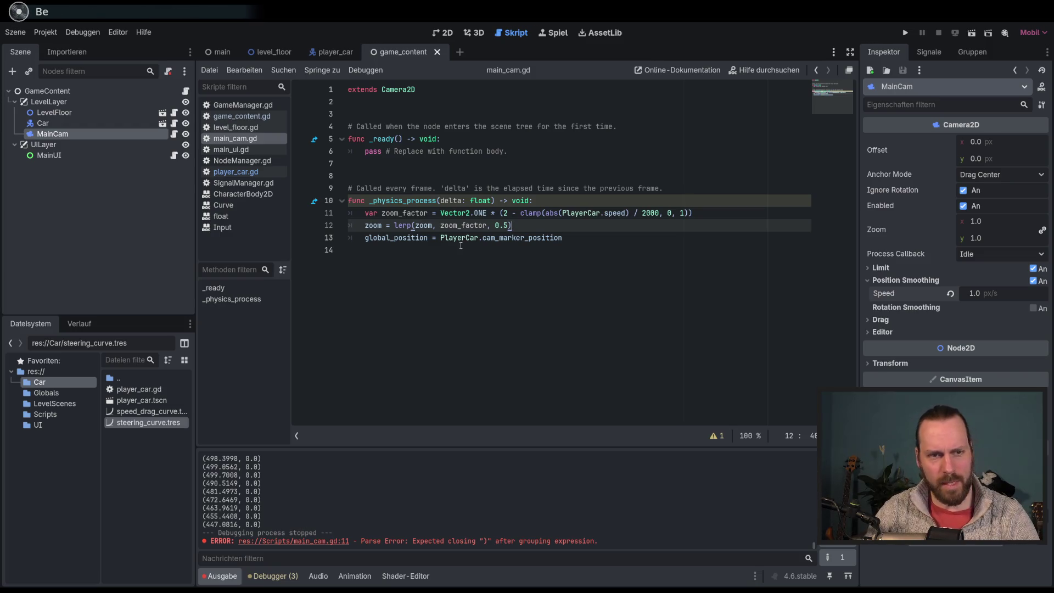
key("F5")
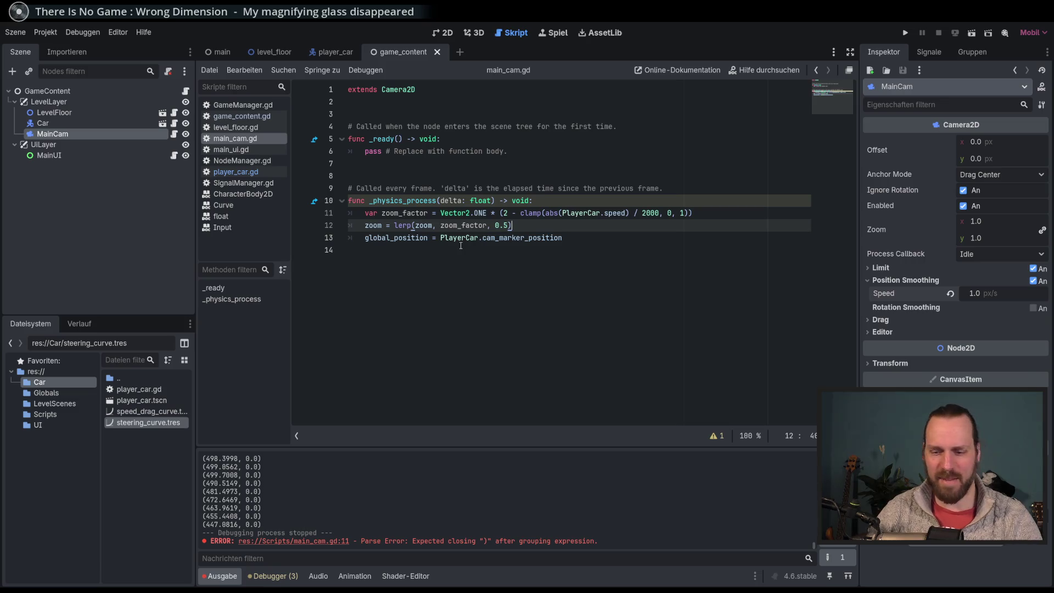
key("w")
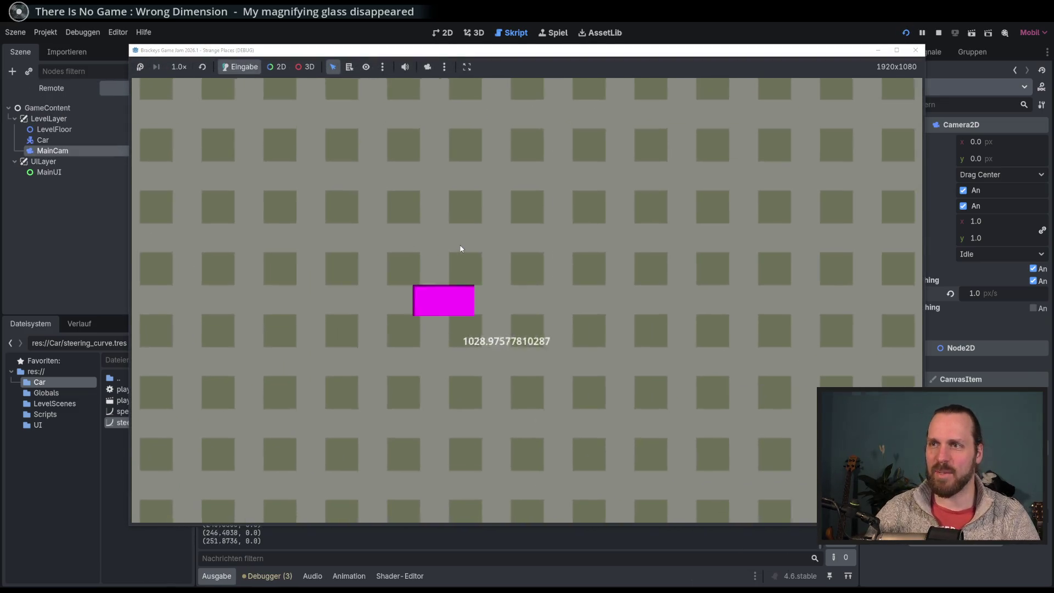
key("s")
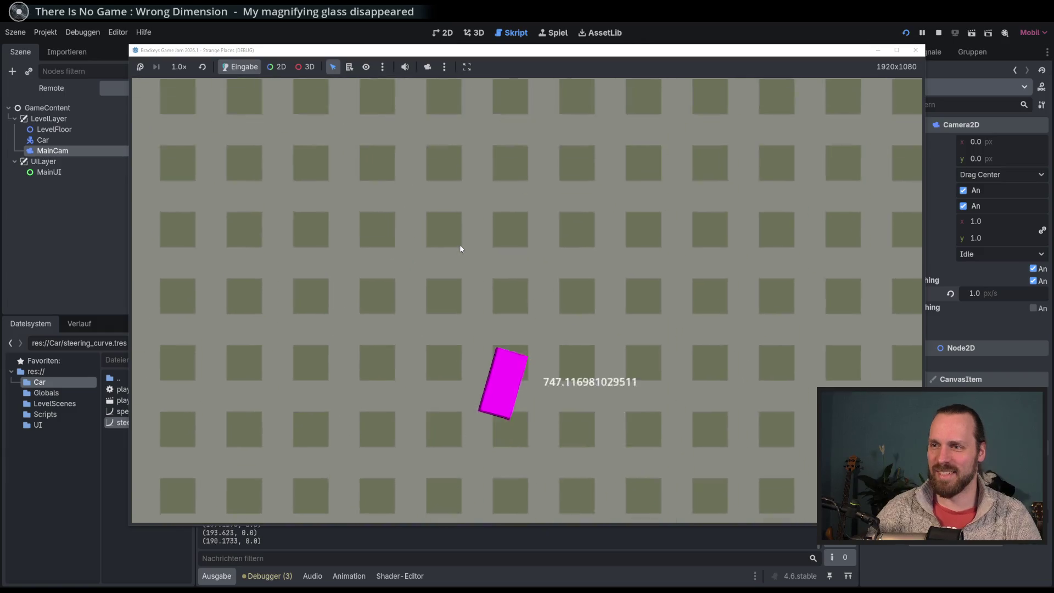
key("a")
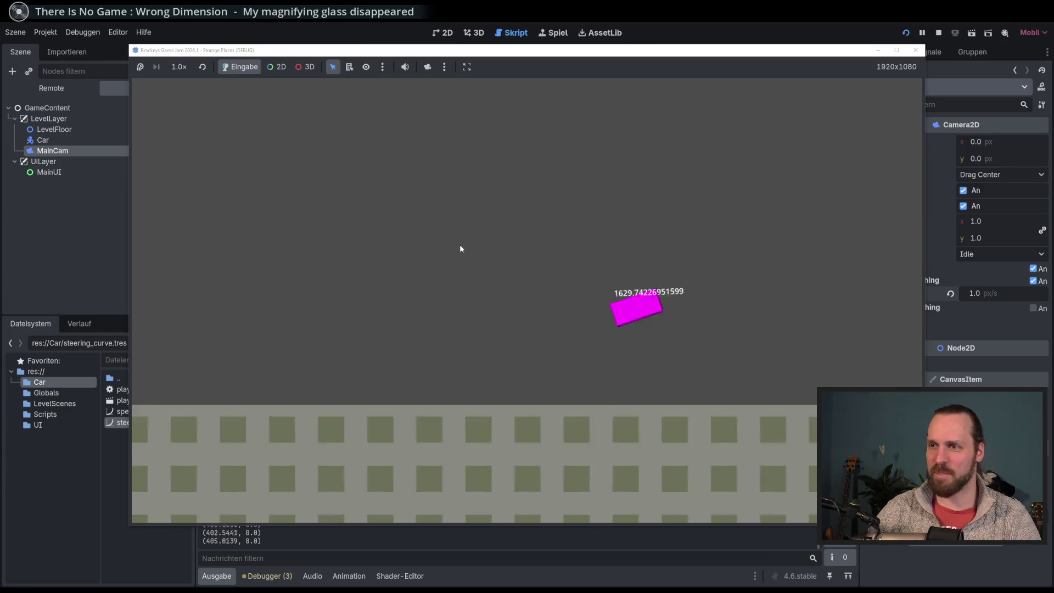
key("d")
key("a")
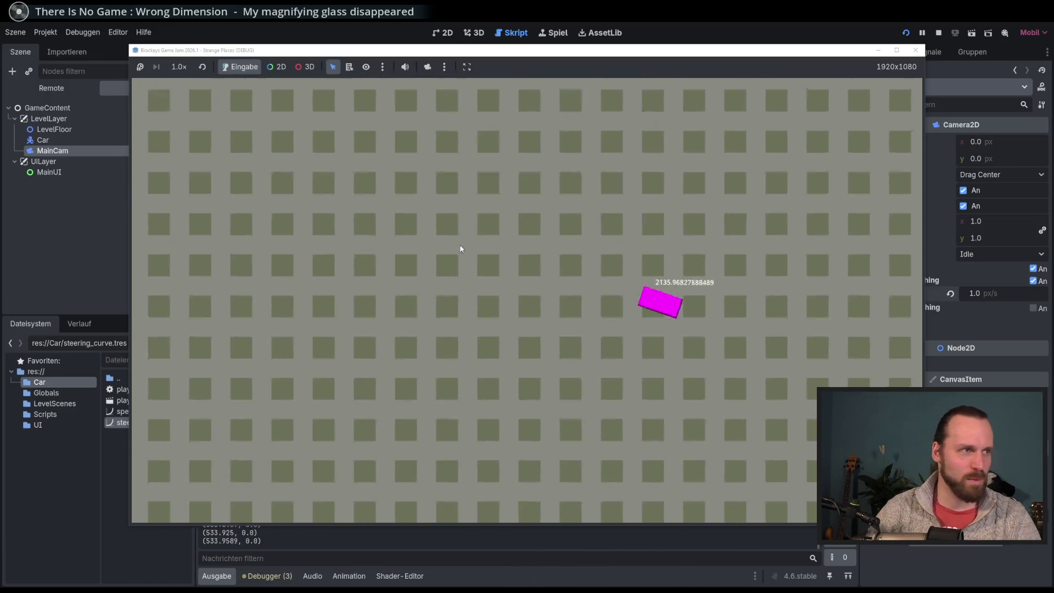
key("s")
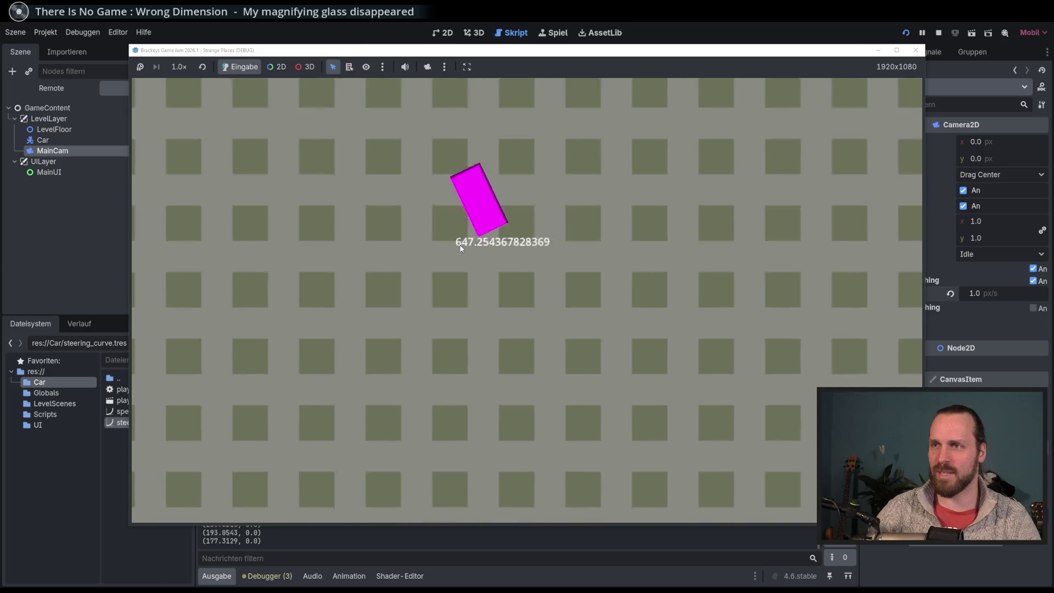
key("F8")
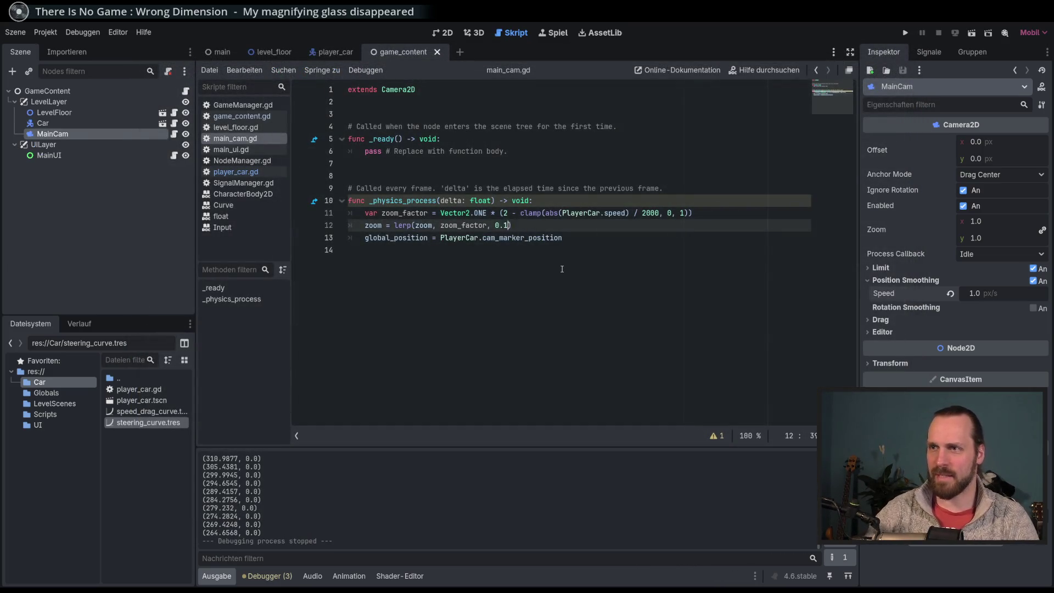
key("F5")
key("s")
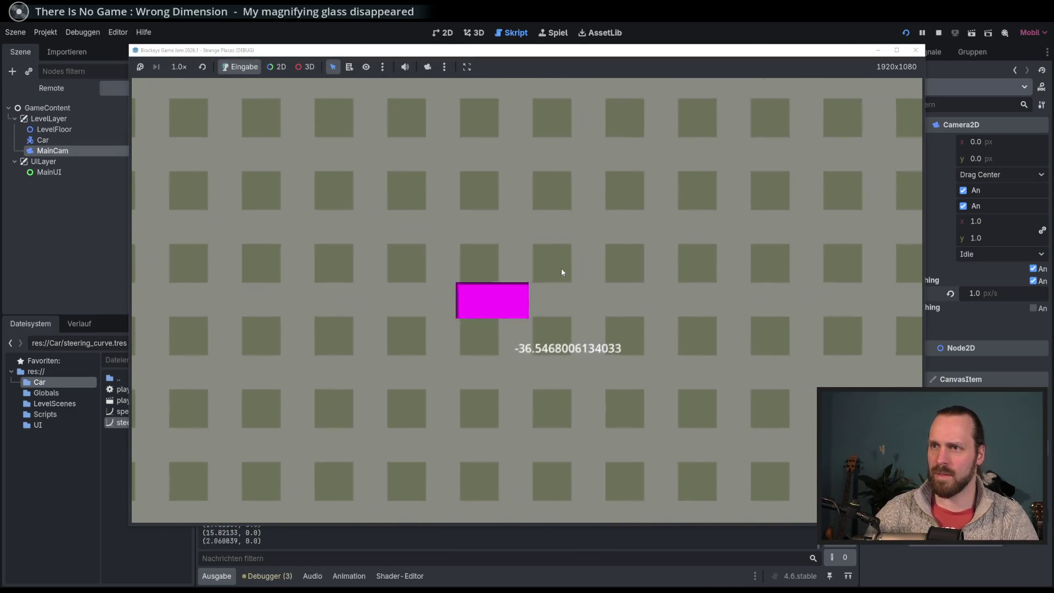
key("w")
key("a")
key("a")
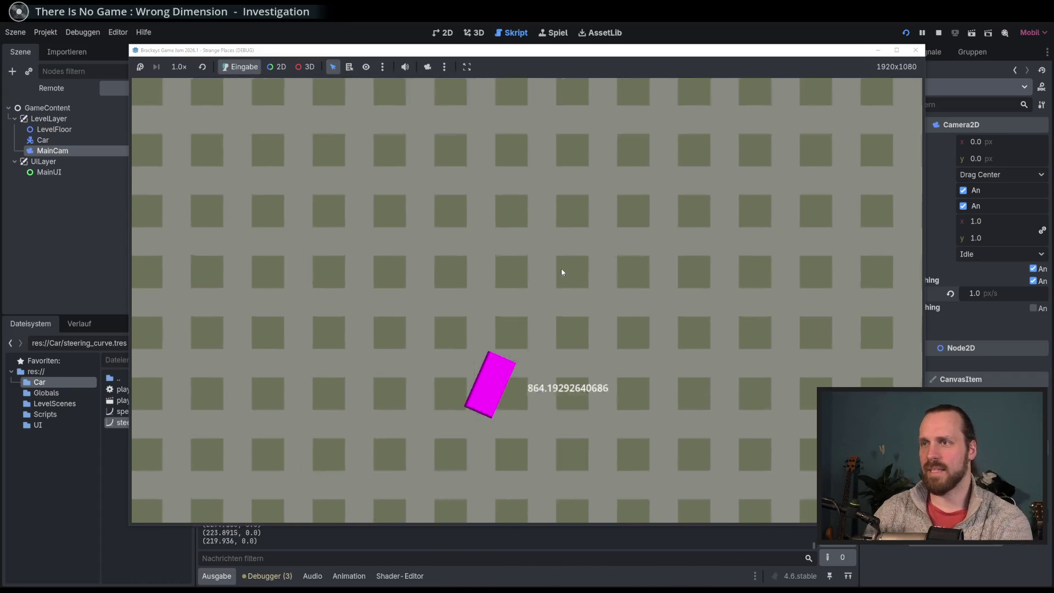
key("F8")
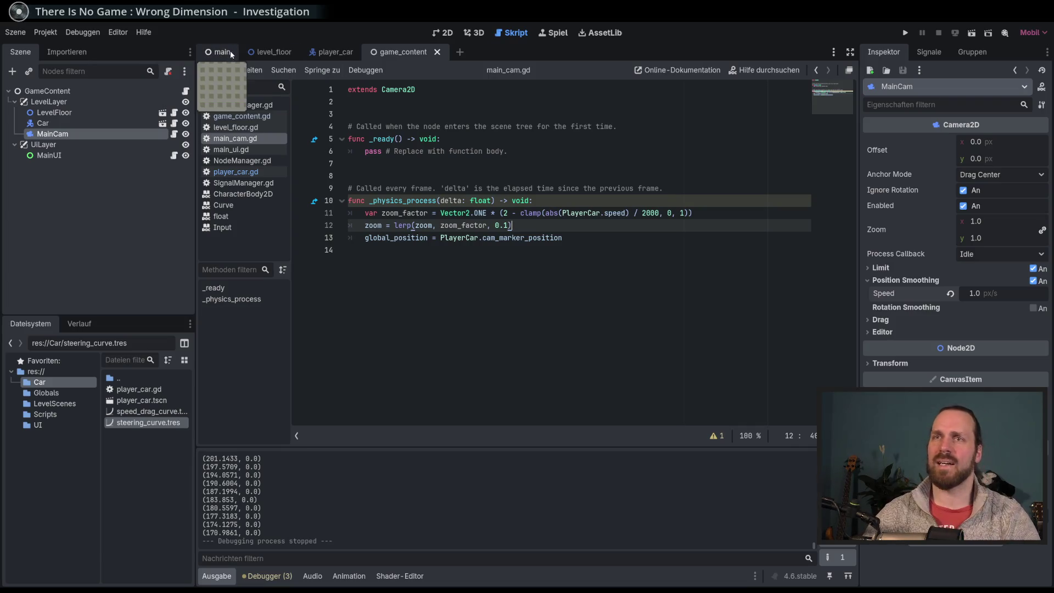
Switch to the 2D view and open the player_car scene
left_click(444, 33)
scroll(461, 216, "down", 3)
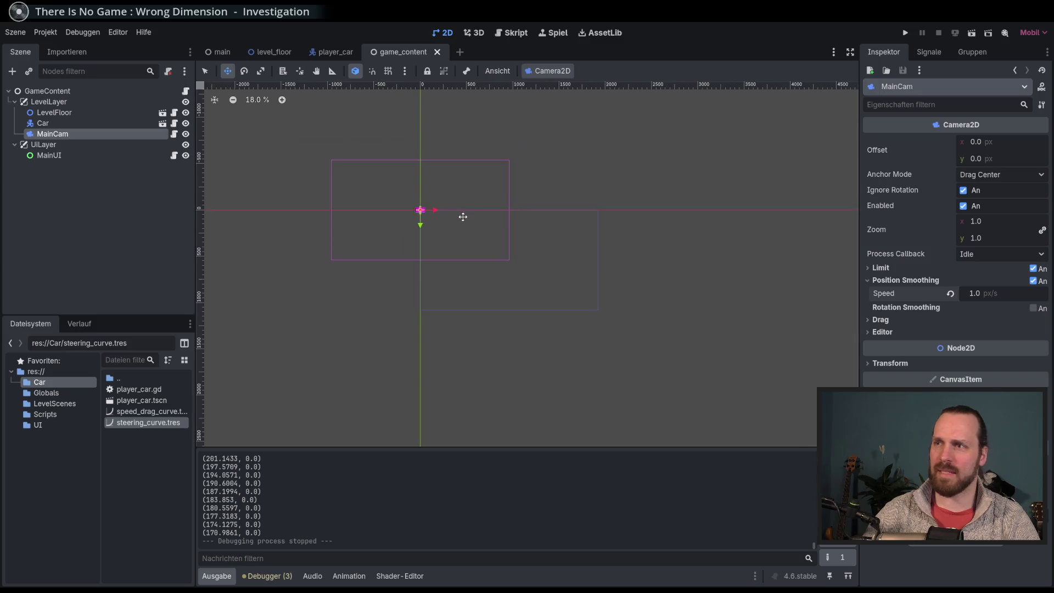
scroll(465, 237, "up", 2)
scroll(341, 207, "up", 1)
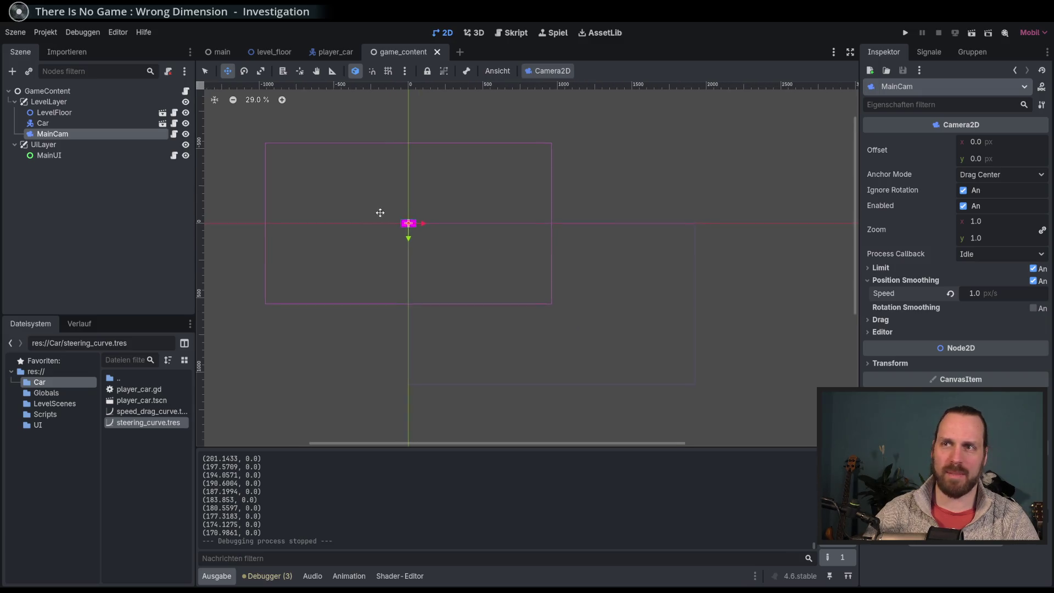
left_click(43, 123)
left_click(100, 134)
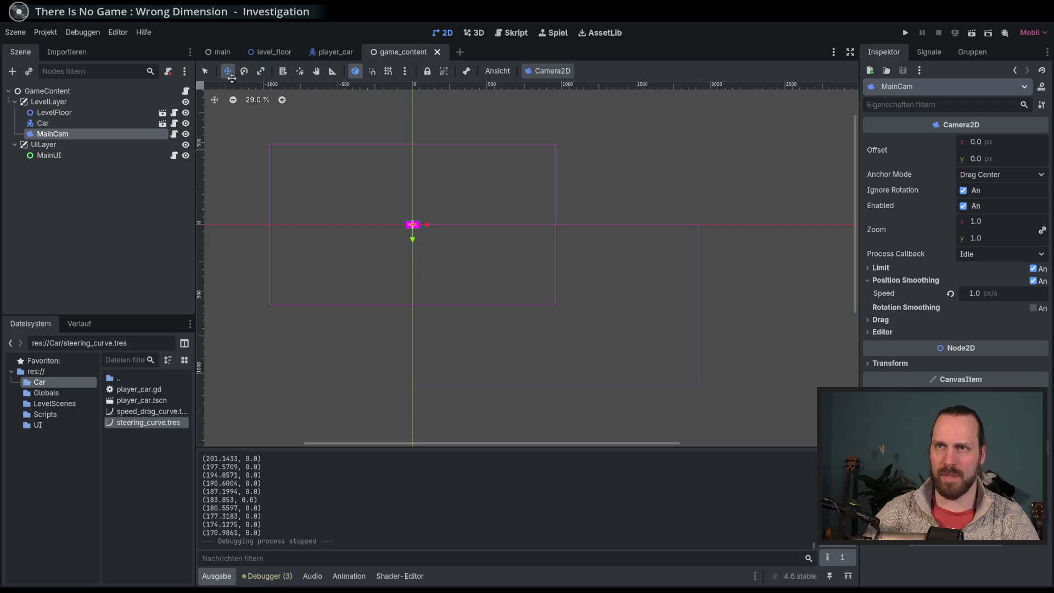
left_click(331, 52)
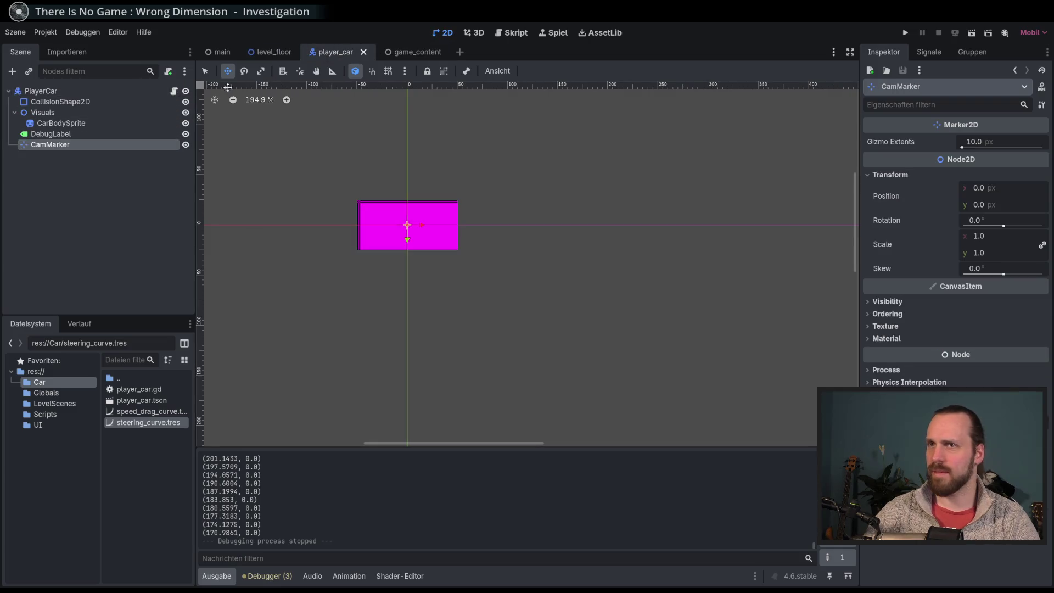
Set the car's CollisionShape2D rectangle size to 80 × 40
left_click(85, 112)
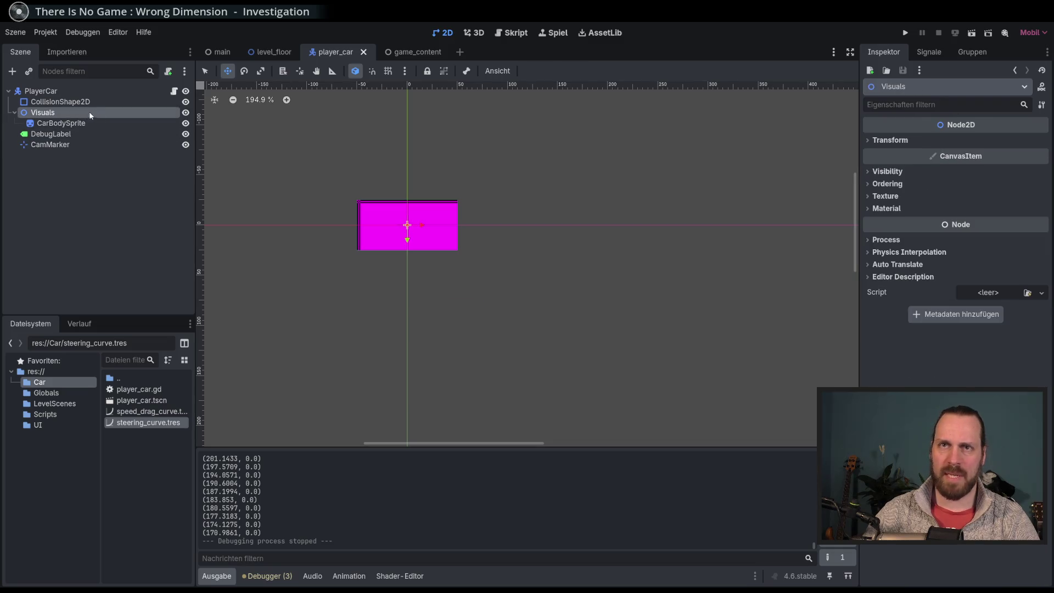
left_click(134, 103)
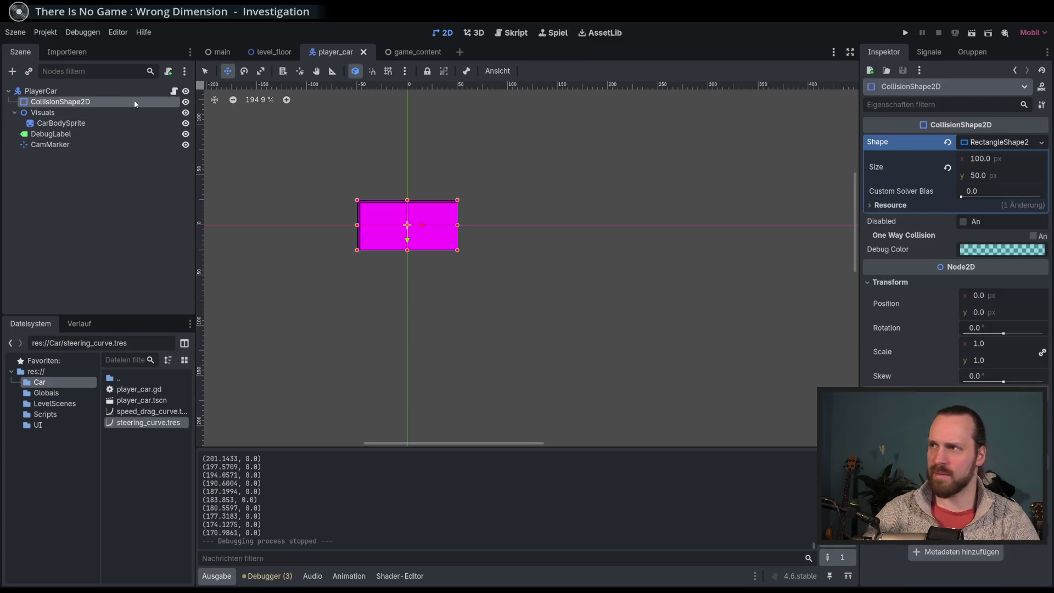
scroll(389, 188, "up", 2)
left_click(993, 160)
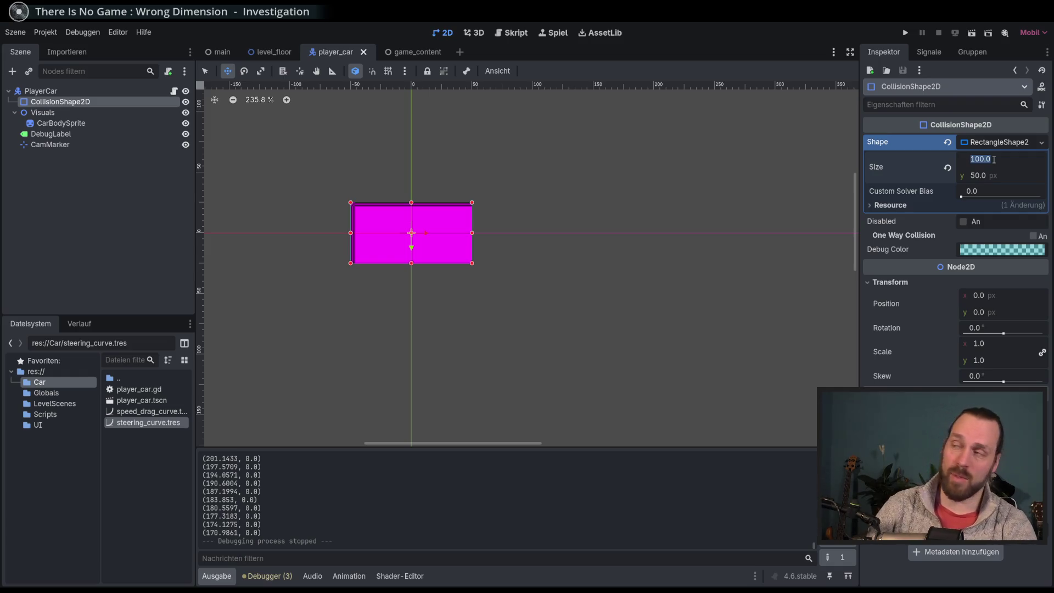
type("80")
key("Return")
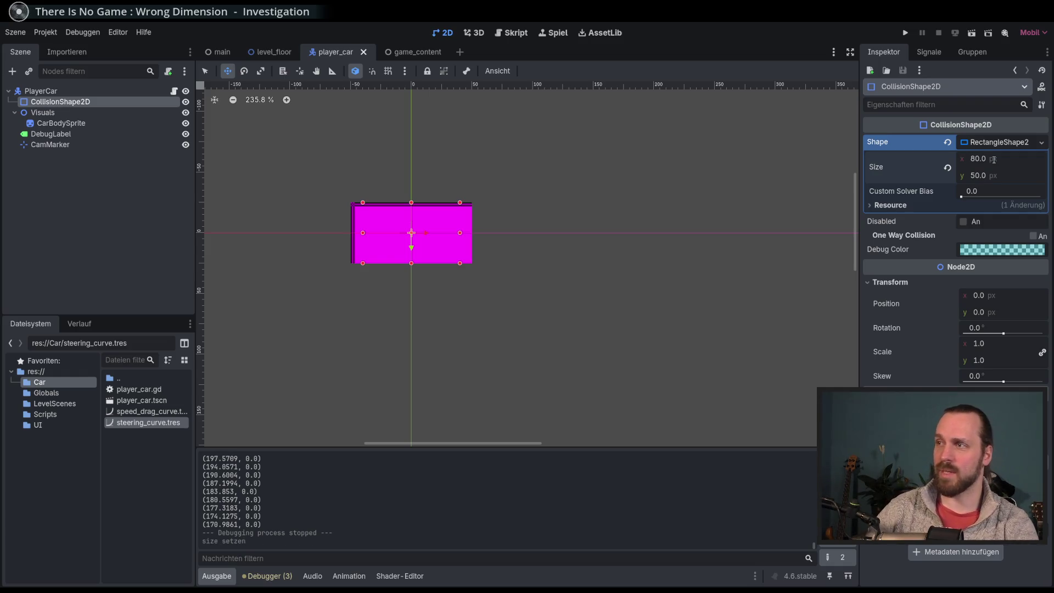
left_click(1005, 174)
type("40")
key("Return")
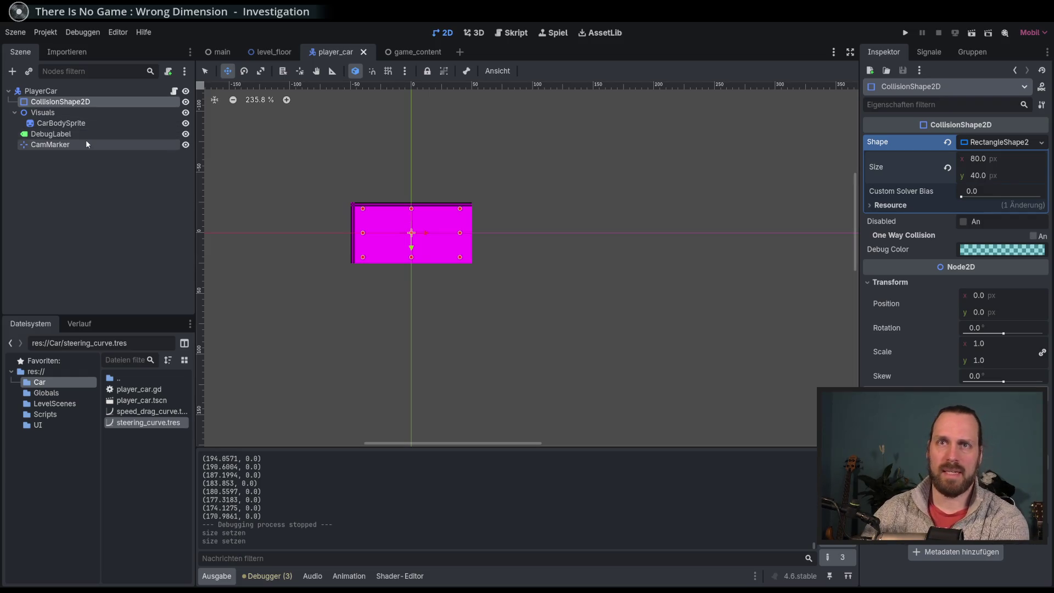
Set the CarBodySprite placeholder texture to 80 × 40, save the scene, and run the game
left_click(86, 125)
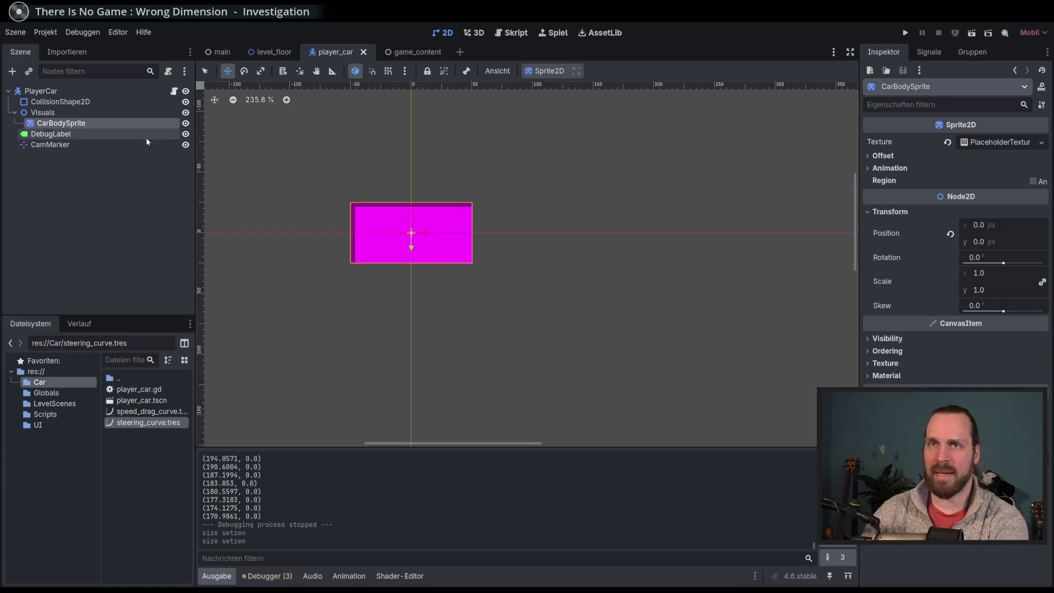
left_click(82, 113)
left_click(85, 125)
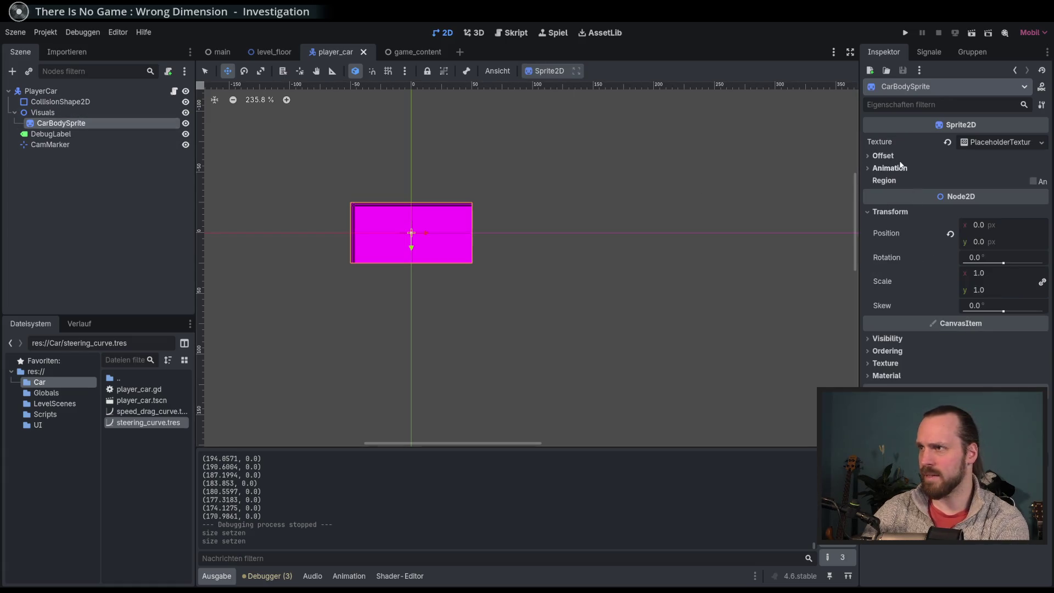
left_click(993, 143)
left_click(1005, 161)
type("80")
key("Return")
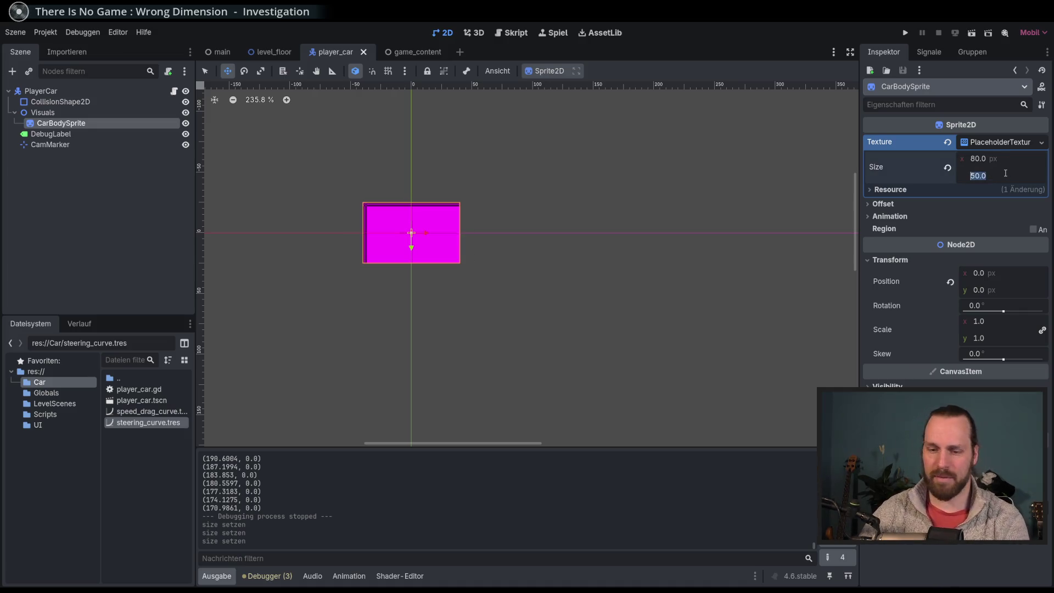
type("40")
key("Return")
key("ctrl+s")
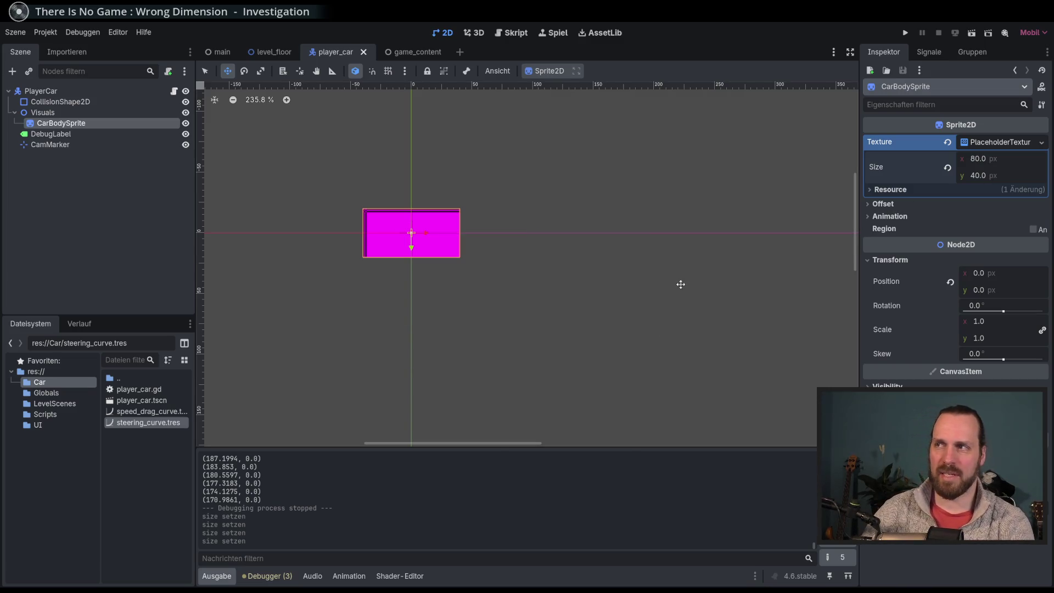
key("F5")
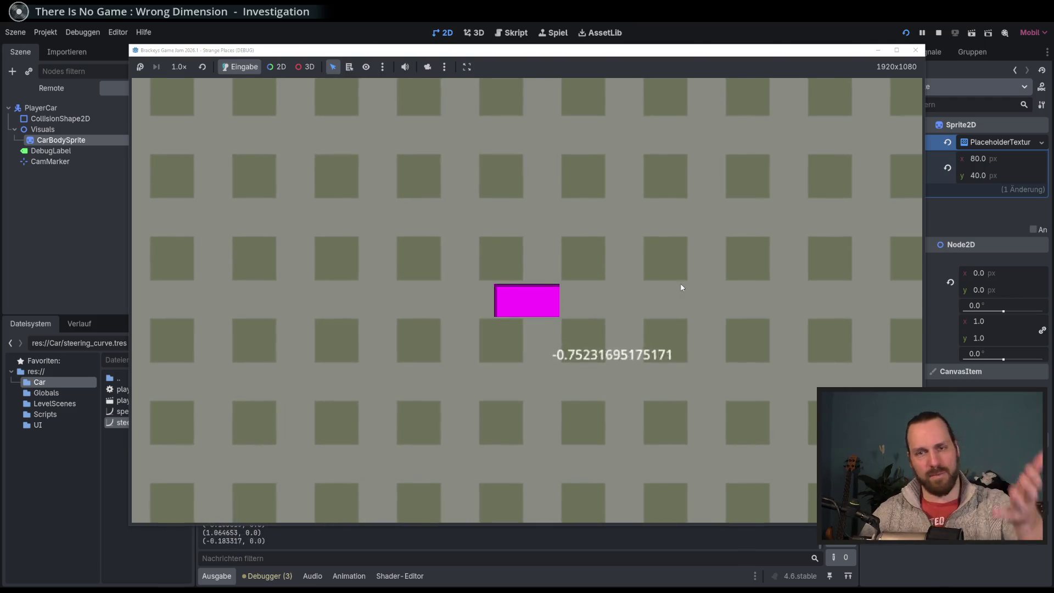
Test-drive the car forward and to the right, then stop the game
key("w")
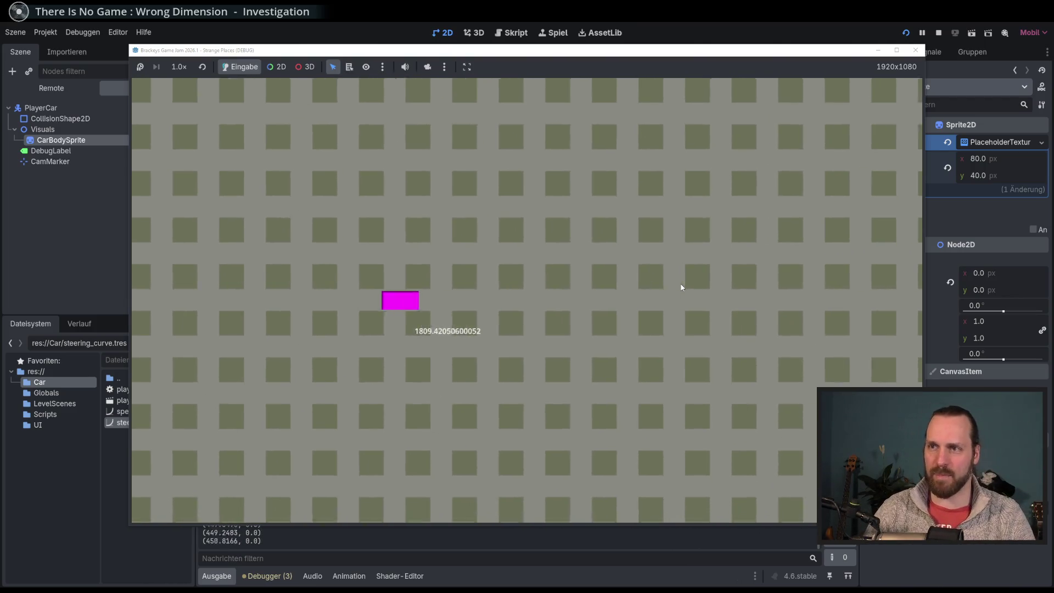
key("d")
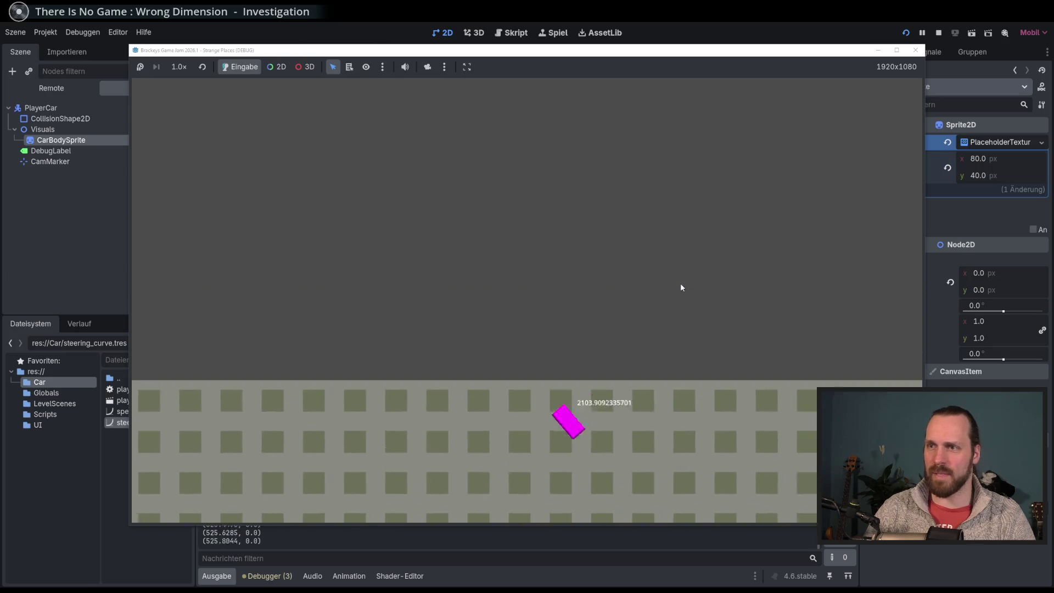
key("F8")
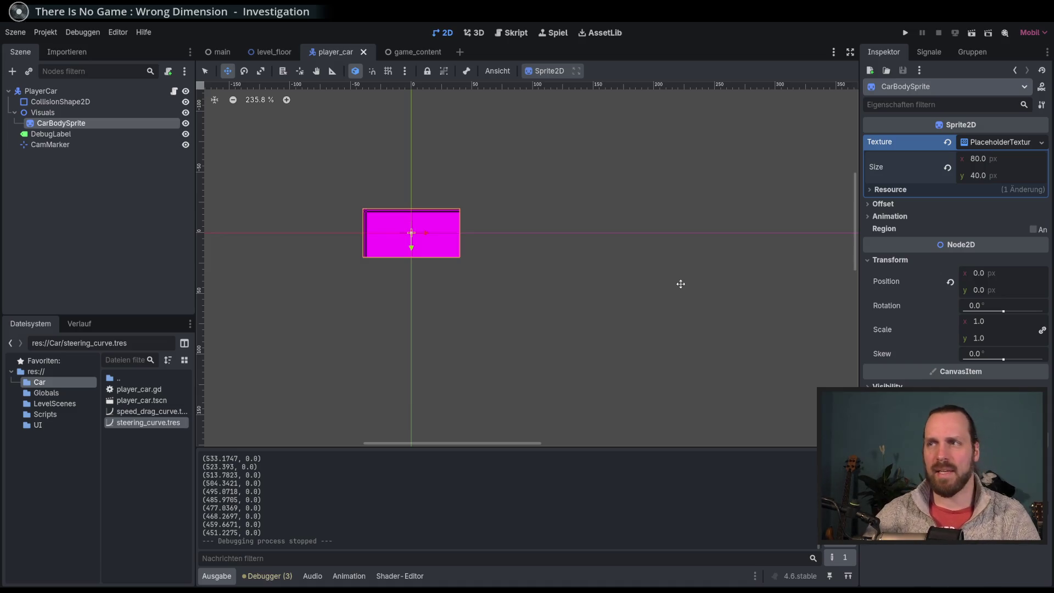
Look over the 2D view and the Visuals and CarBodySprite nodes in the Scene dock
scroll(524, 236, "down", 2)
scroll(528, 230, "up", 3)
scroll(434, 234, "up", 1)
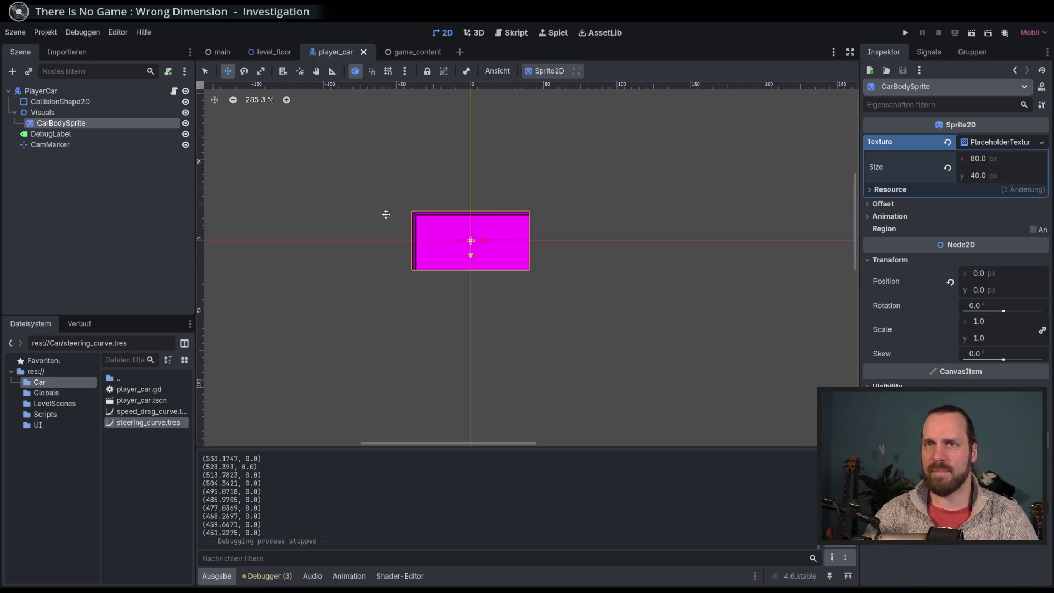
scroll(607, 252, "right", 1)
scroll(607, 253, "left", 1)
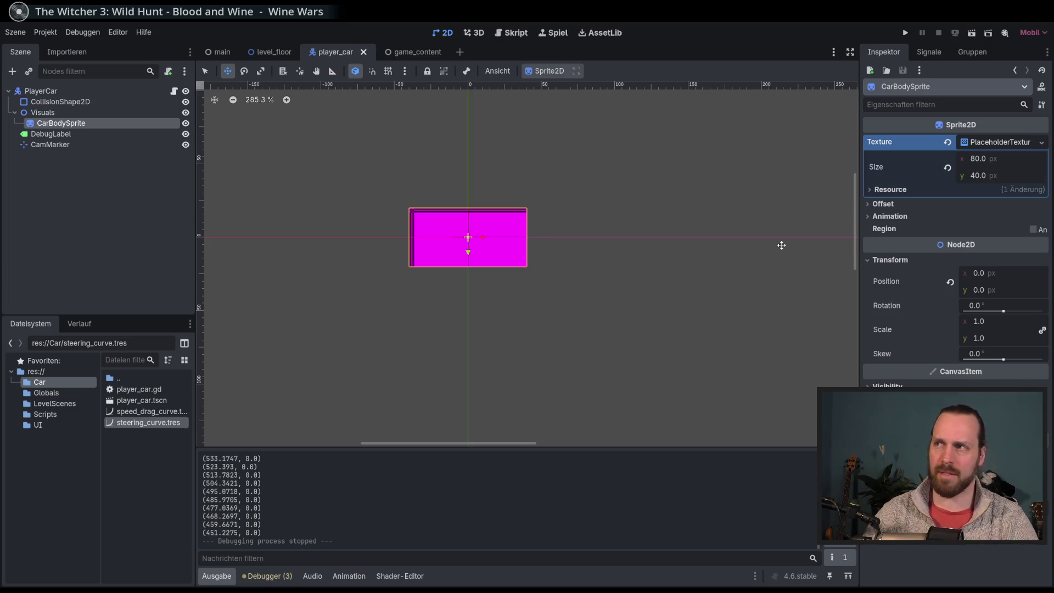
scroll(713, 237, "down", 2)
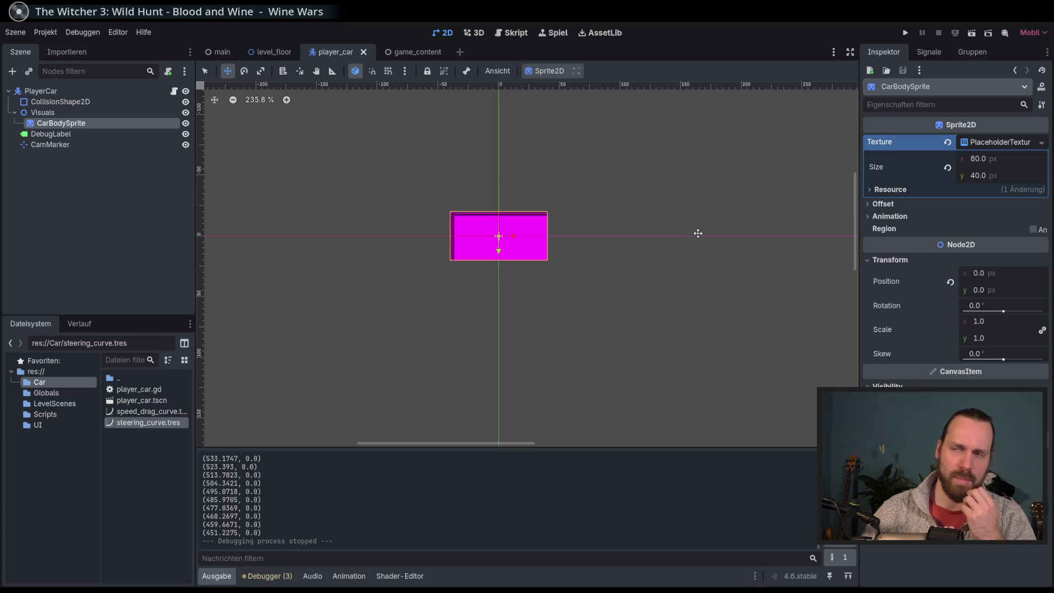
left_click(98, 114)
left_click(102, 125)
left_click(55, 112)
left_click(137, 200)
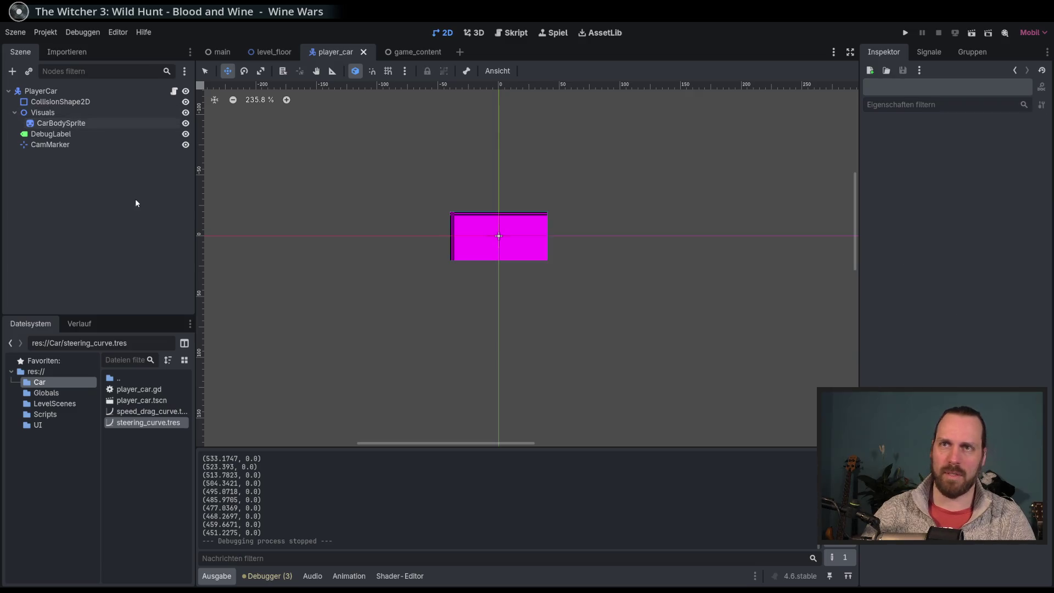
Run the game again, accelerate briefly, and stop it
key("F5")
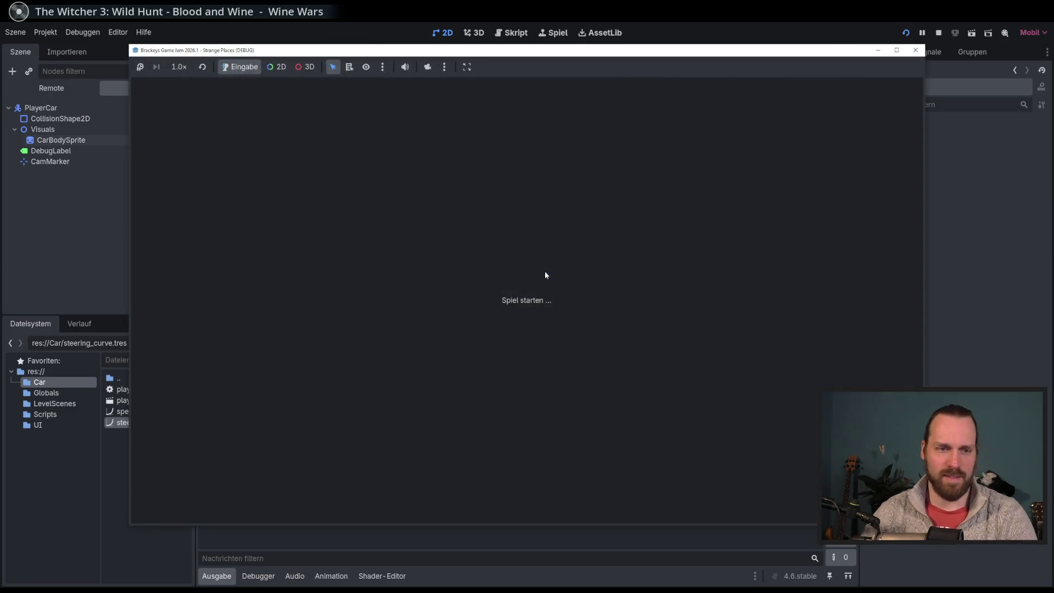
key("w")
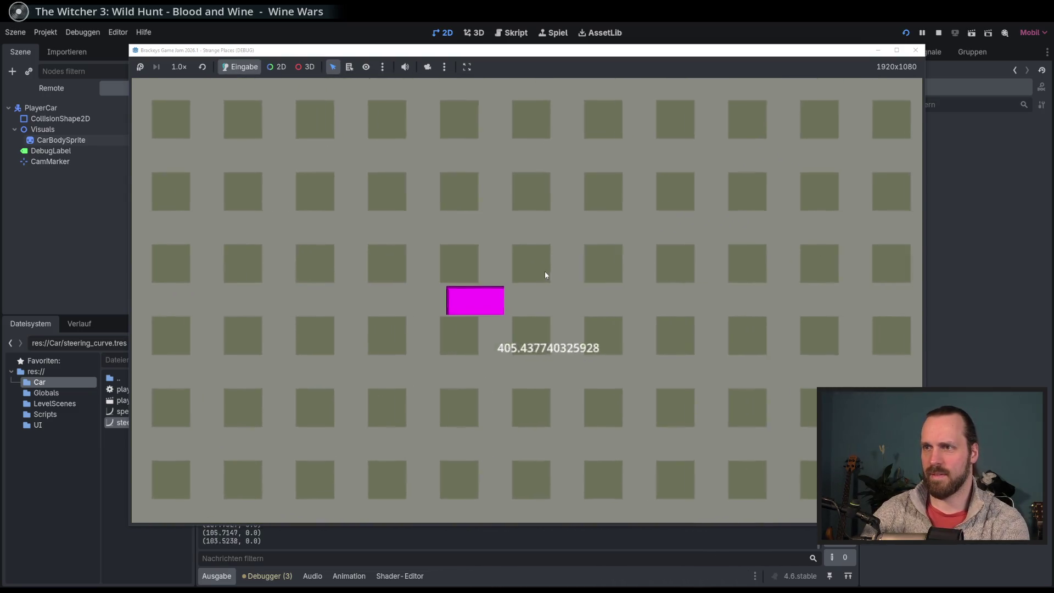
key("F8")
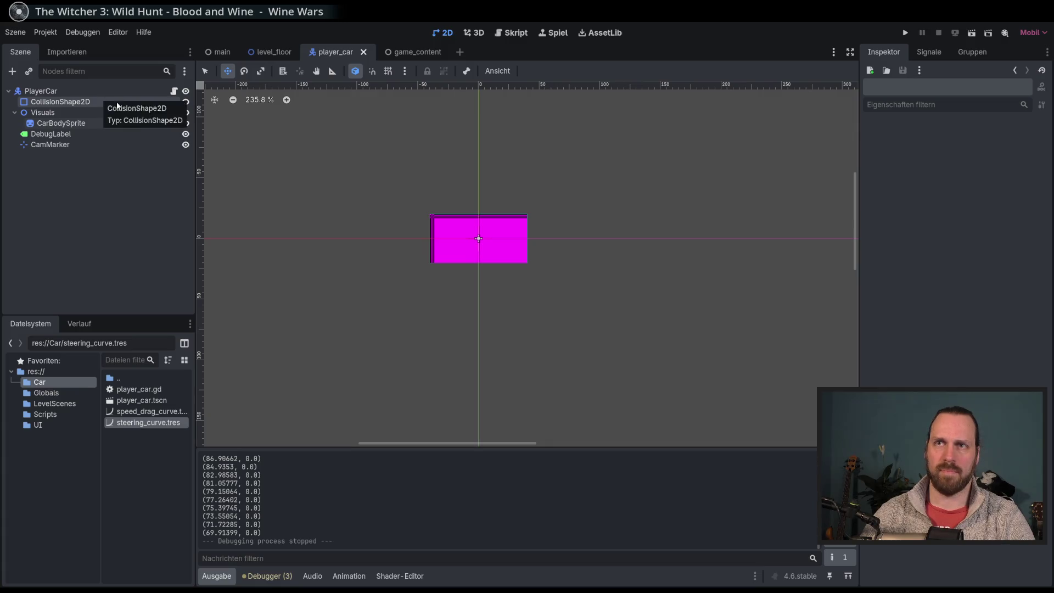
Check the car's child nodes and open the PlayerCar script
left_click(90, 105)
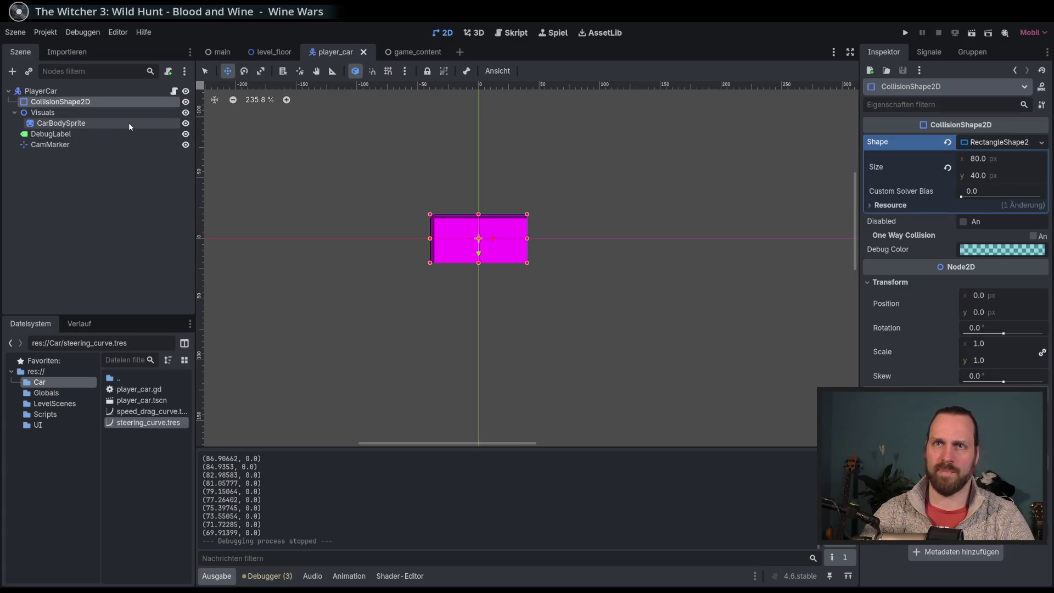
left_click(129, 124)
left_click(115, 134)
left_click(108, 102)
left_click(104, 91)
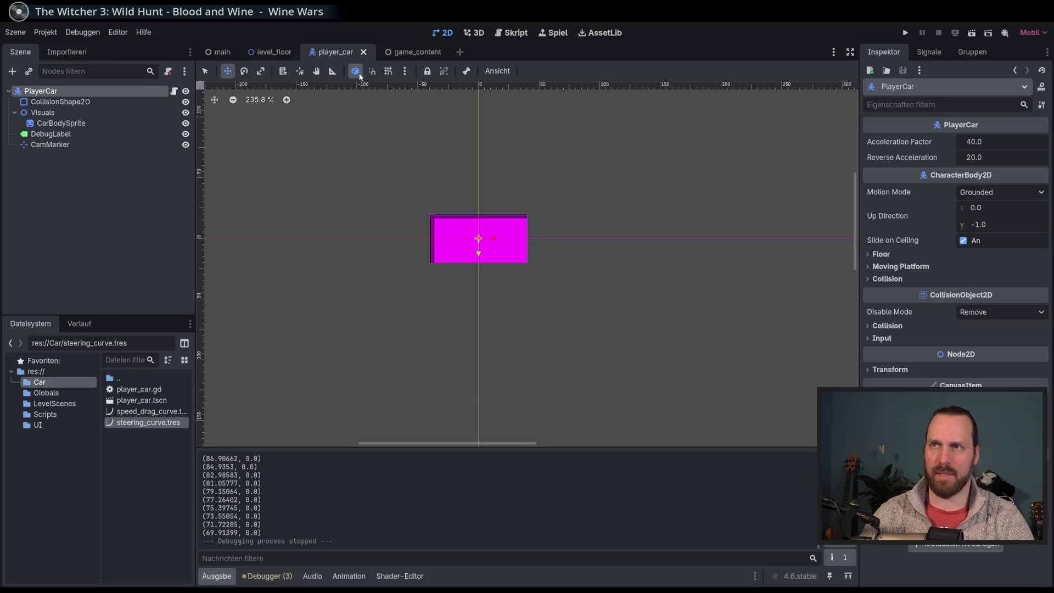
left_click(174, 92)
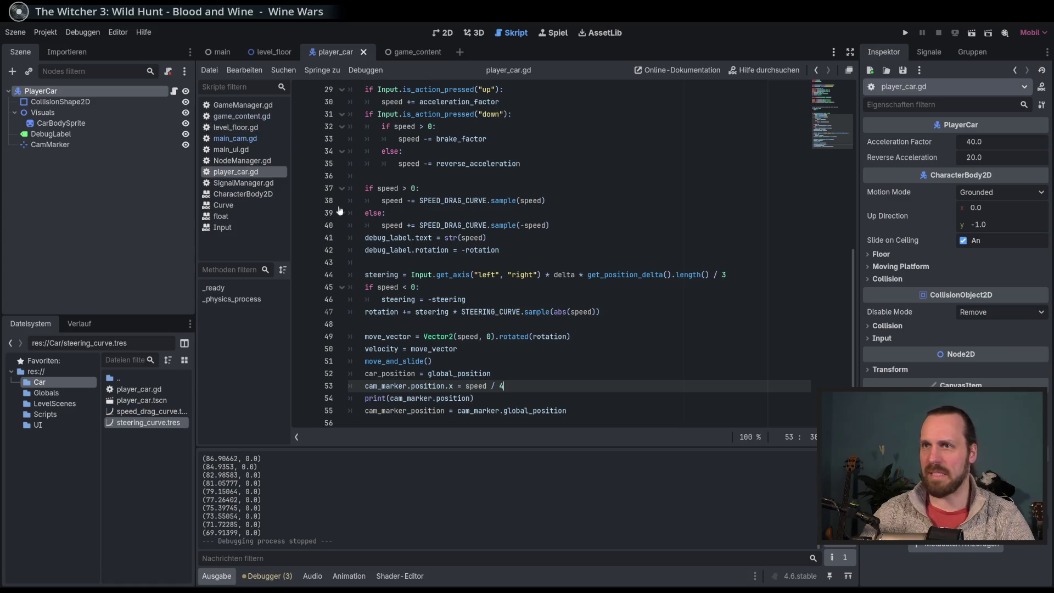
Set acceleration_factor to 30 and reverse_acceleration to 15, save, and open the speed drag curve
scroll(560, 239, "up", 8)
left_click(524, 188)
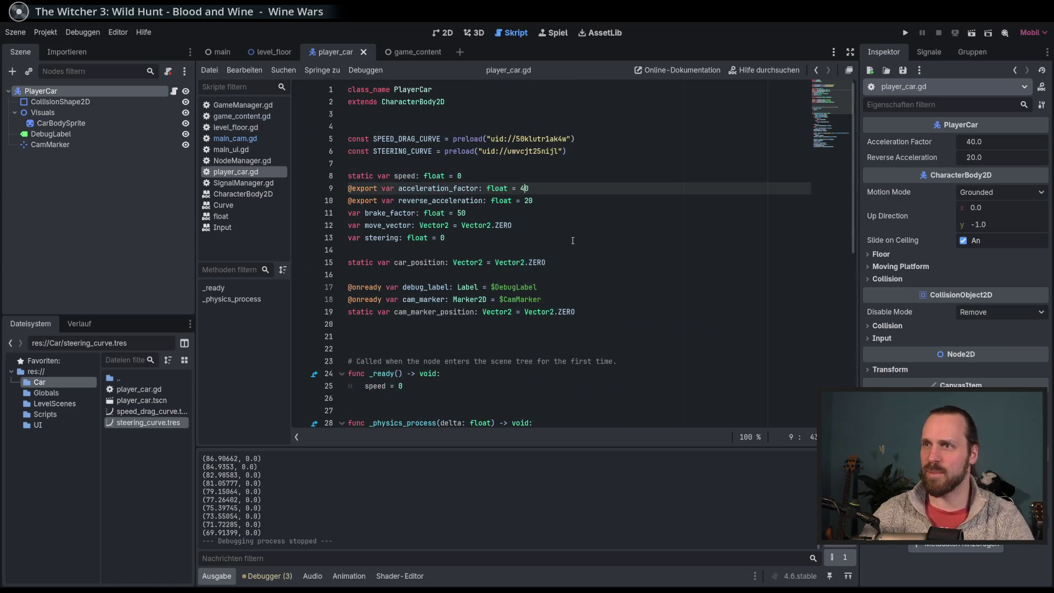
key("BackSpace")
type("3")
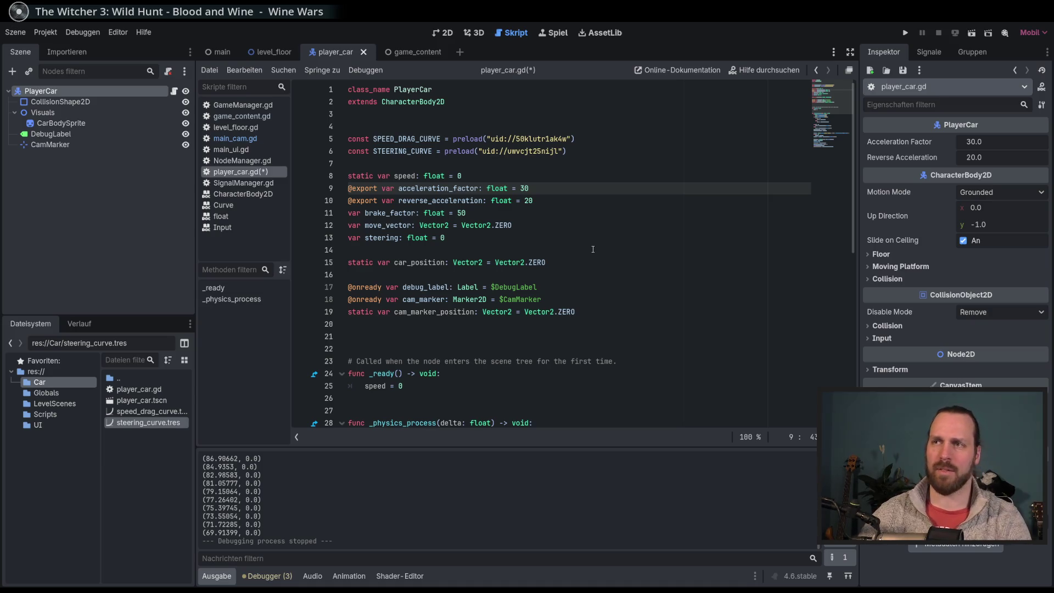
key("Down")
type("5")
key("End")
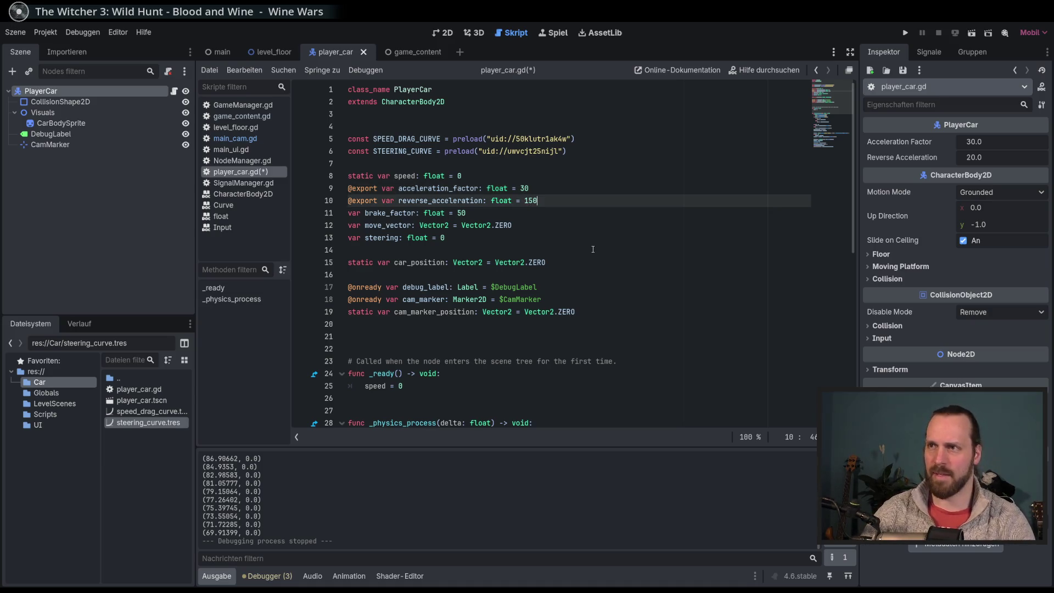
key("ctrl+s")
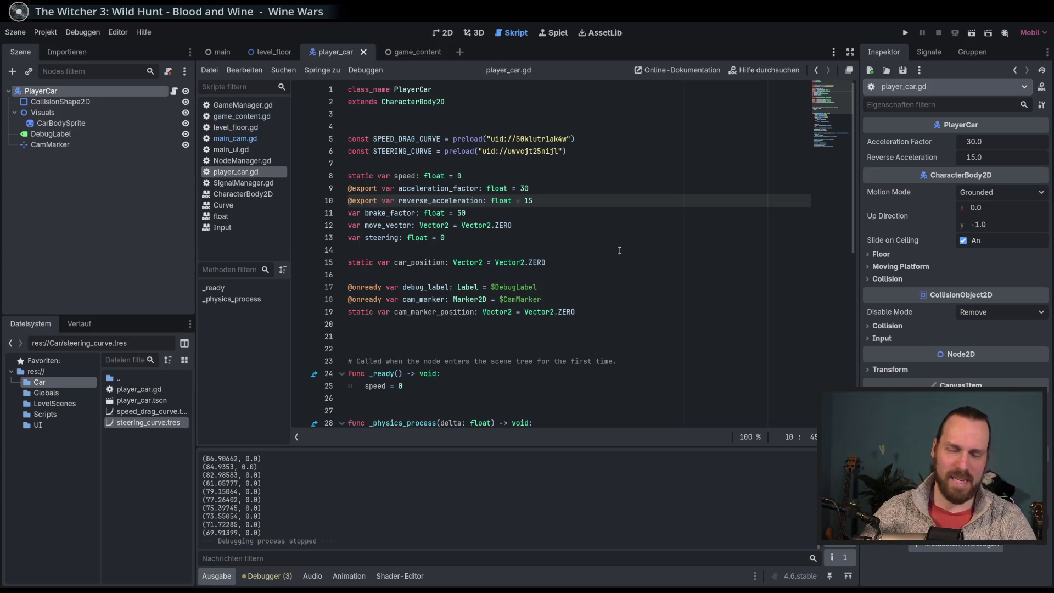
double_click(148, 411)
Flatten the steering curve's start, shift its middle point left, and lower its end to about 0.21
double_click(147, 424)
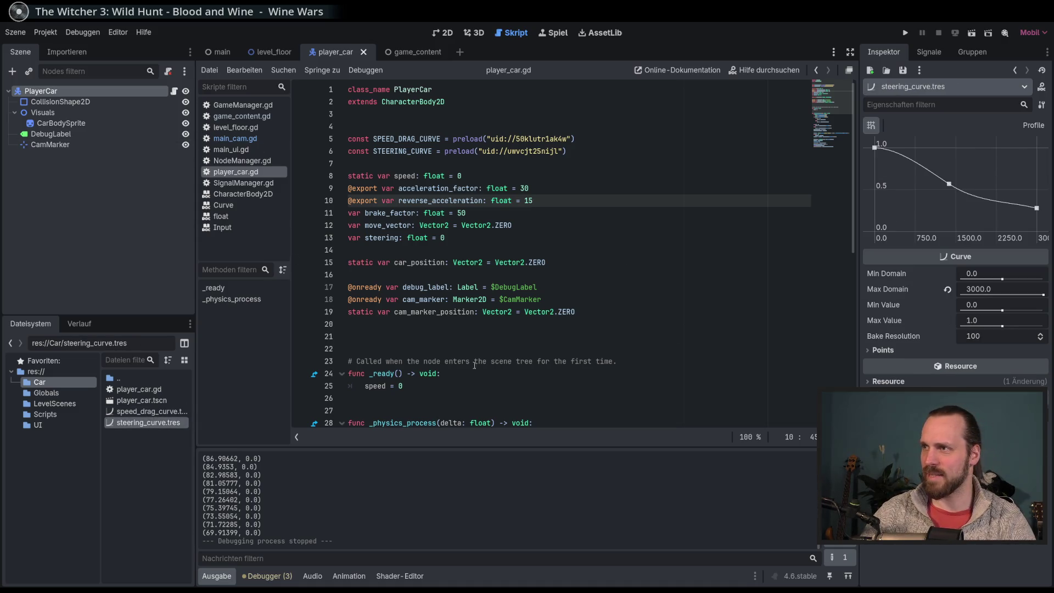
left_click(874, 147)
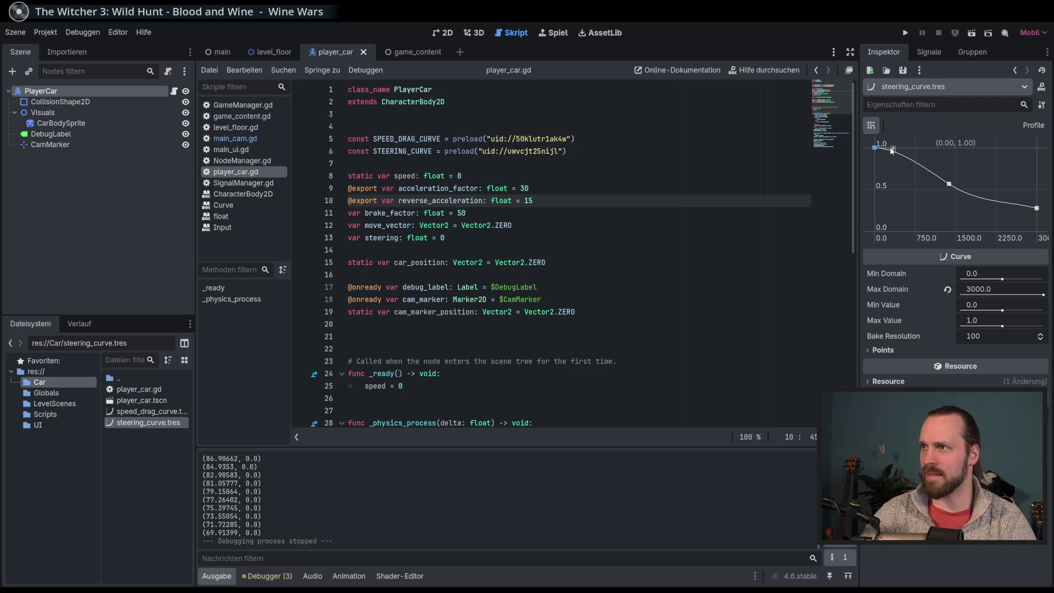
left_click_drag(890, 149, 892, 160)
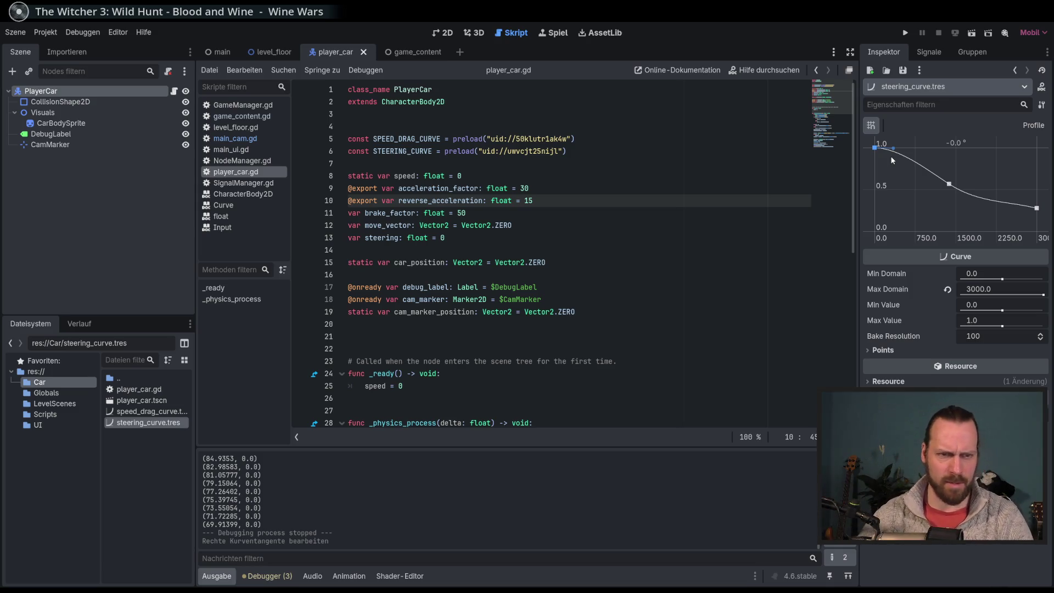
left_click_drag(948, 183, 943, 183)
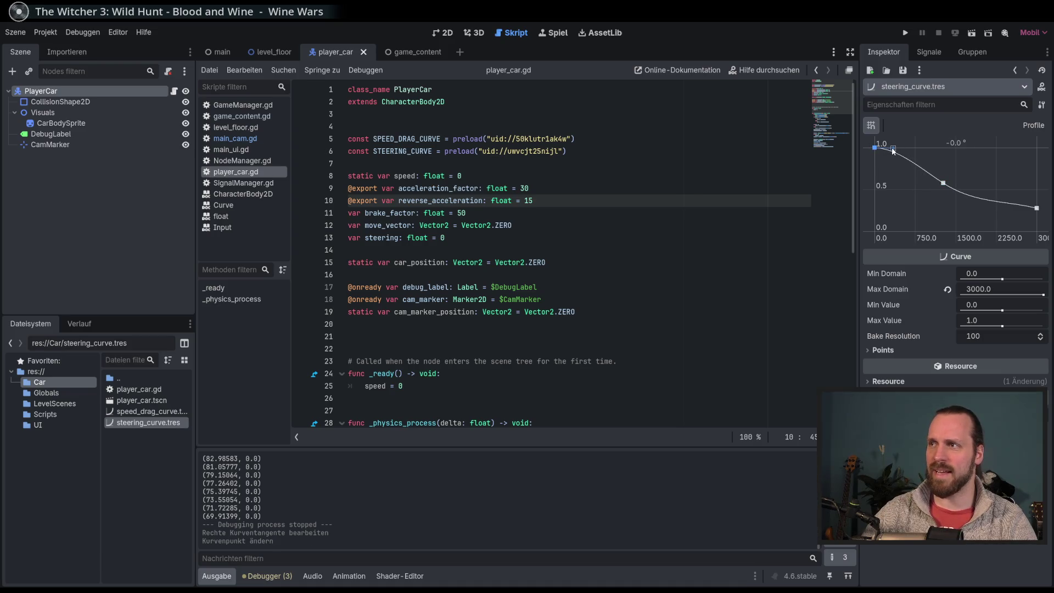
left_click_drag(897, 151, 896, 151)
left_click_drag(943, 183, 943, 185)
left_click_drag(1036, 208, 1037, 213)
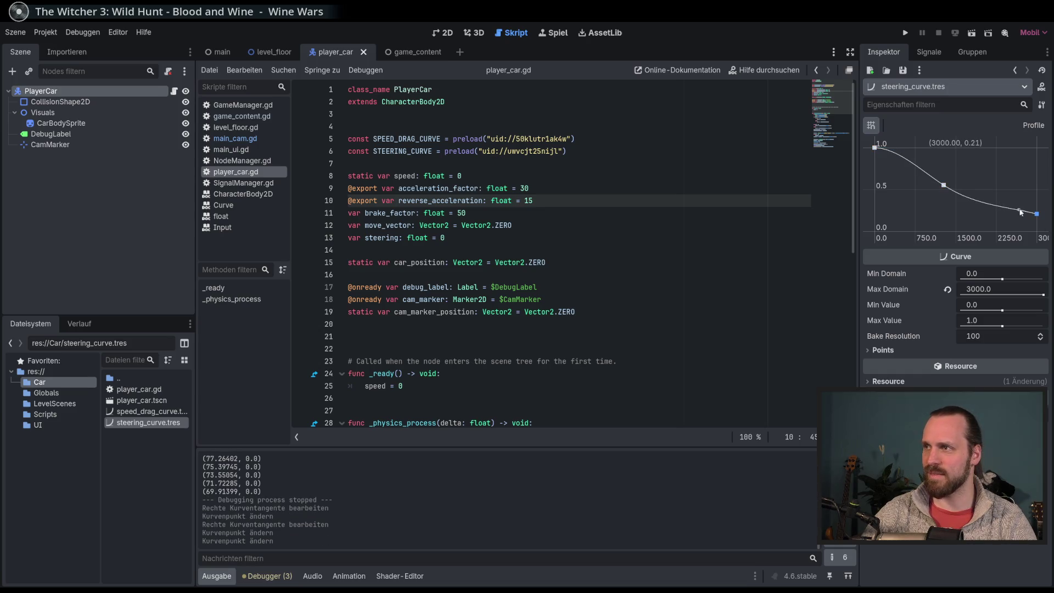
left_click_drag(958, 196, 949, 188)
left_click(1036, 213)
left_click_drag(1020, 210, 1017, 215)
Test-drive the new steering with W, D and A, stop the game, and open main_cam.gd
key("F5")
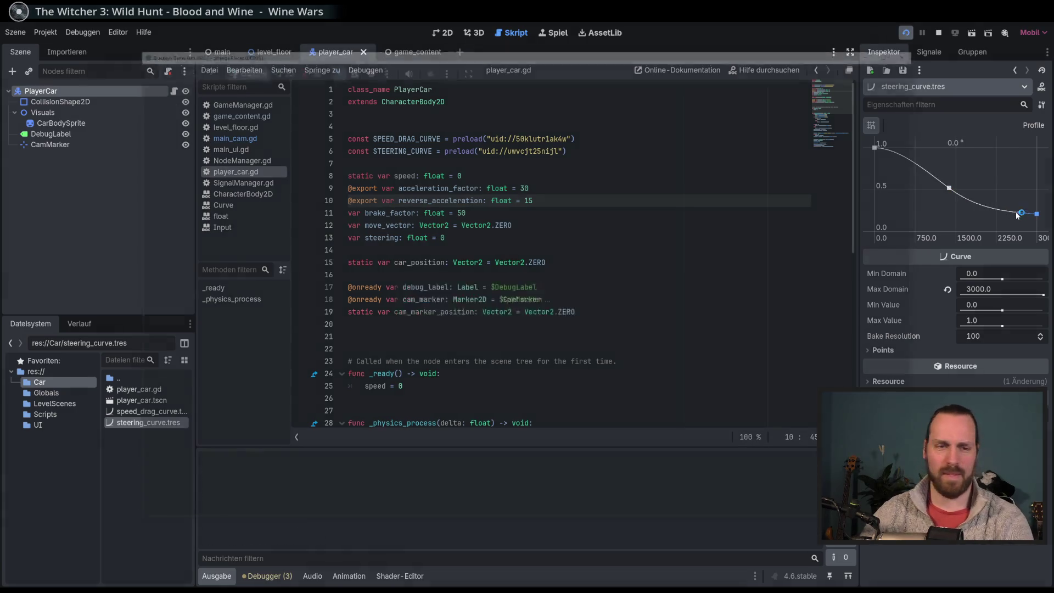
key("w")
key("d")
key("a")
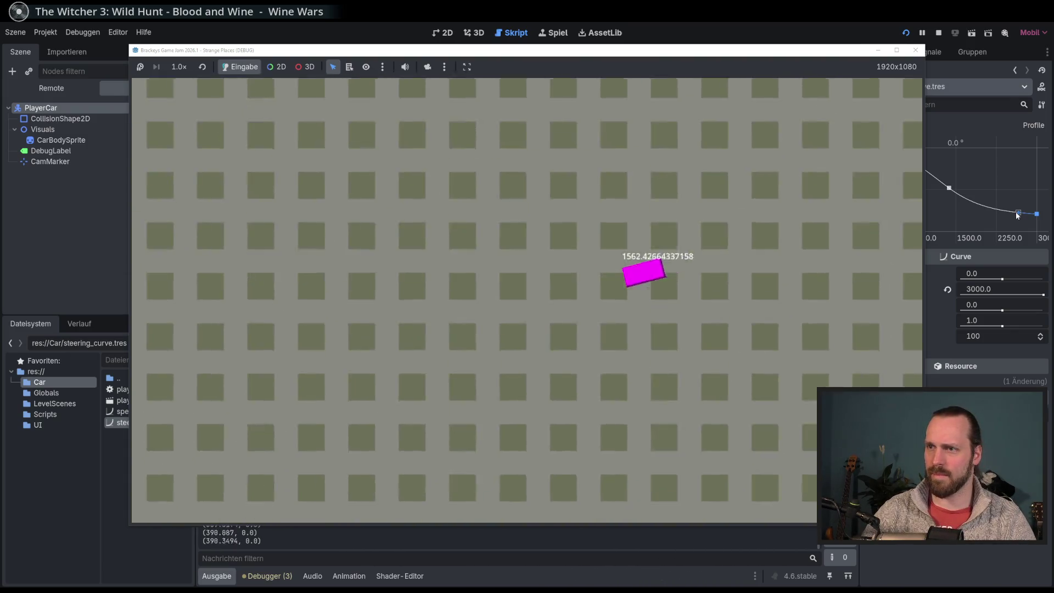
key("a")
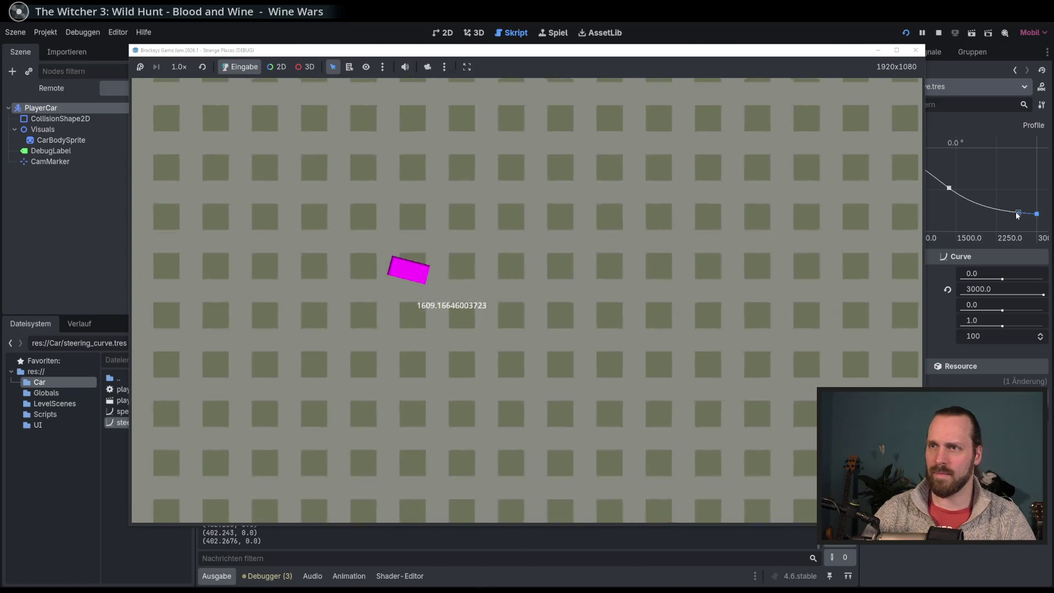
key("F8")
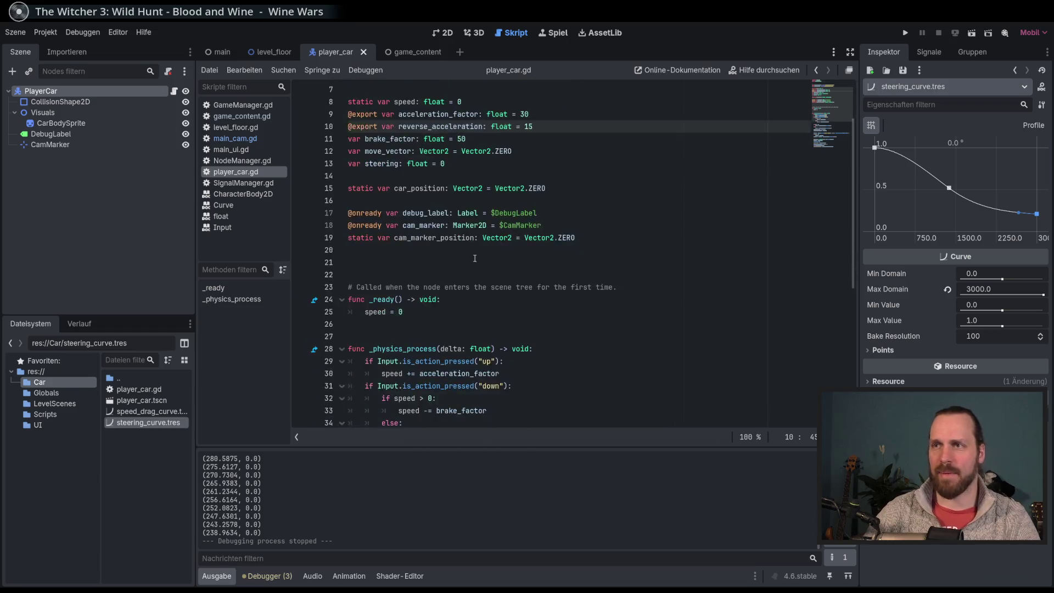
left_click(235, 138)
Rename the _physics_process parameter in main_cam.gd to _delta and save
left_click(612, 238)
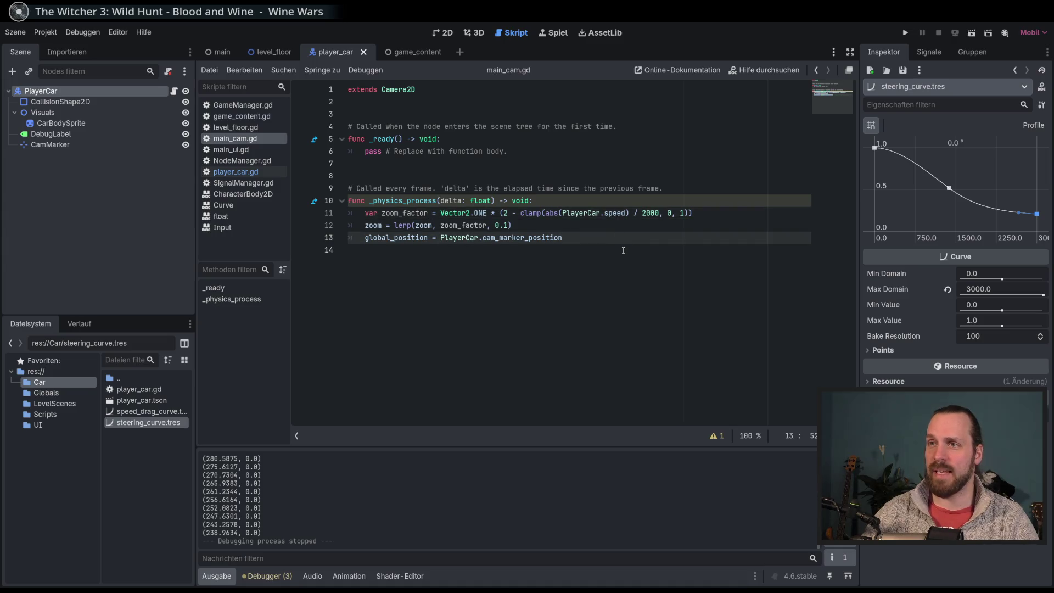
left_click(439, 200)
type("_")
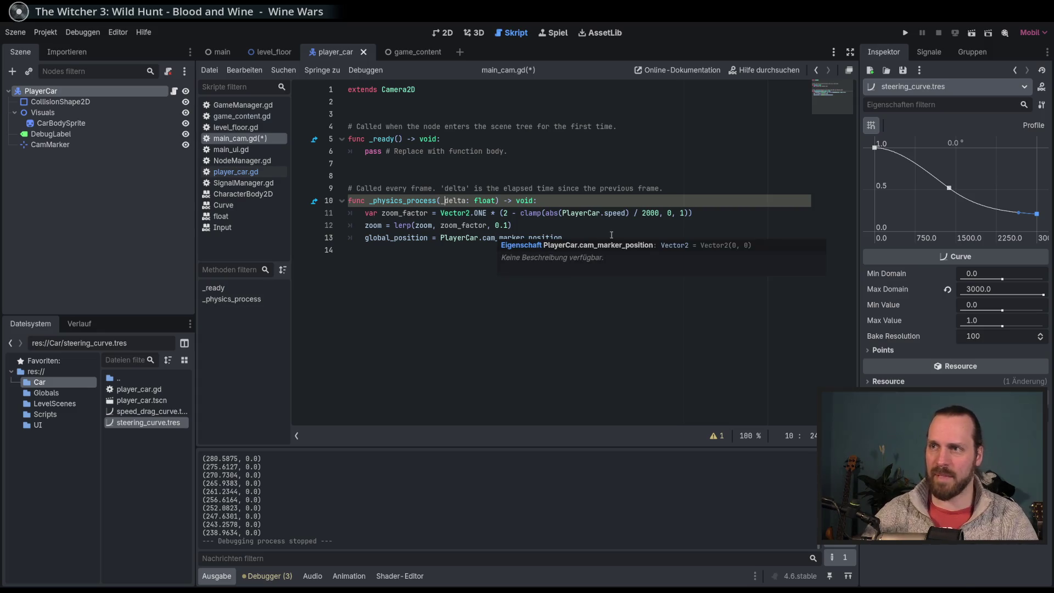
left_click(641, 241)
key("ctrl+s")
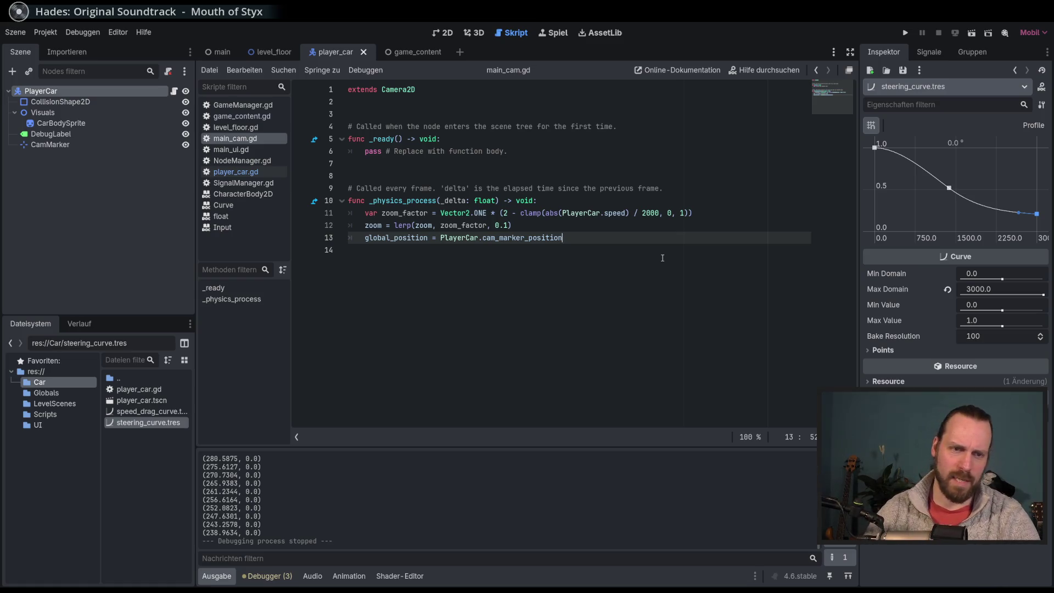
Move through the camera script lines, then run the game to test the camera
key("Up")
key("Down")
key("Up")
key("Down")
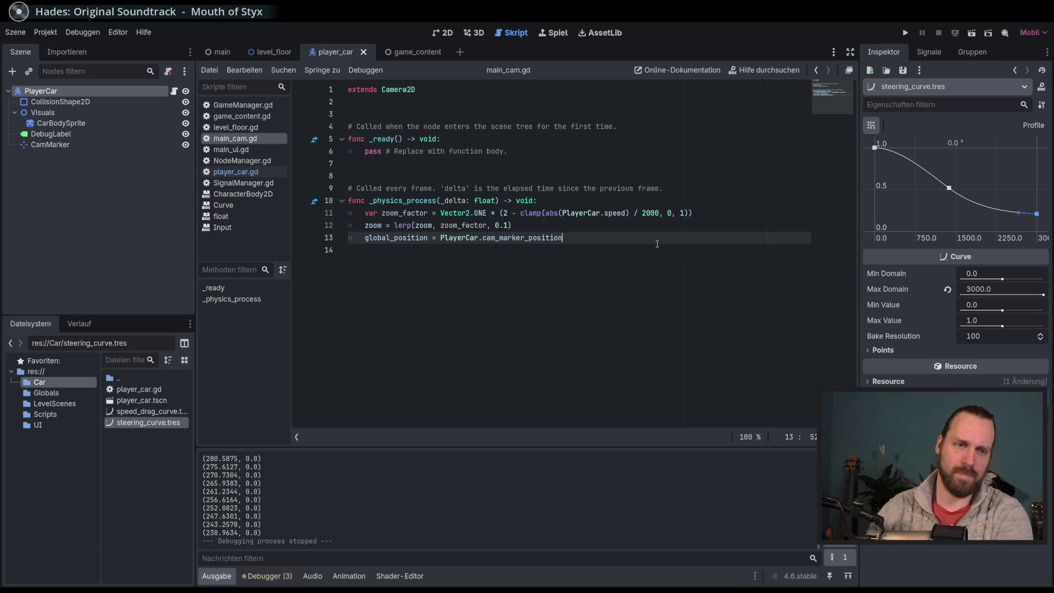
key("Up")
key("Down")
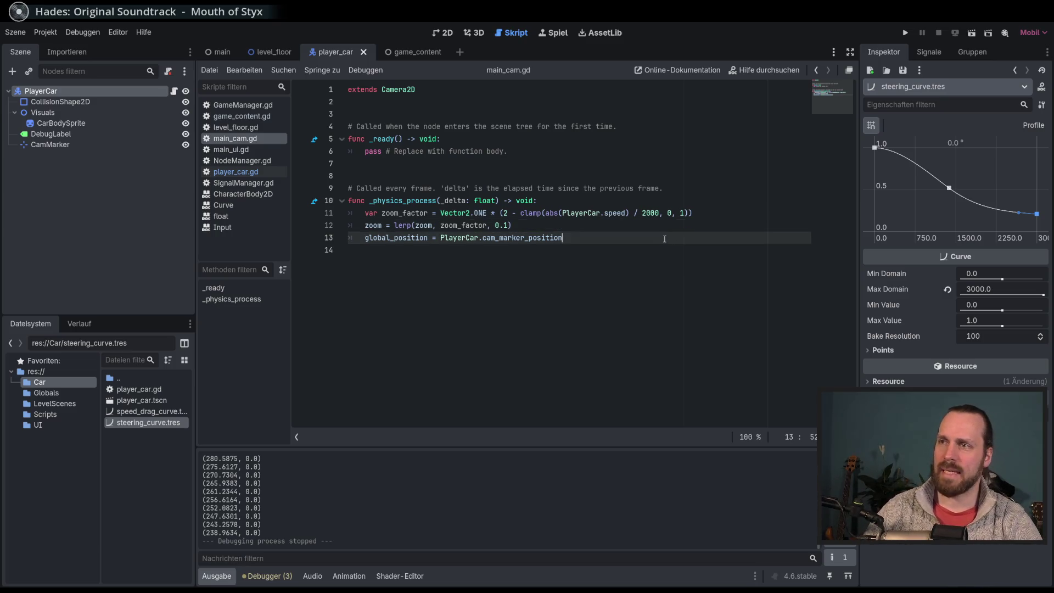
key("Down")
key("Up")
key("Up")
key("Down")
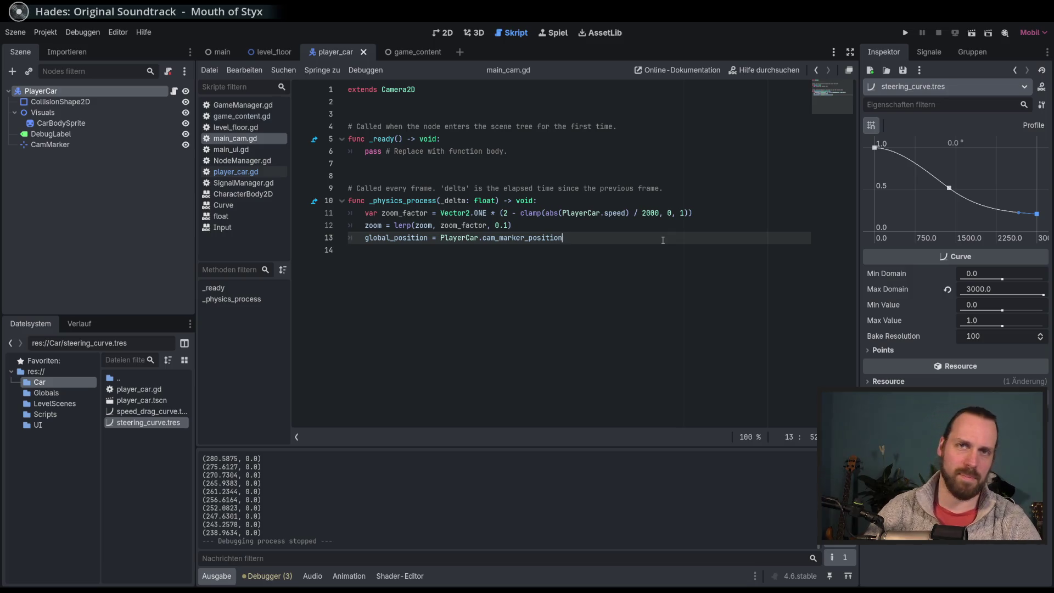
key("F5")
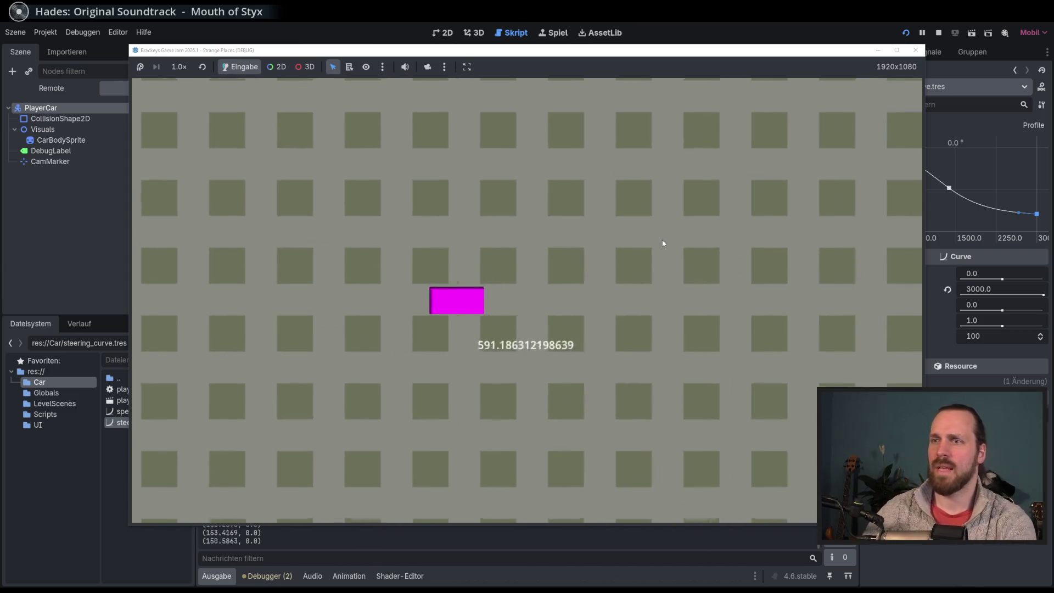
Drive the car to watch the camera zoom, then stop the game
key("w")
key("a")
key("d")
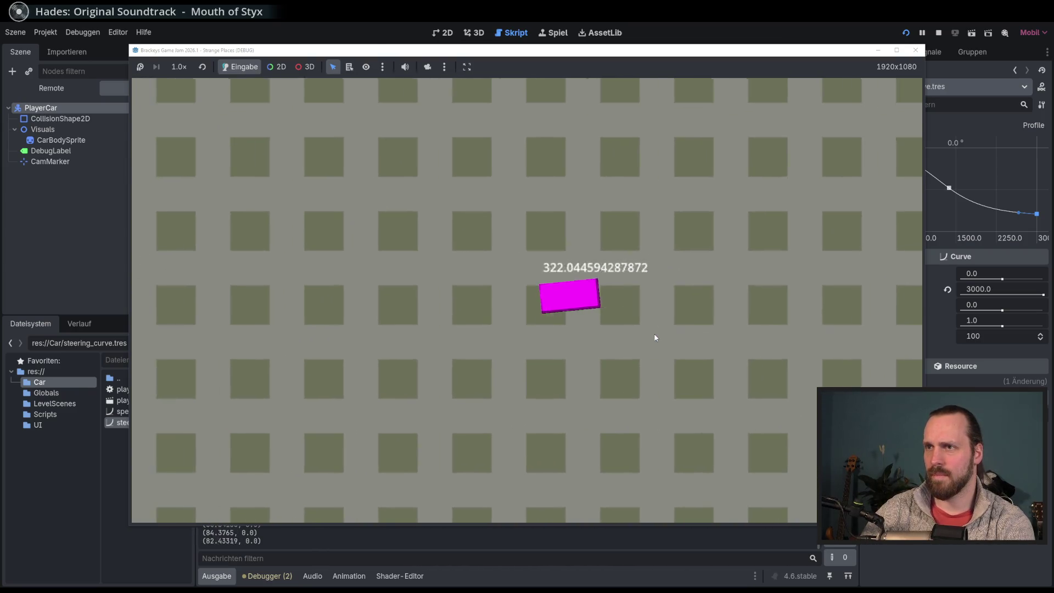
key("F8")
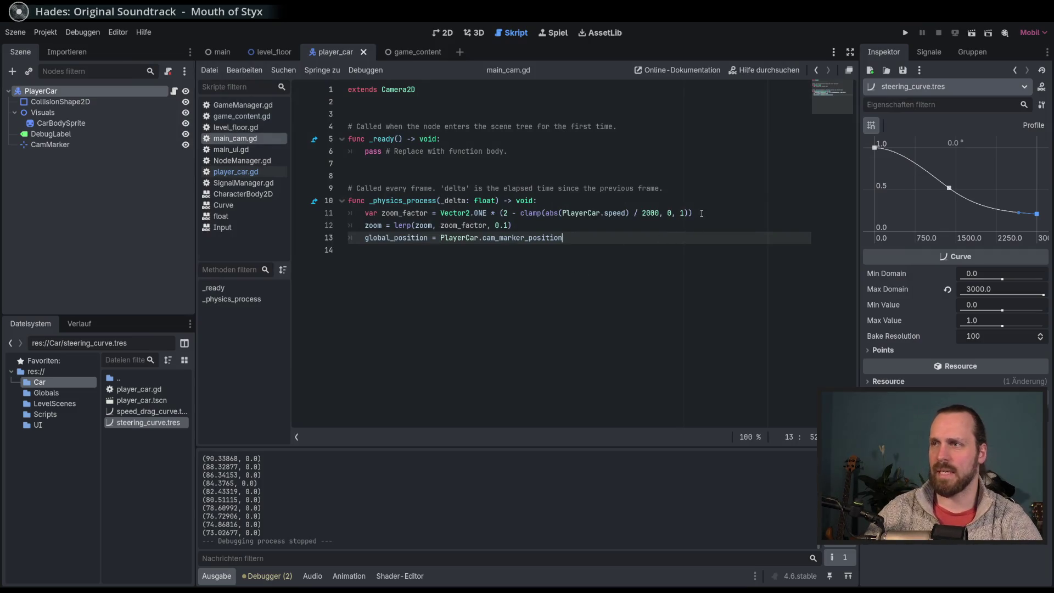
Change the zoom_factor speed divisor on line 11 from 2000 to 5000
mouse_move(703, 211)
left_mouse_down()
mouse_move(425, 214)
mouse_move(434, 218)
left_mouse_up()
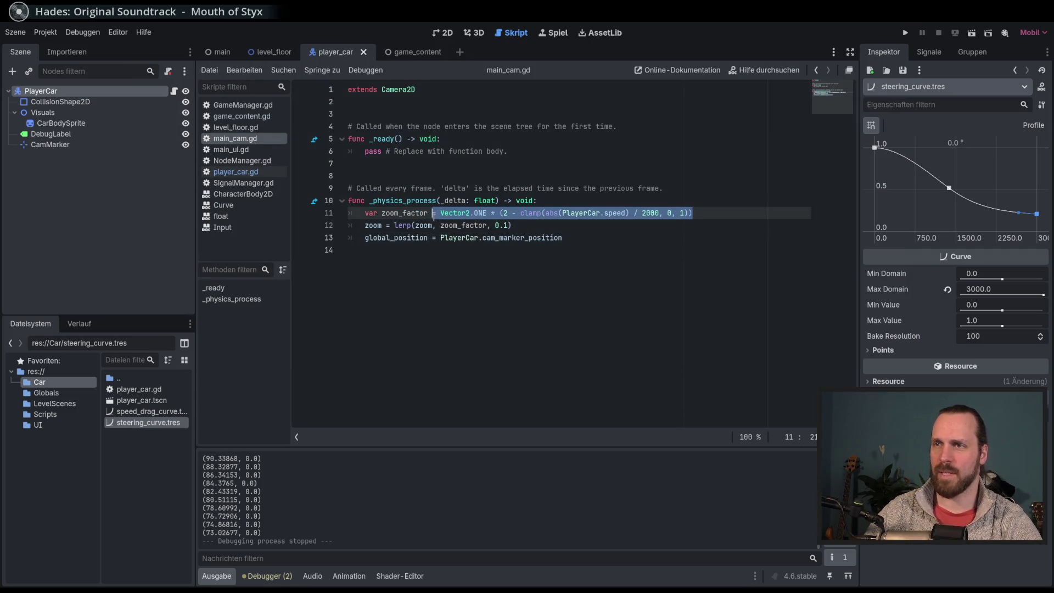
left_click(503, 225)
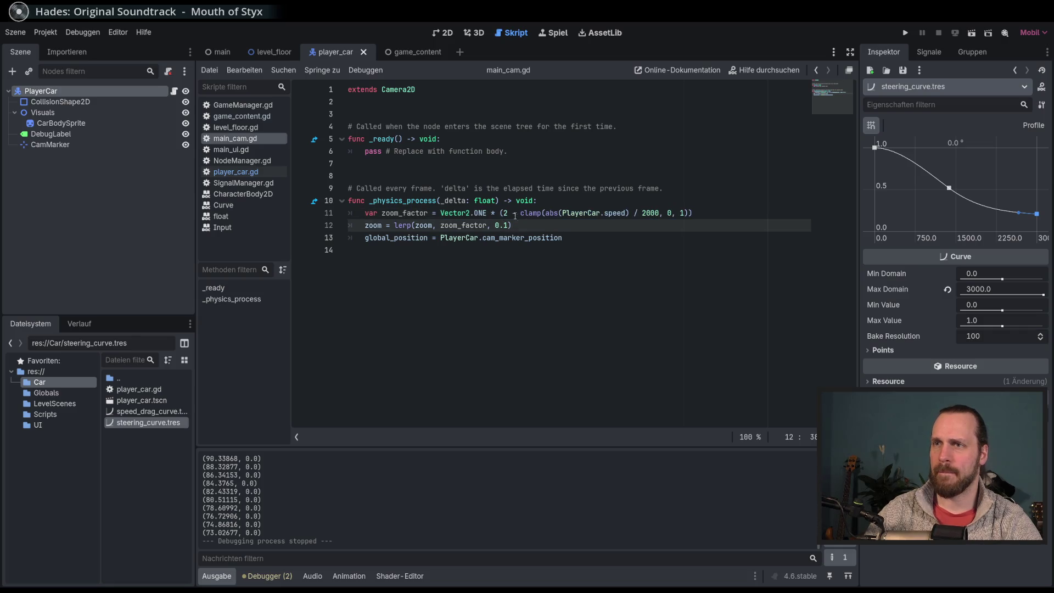
key("Up")
key("Right")
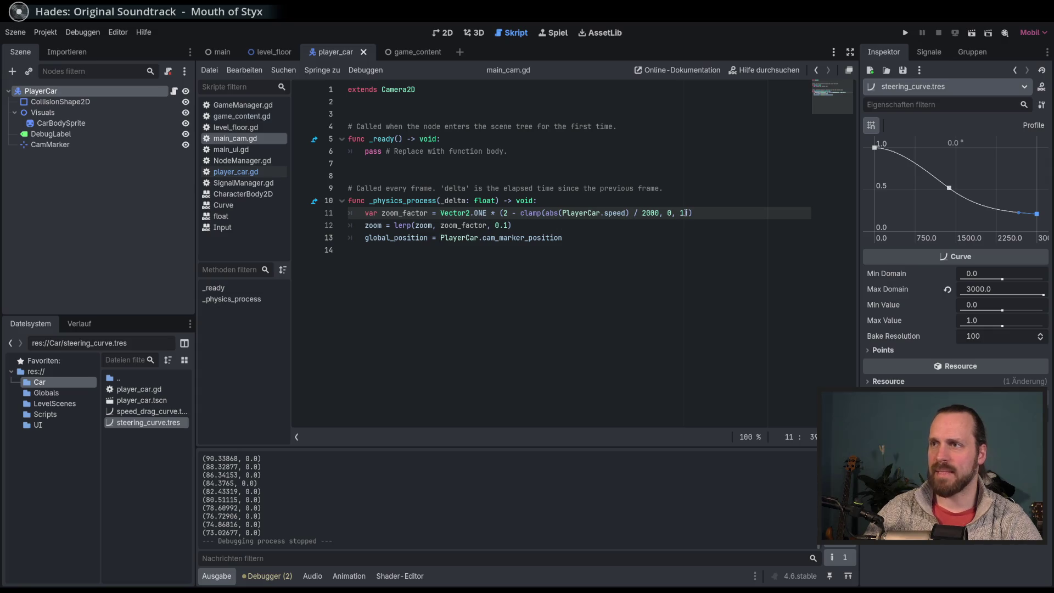
left_click(648, 213)
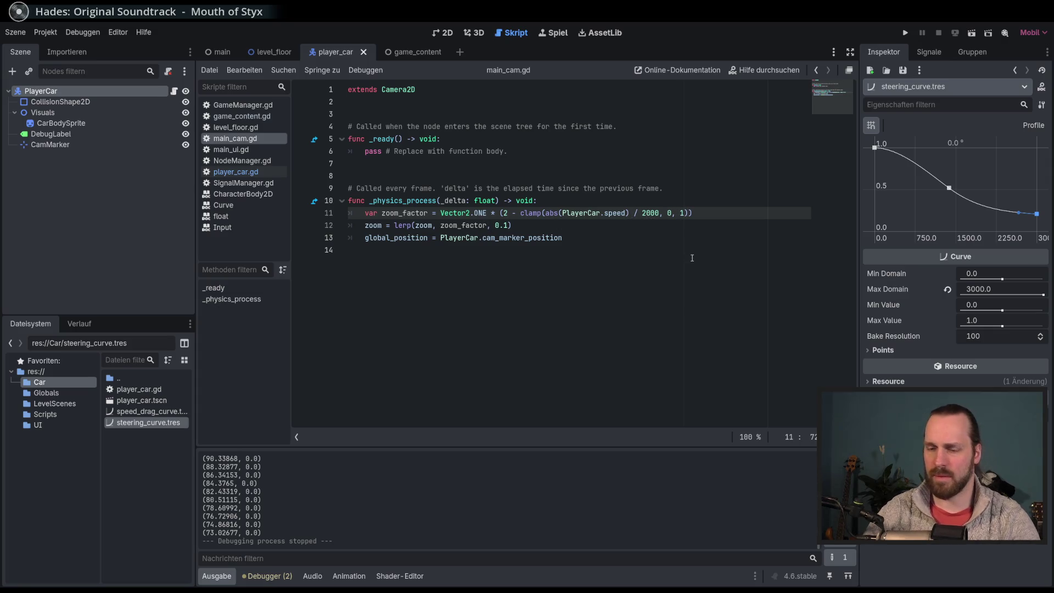
key("BackSpace")
type("5")
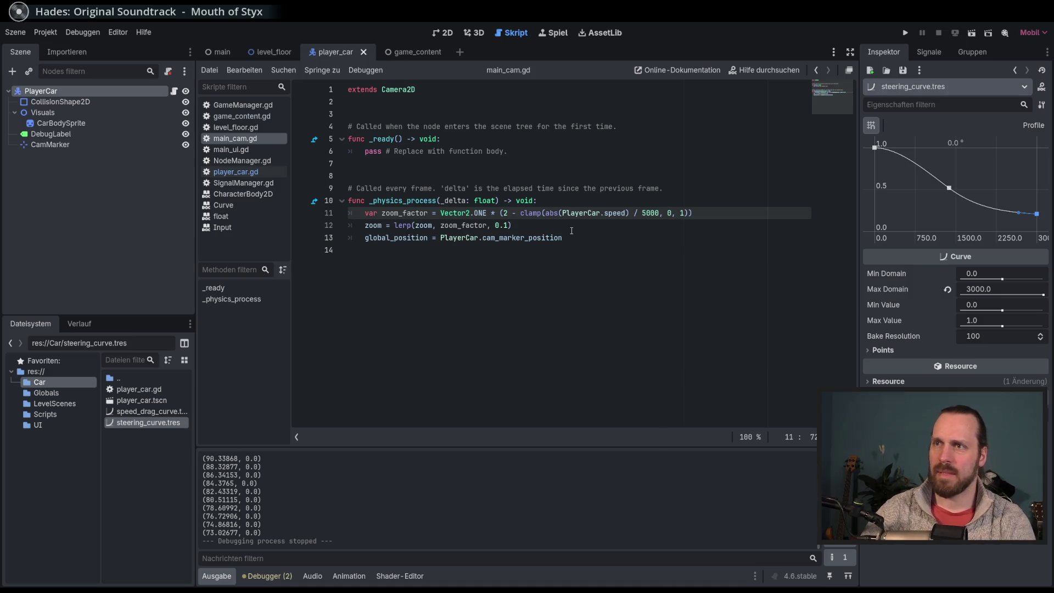
key("Down")
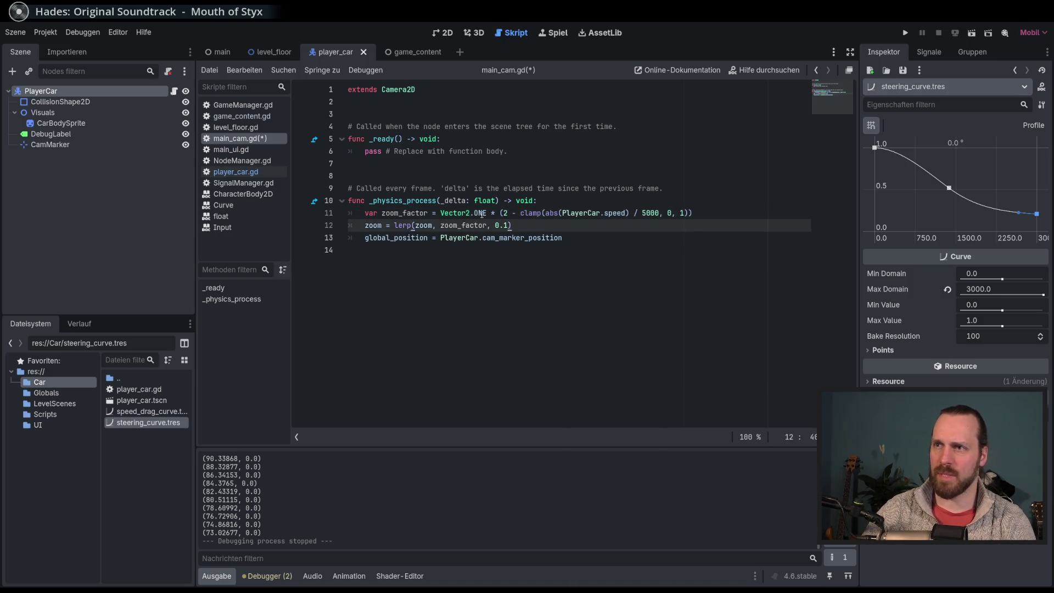
Replace Vector2.ONE with Vector2(2,2) in the zoom formula and run the game
left_click(484, 213)
double_click(476, 213)
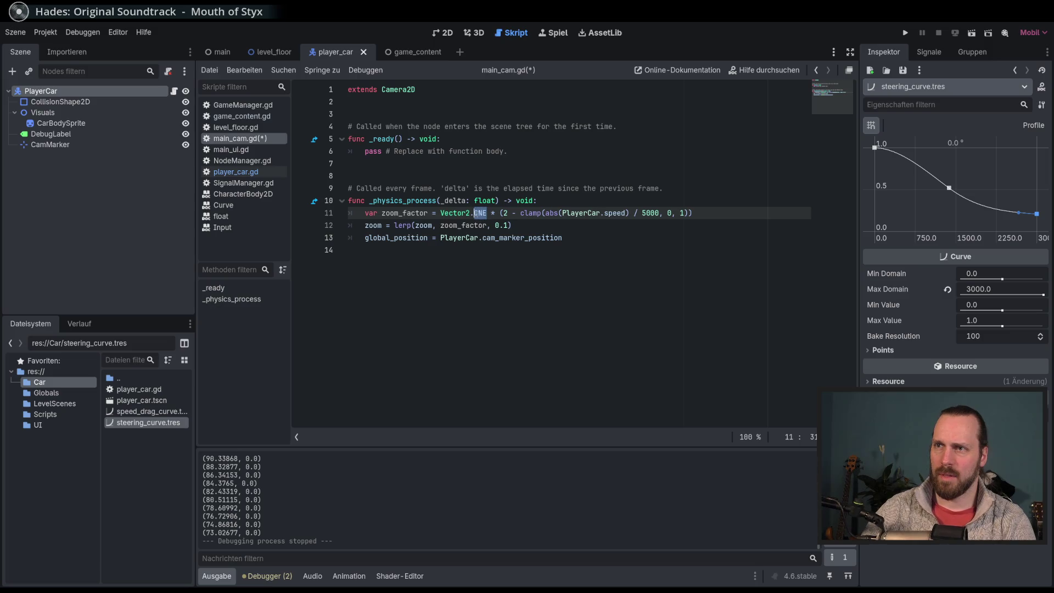
key("BackSpace")
key("BackSpace")
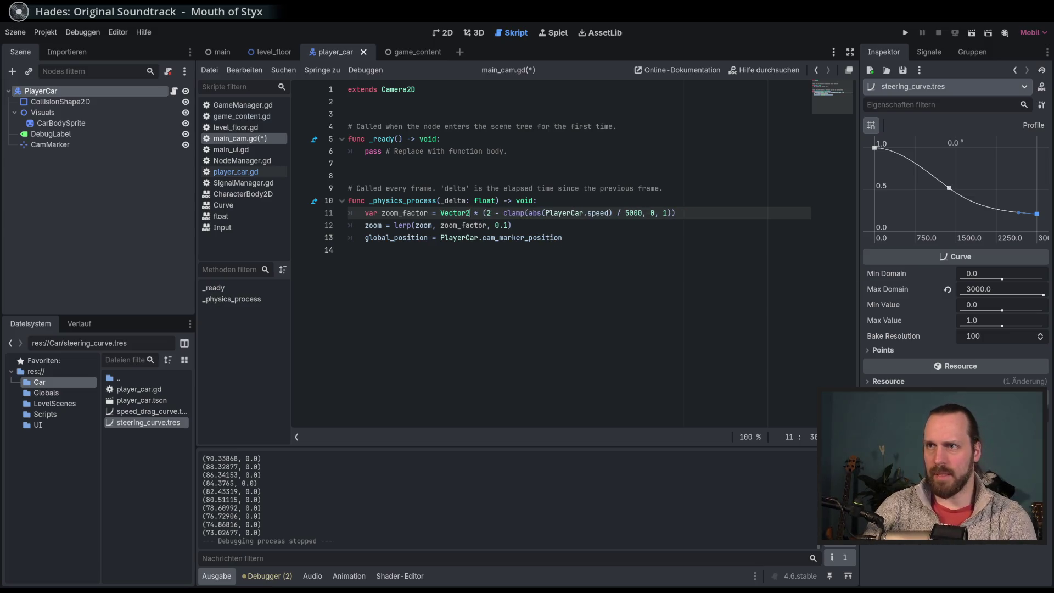
type("(2,2")
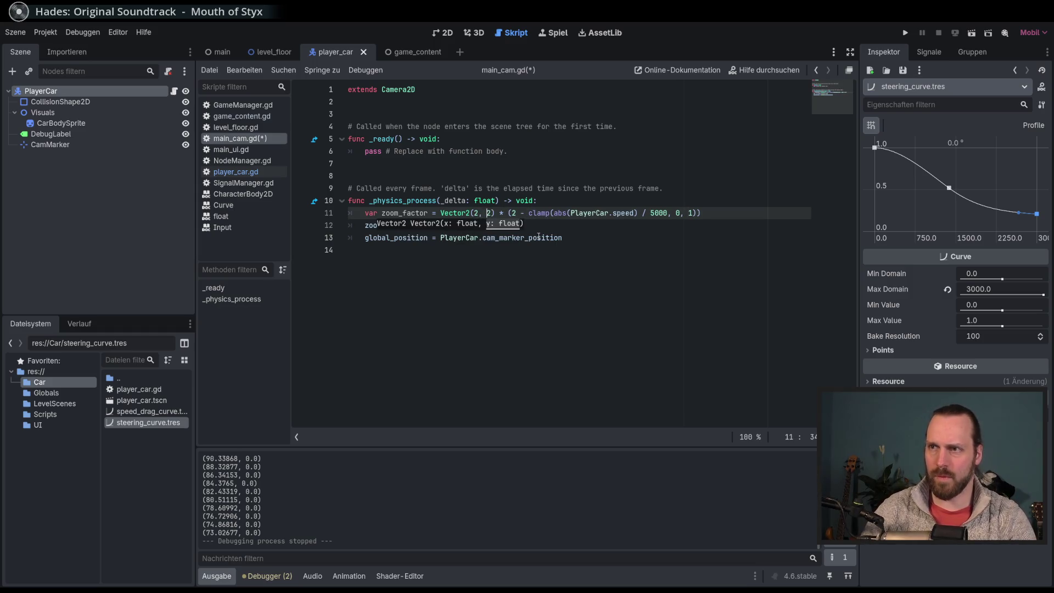
key("Right")
key("End")
key("F5")
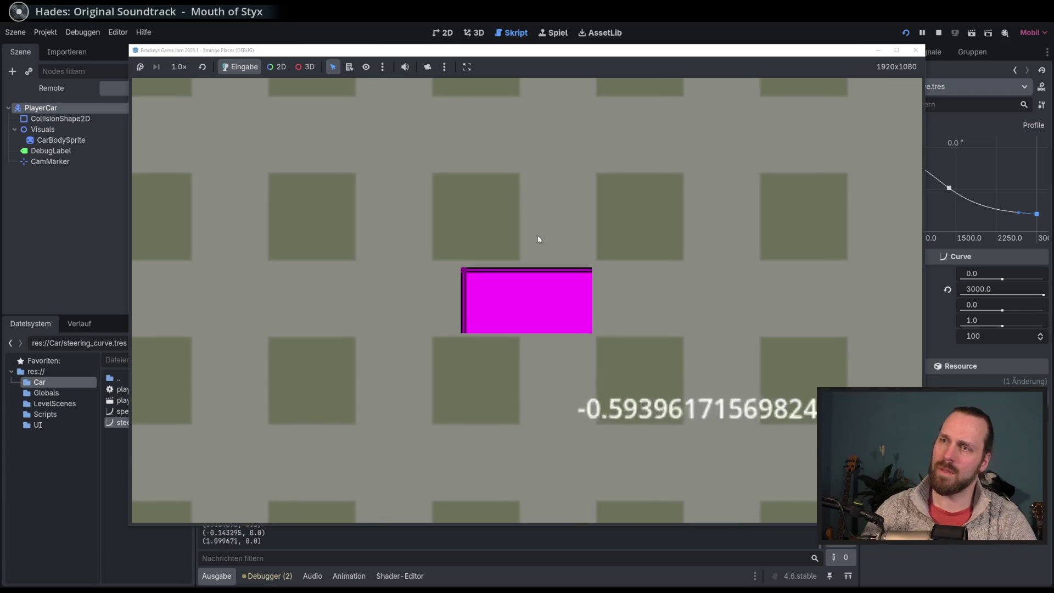
Change the base zoom factor on line 11 to 0.5 and test-drive the car
key("F8")
left_click(478, 214)
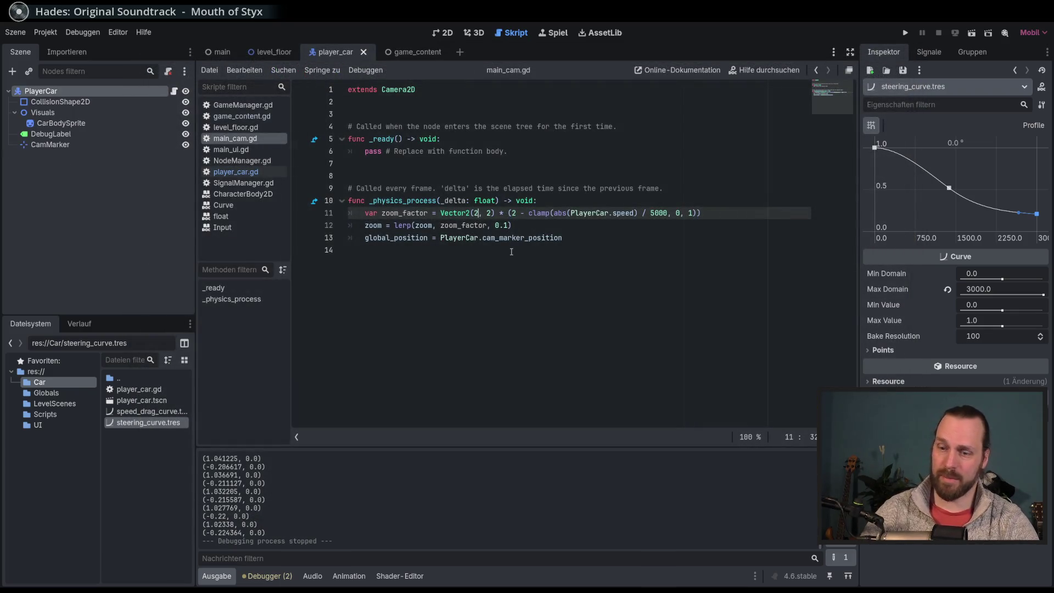
type(".5")
type("5")
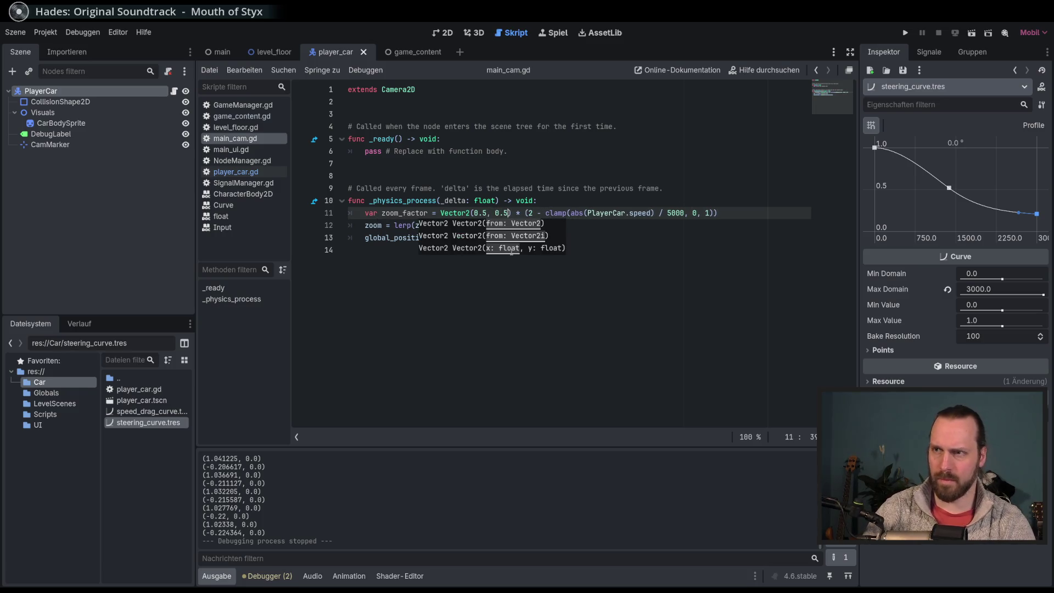
key("F5")
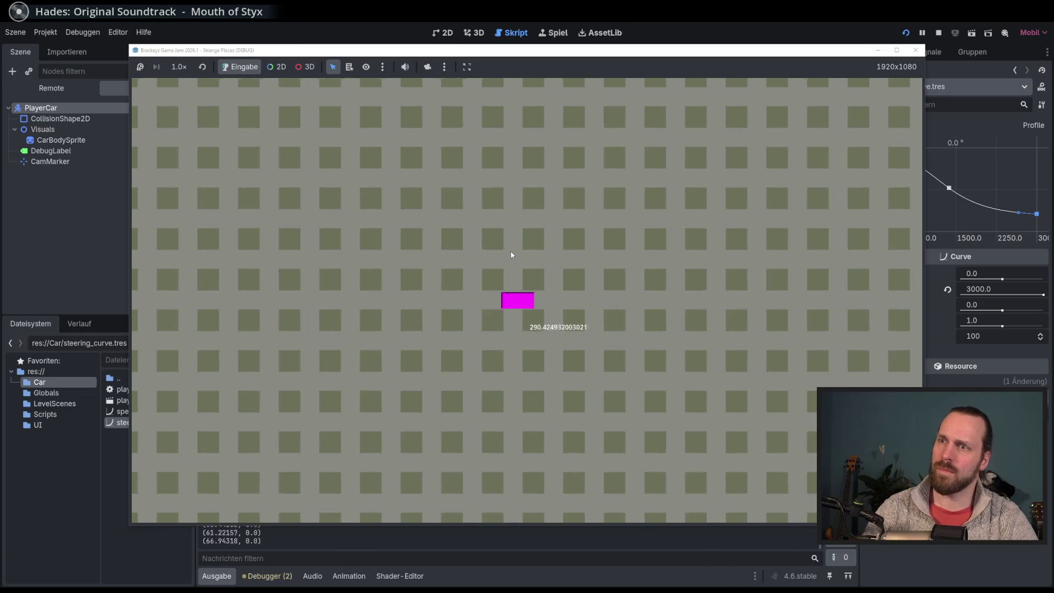
key("Right")
key("Left")
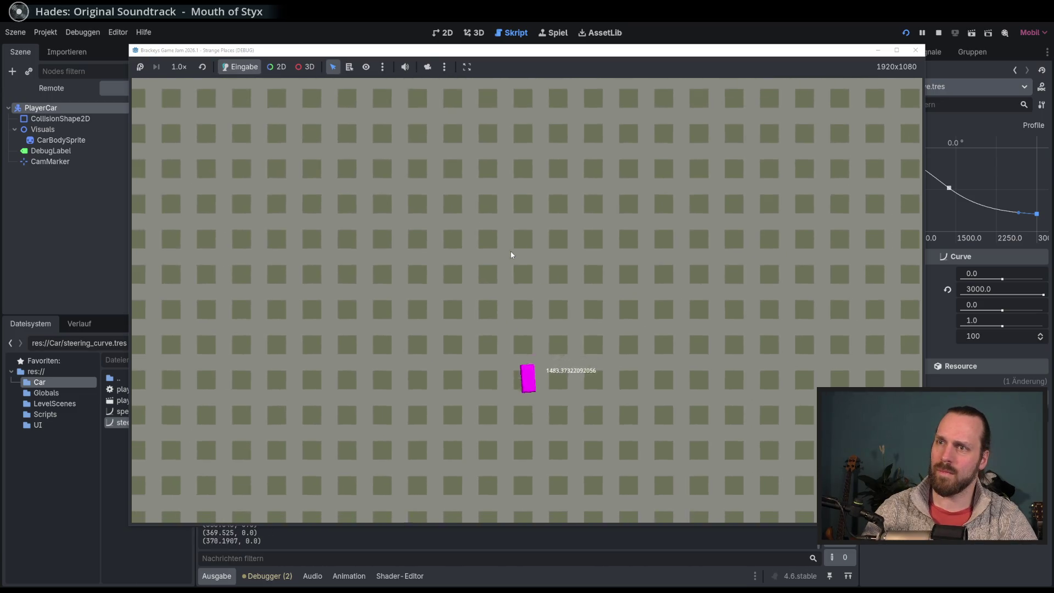
key("Left")
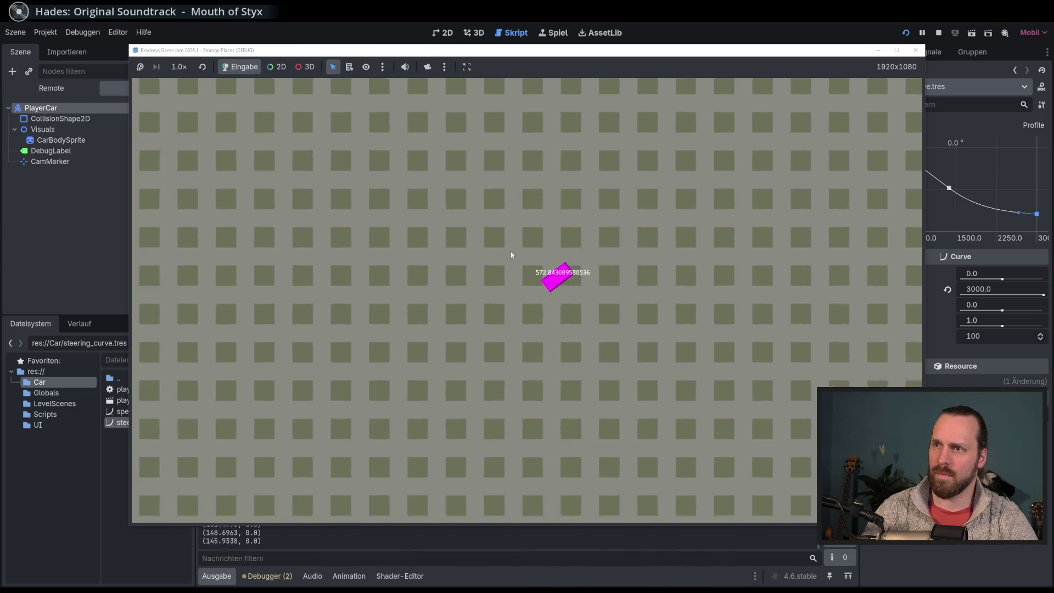
key("F8")
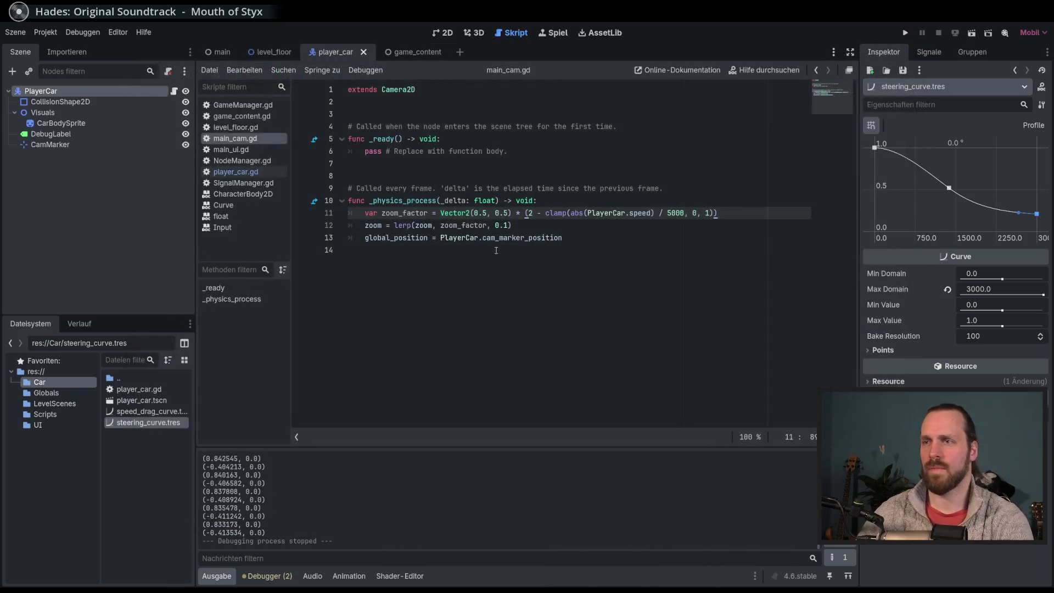
Change the zoom factor to Vector2(0.7, 0.7) and start another test run
left_click(487, 214)
key("Right")
key("Right")
key("Right")
key("BackSpace")
type("7")
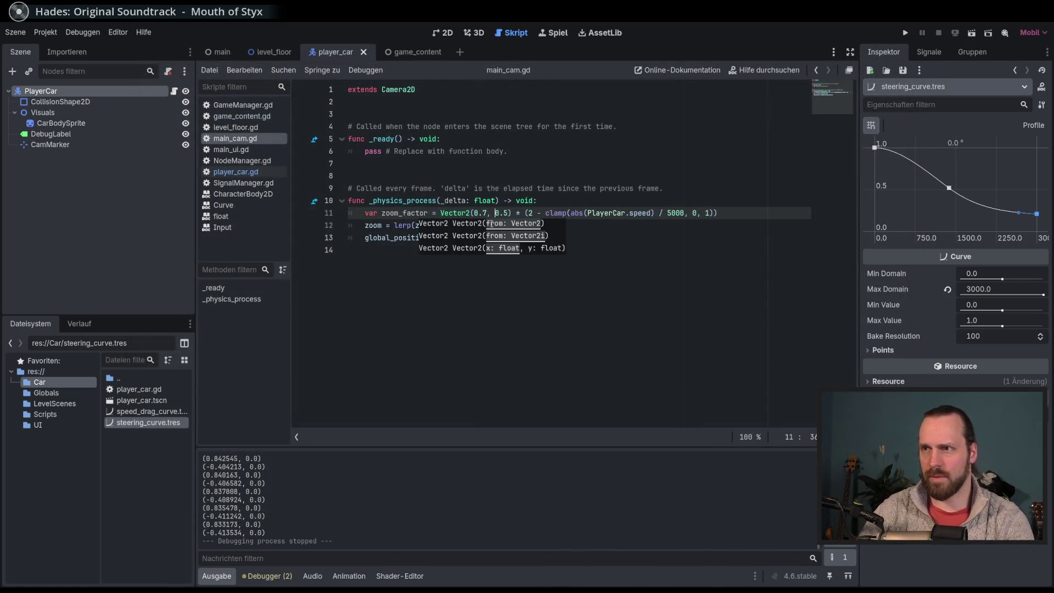
key("End")
left_click(525, 238)
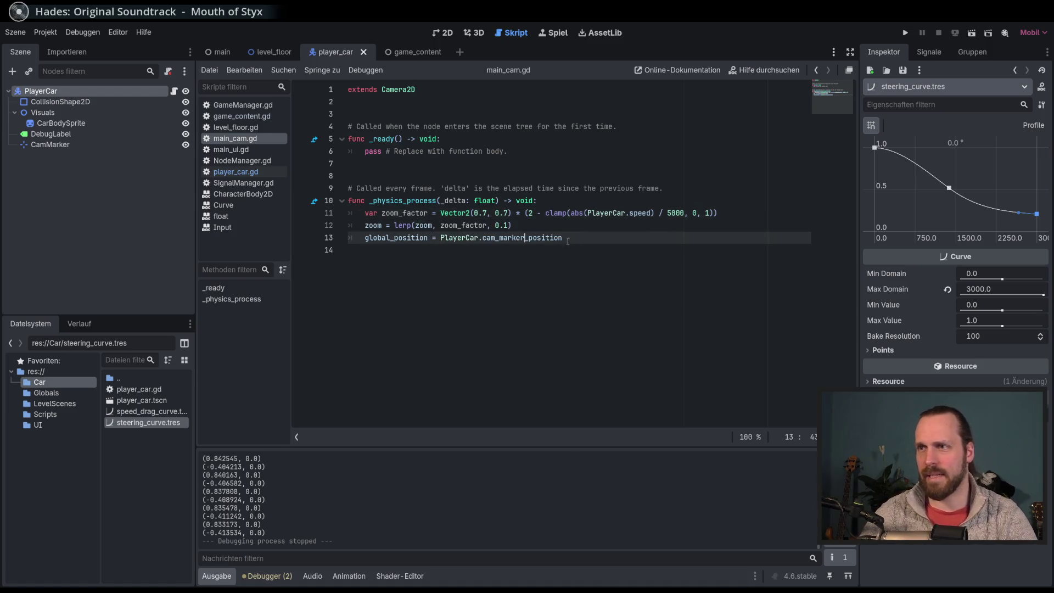
left_click(589, 230)
key("Left")
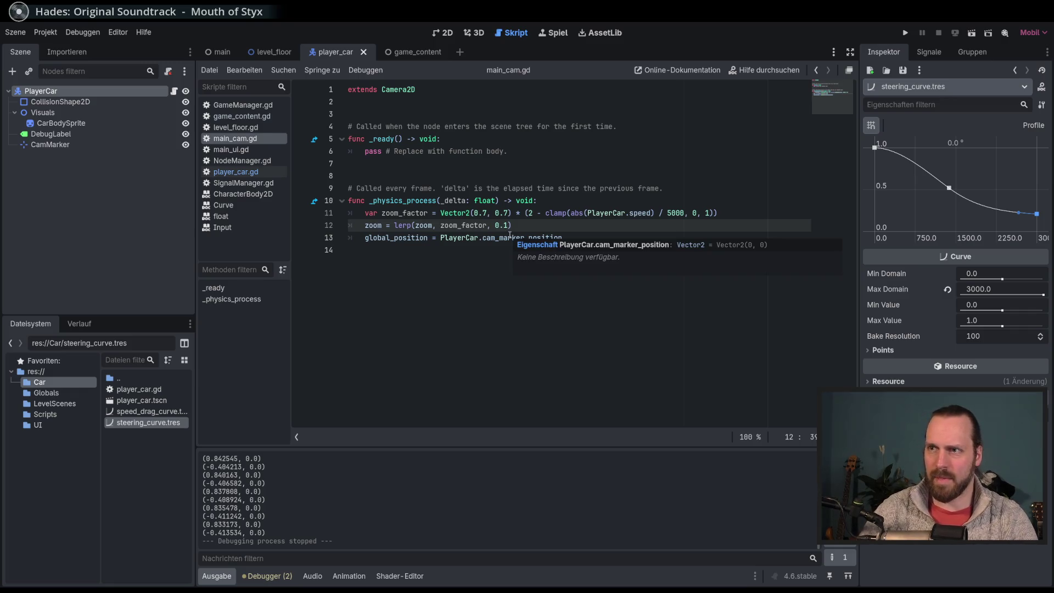
key("F5")
Test the zoom at lerp weight 1, then set line 12's weight to 0.05 and test-drive again
key("w")
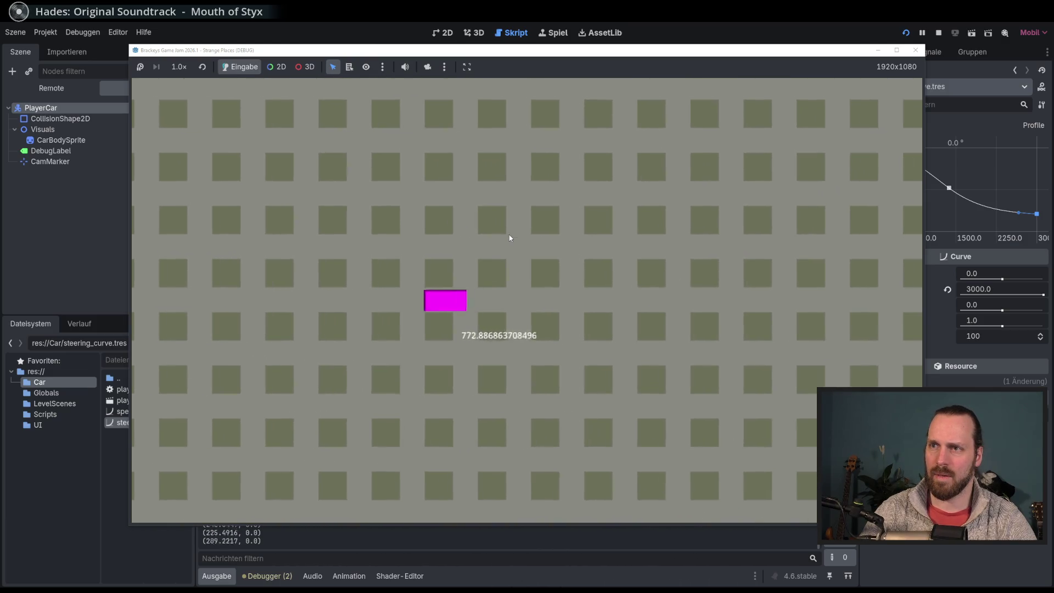
key("F8")
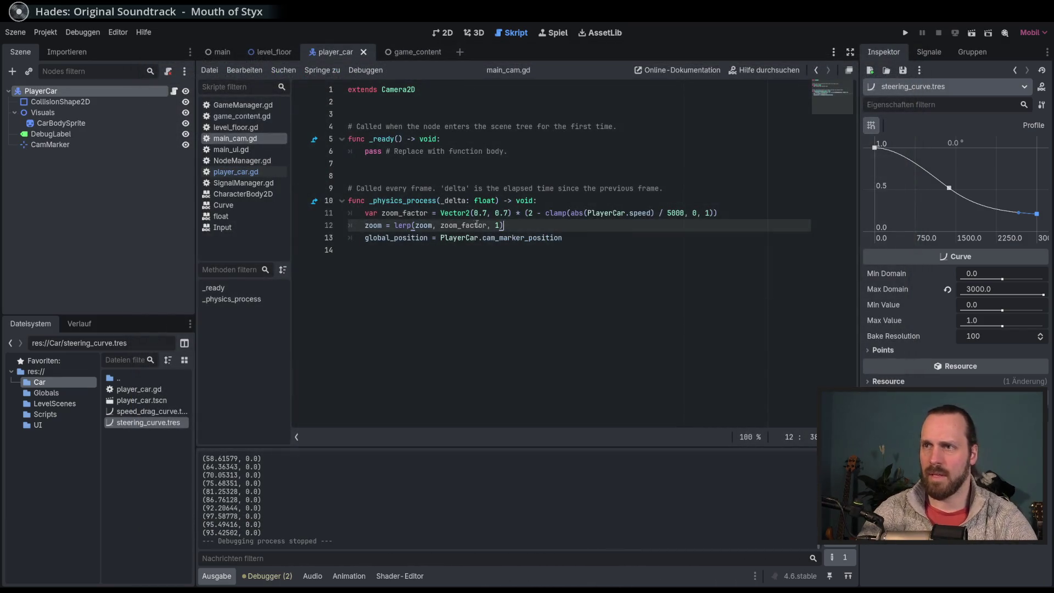
key("Delete")
type("0.05")
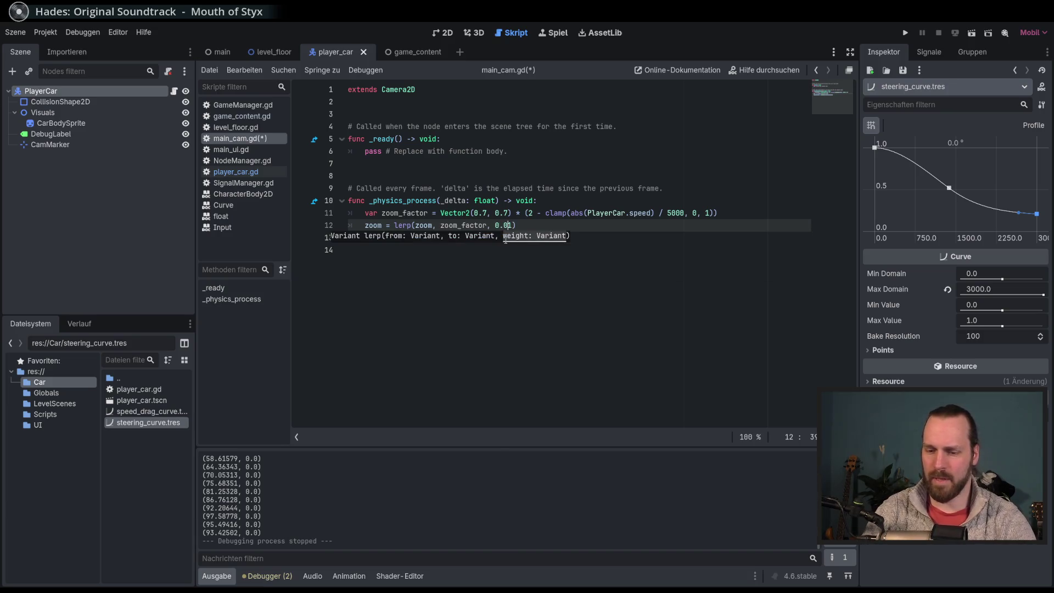
key("F5")
key("w")
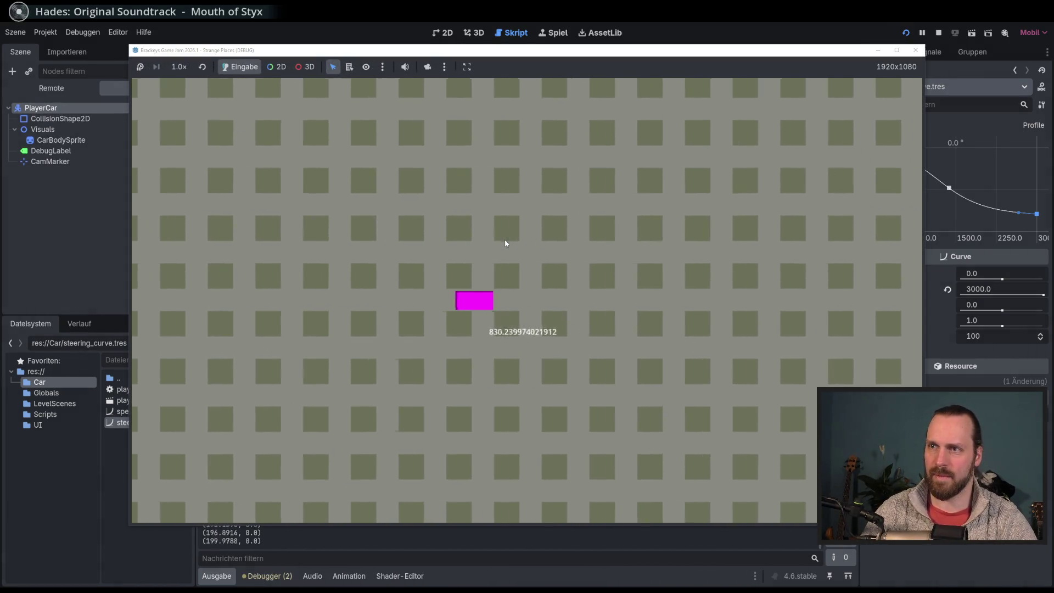
key("s")
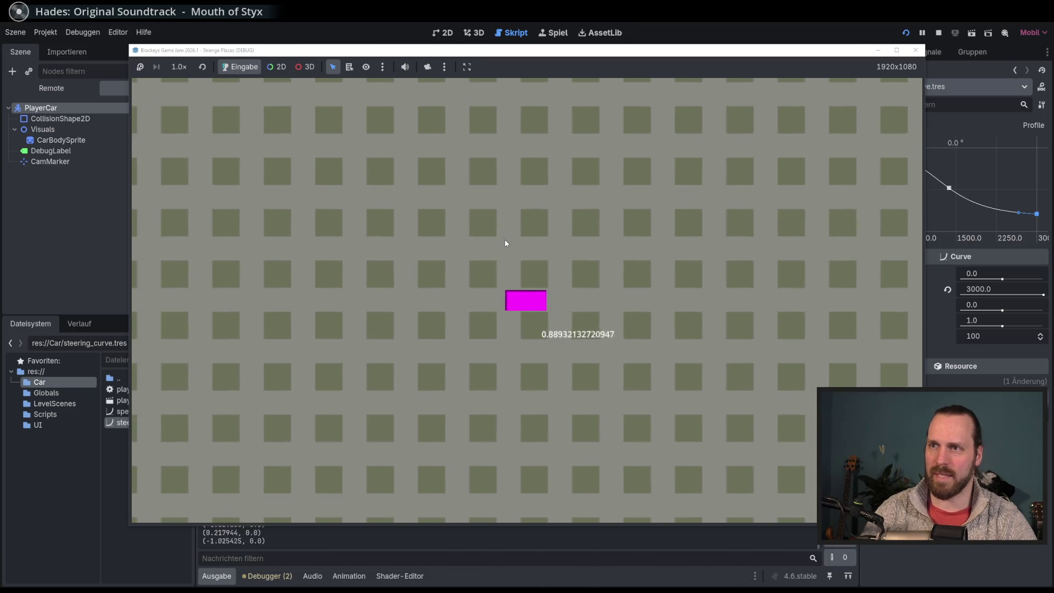
key("w")
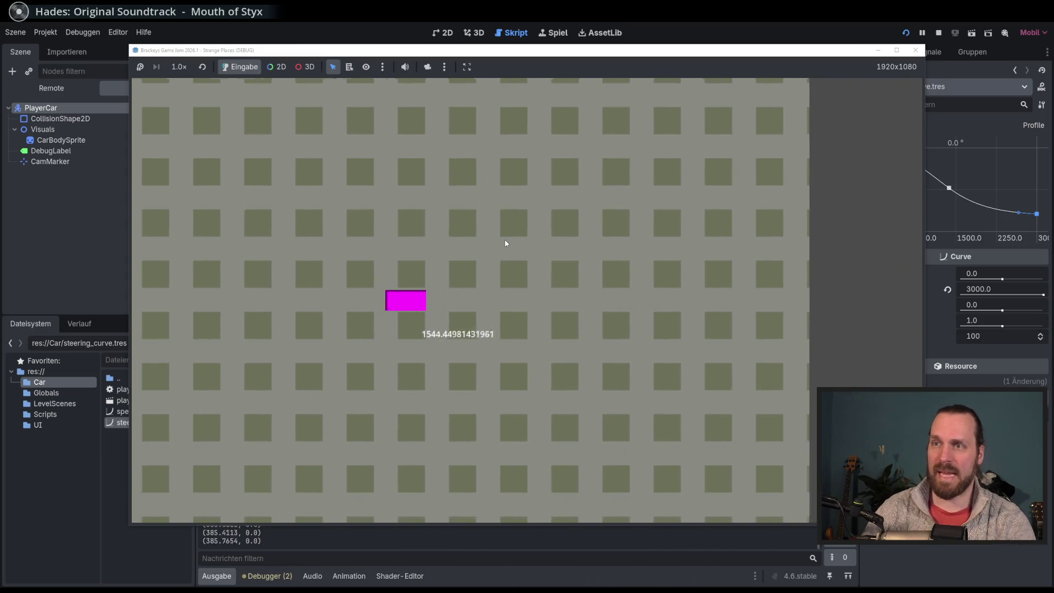
key("F8")
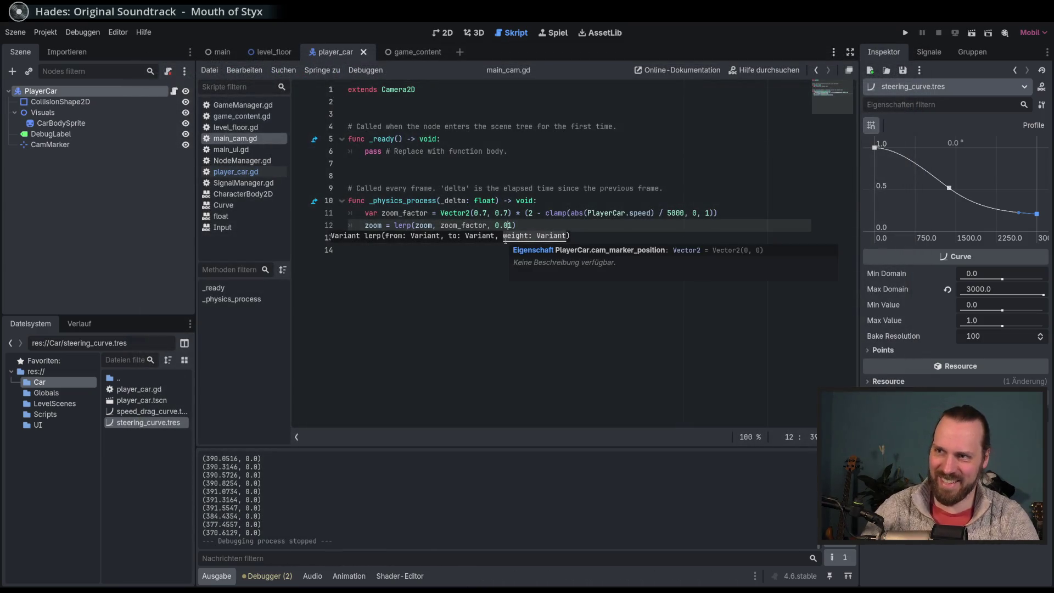
Run another test drive, accelerating, steering and reversing the car
key("F5")
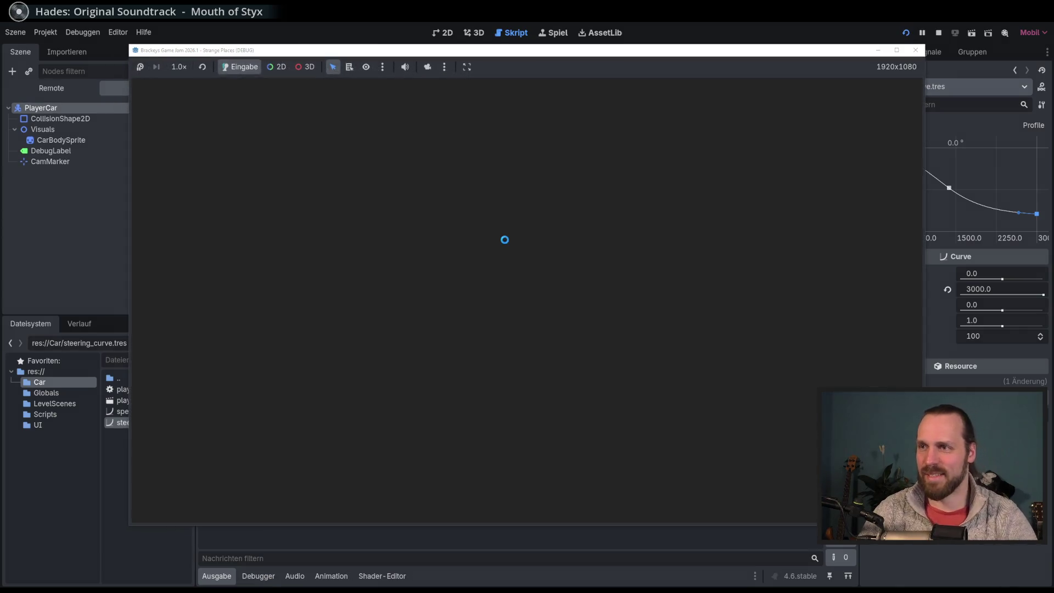
key("Right")
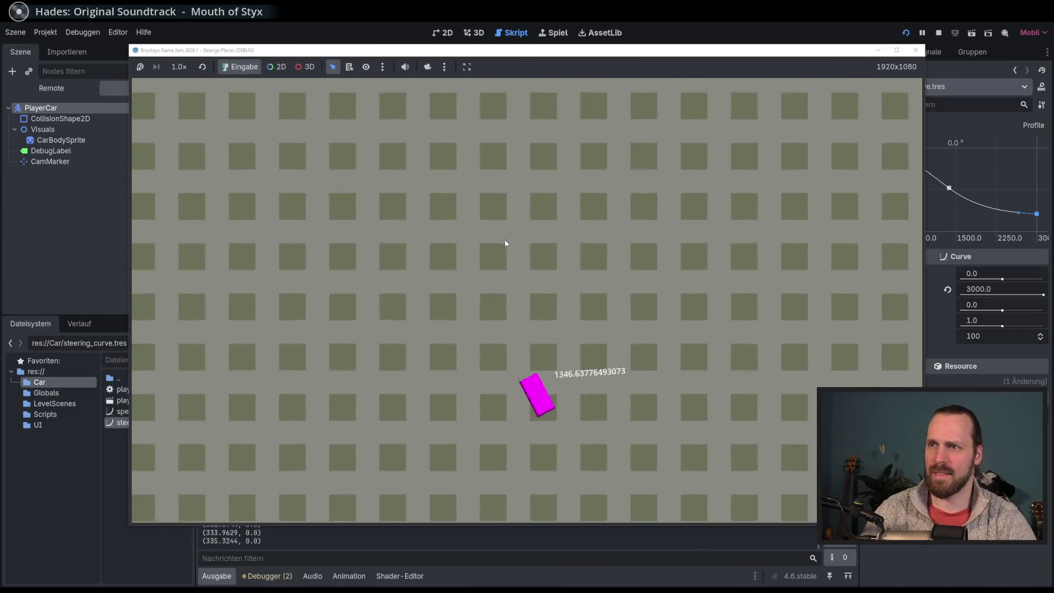
key("Down")
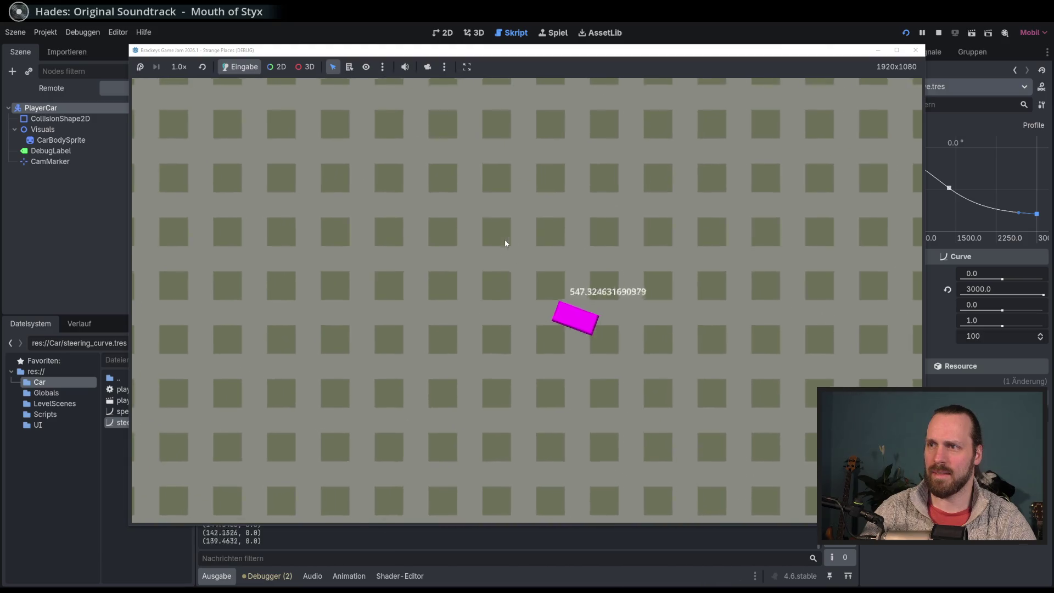
key("Down")
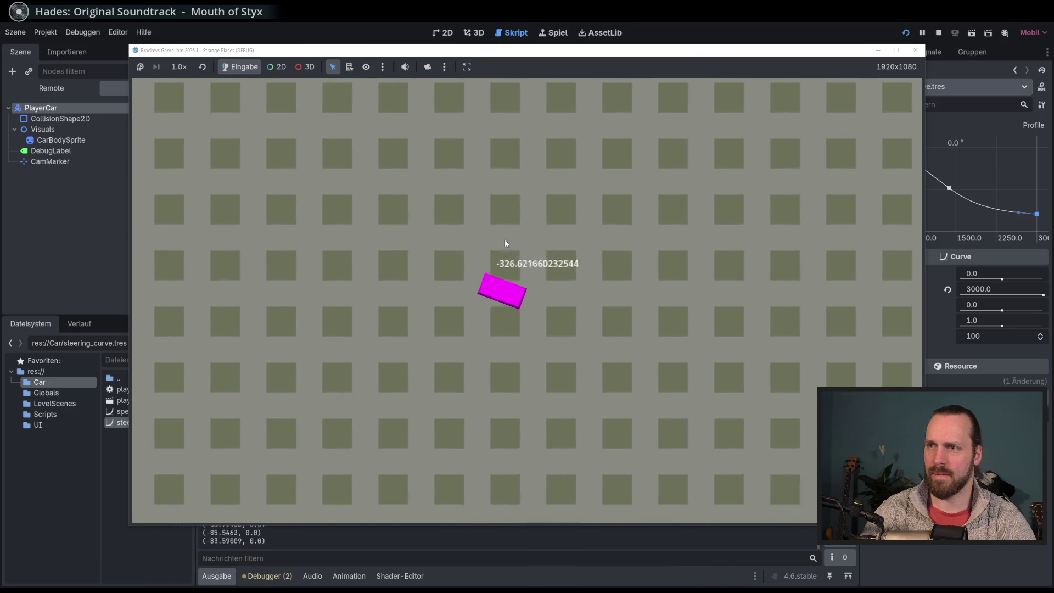
key("F8")
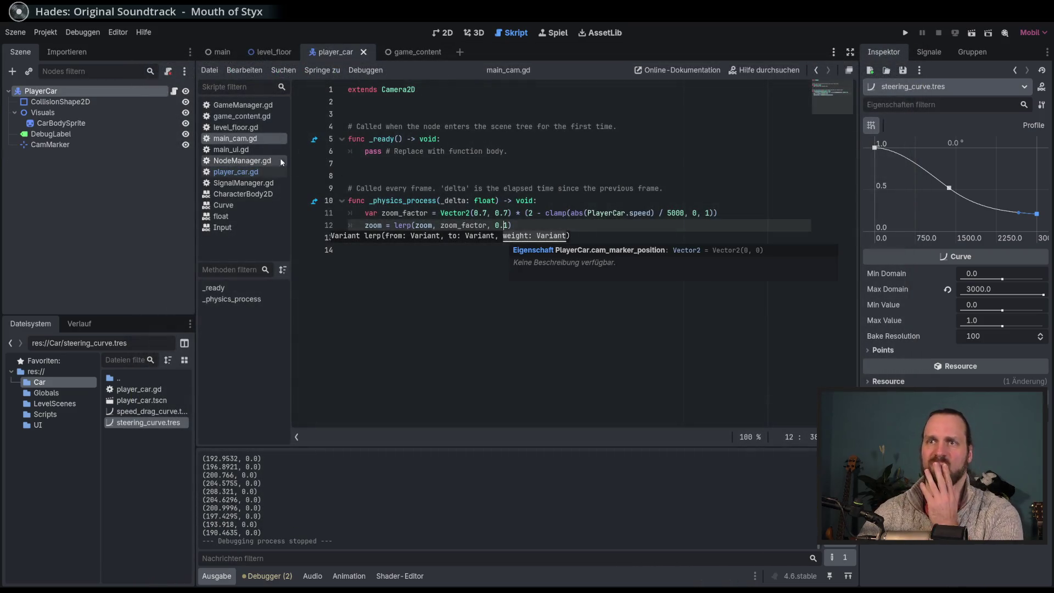
Delete the cam_marker.position debug print line from player_car.gd
left_click(236, 172)
scroll(577, 371, "down", 9)
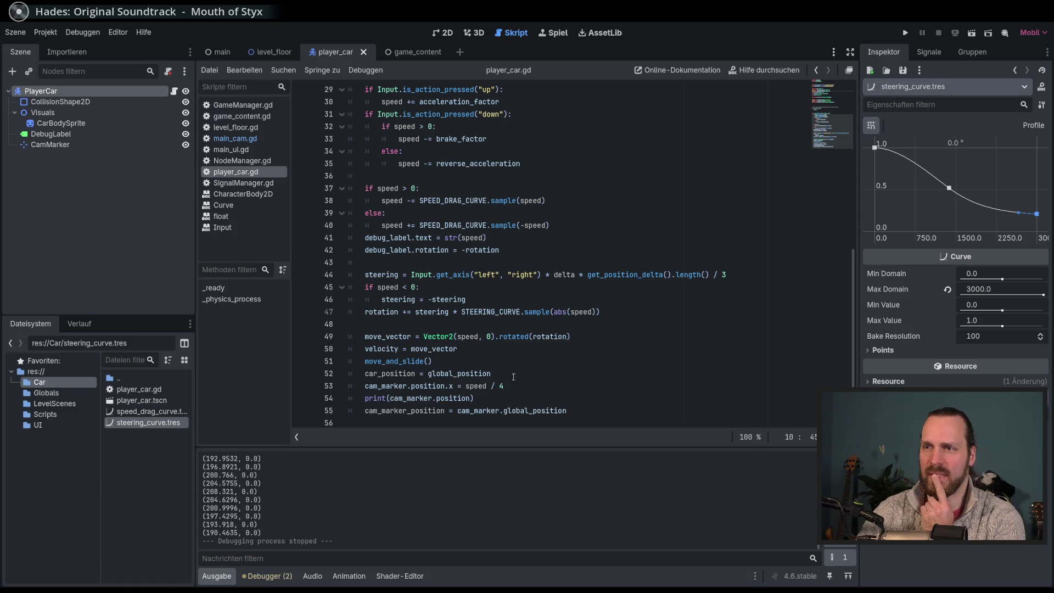
left_click_drag(485, 399, 514, 391)
key("BackSpace")
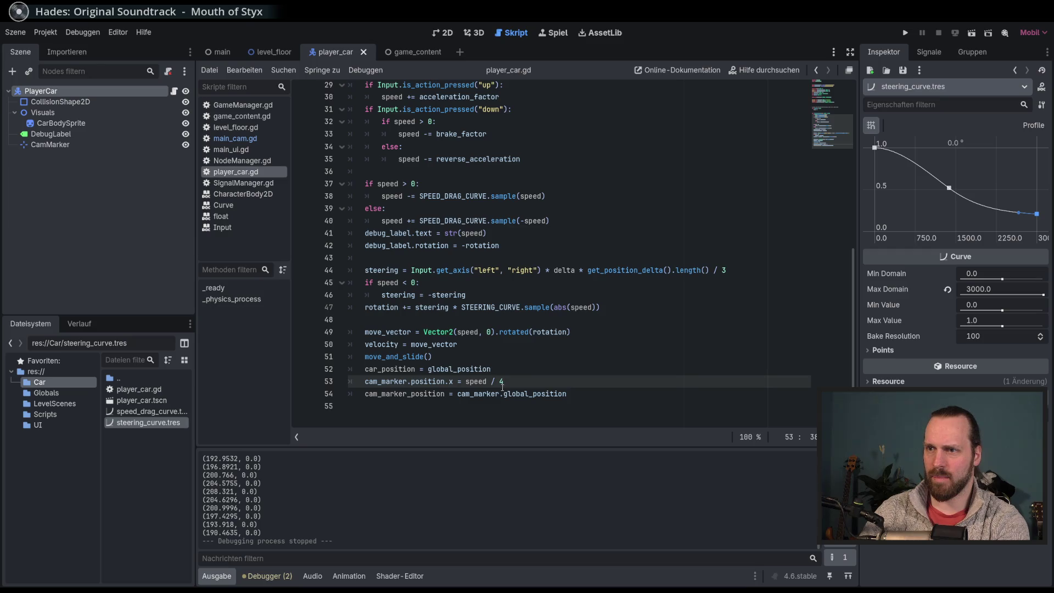
Wrap line 53 in lerp(cam_marker.position.x, speed / 4, 0.1) and run the game
left_click(467, 381)
type("lerp(")
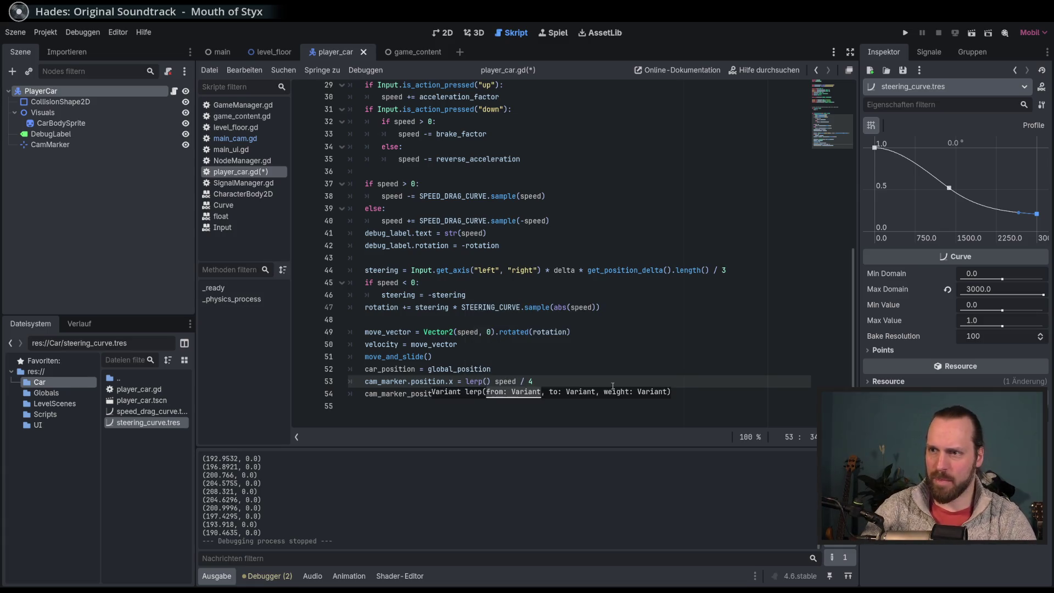
type("cam")
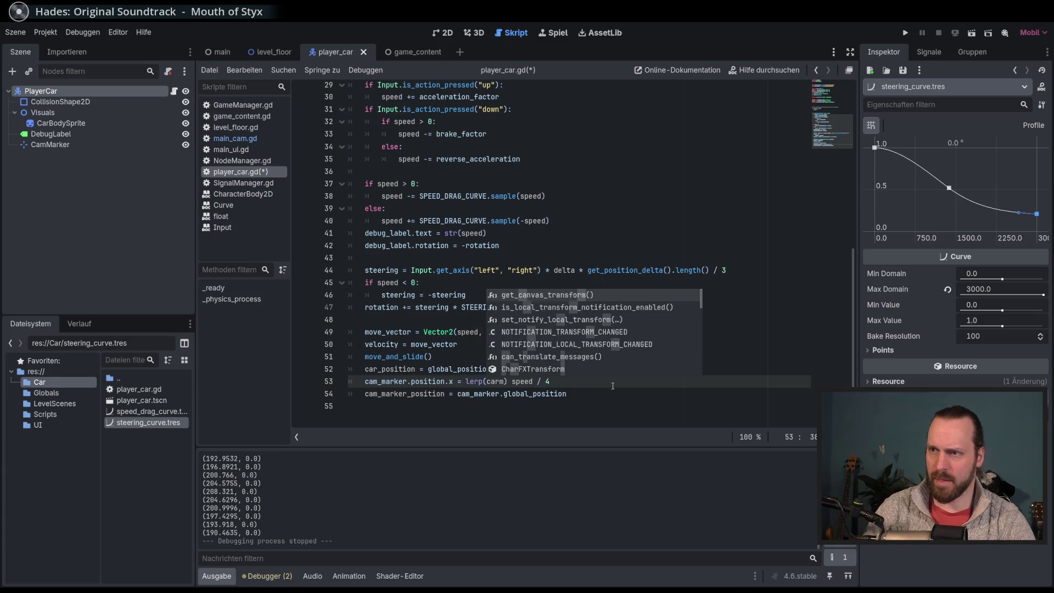
key("Return")
type(".")
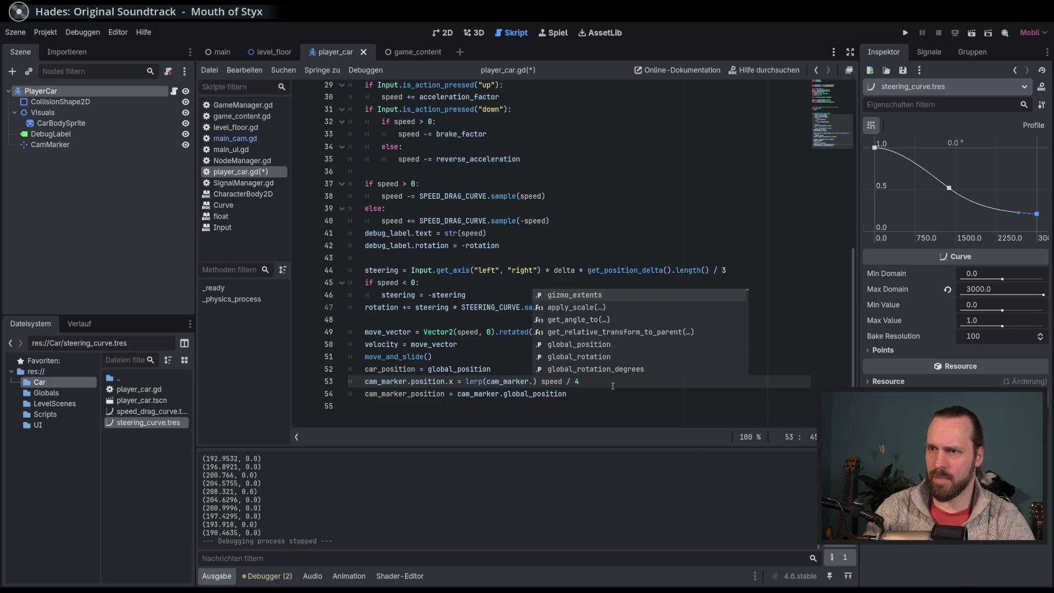
type("pos")
key("Return")
type(".x")
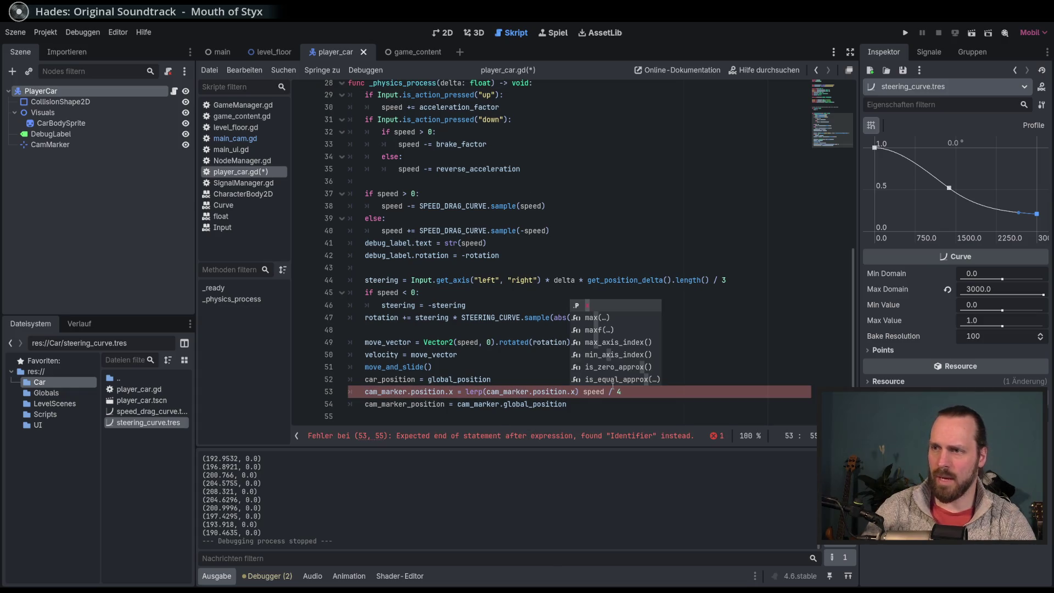
key("BackSpace")
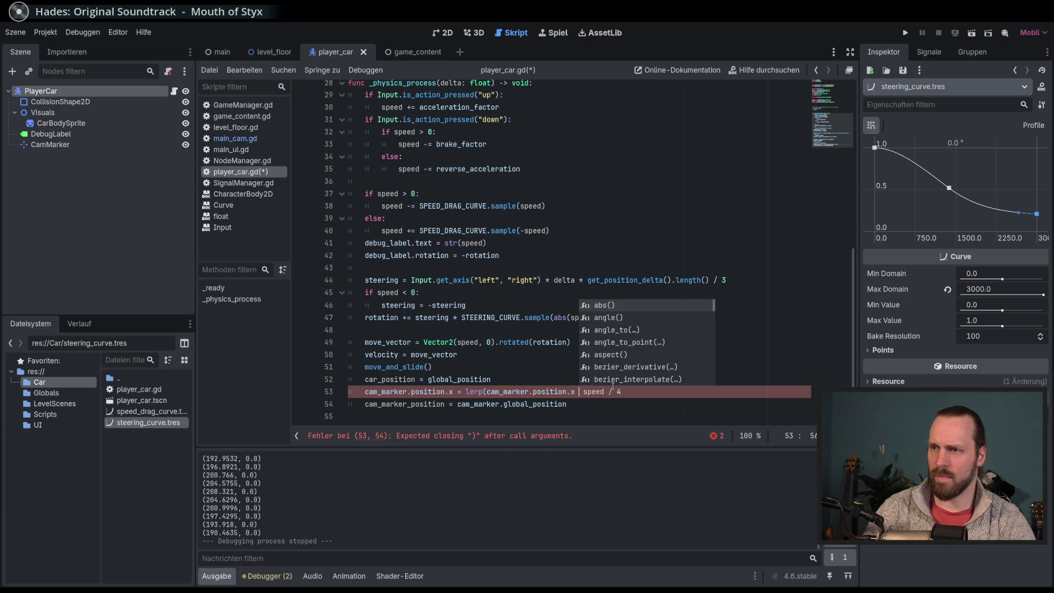
type(",")
key("End")
type("1")
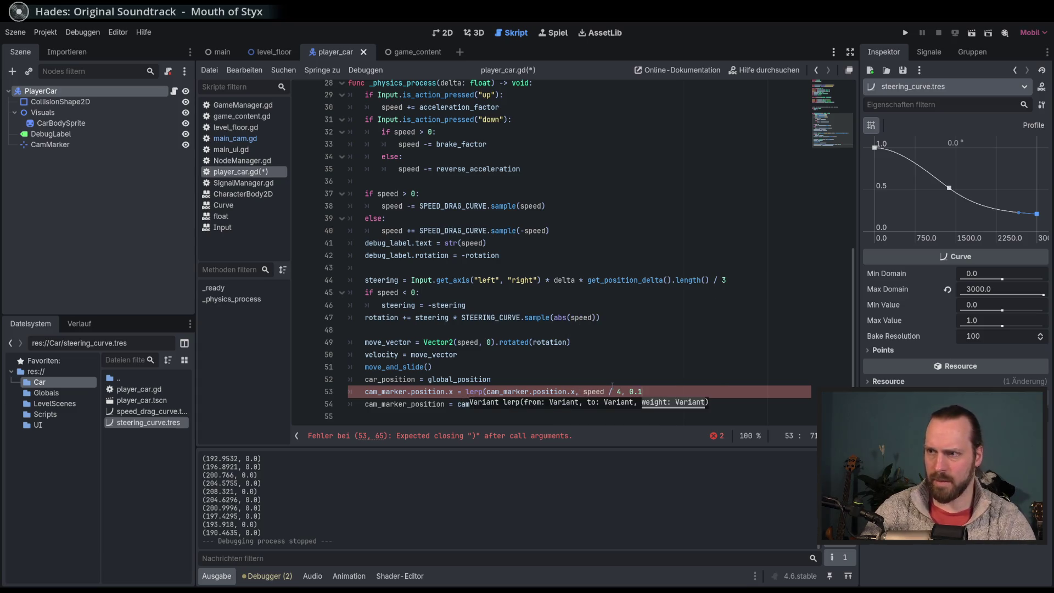
type(")")
key("F5")
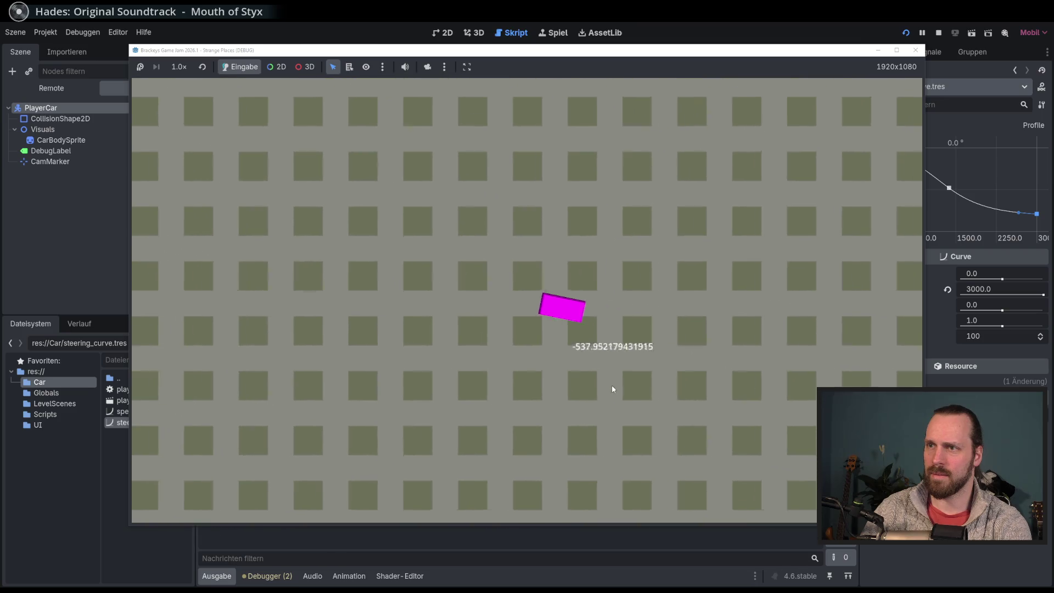
Test-drive the car to check the camera marker smoothing
key("F8")
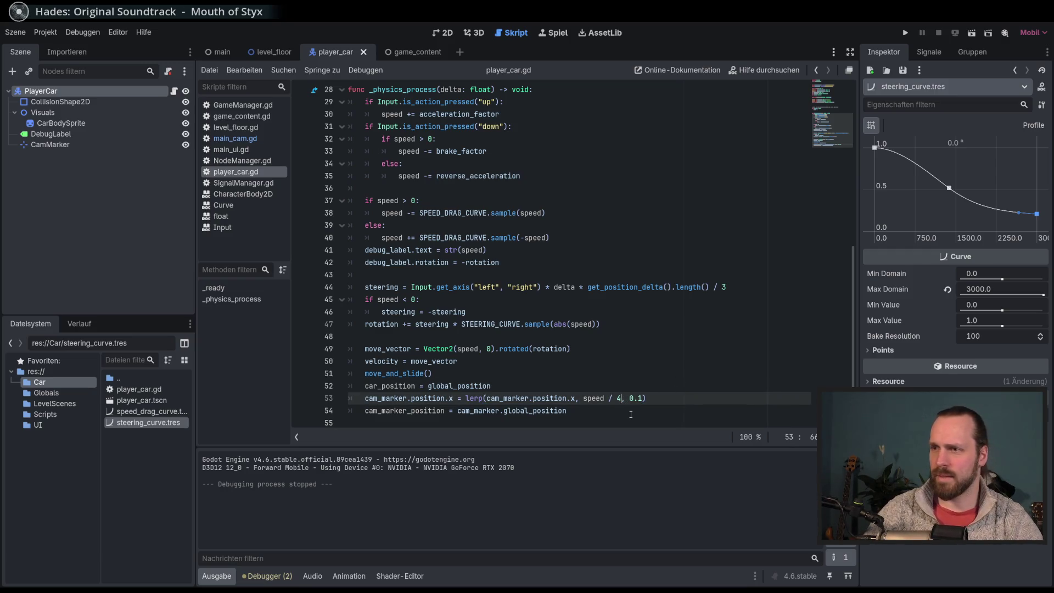
key("F5")
key("Up")
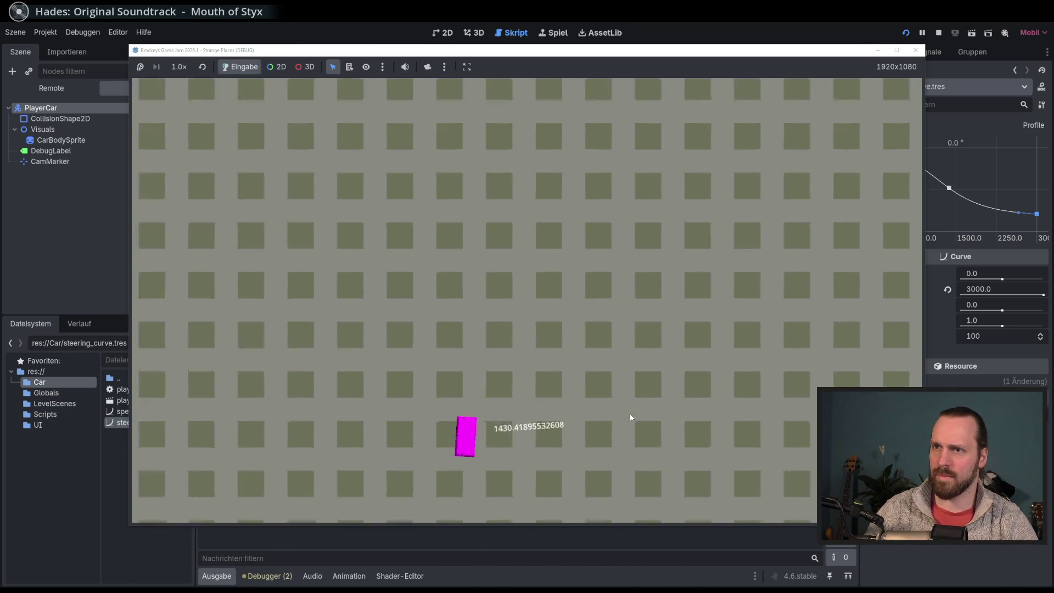
key("Right")
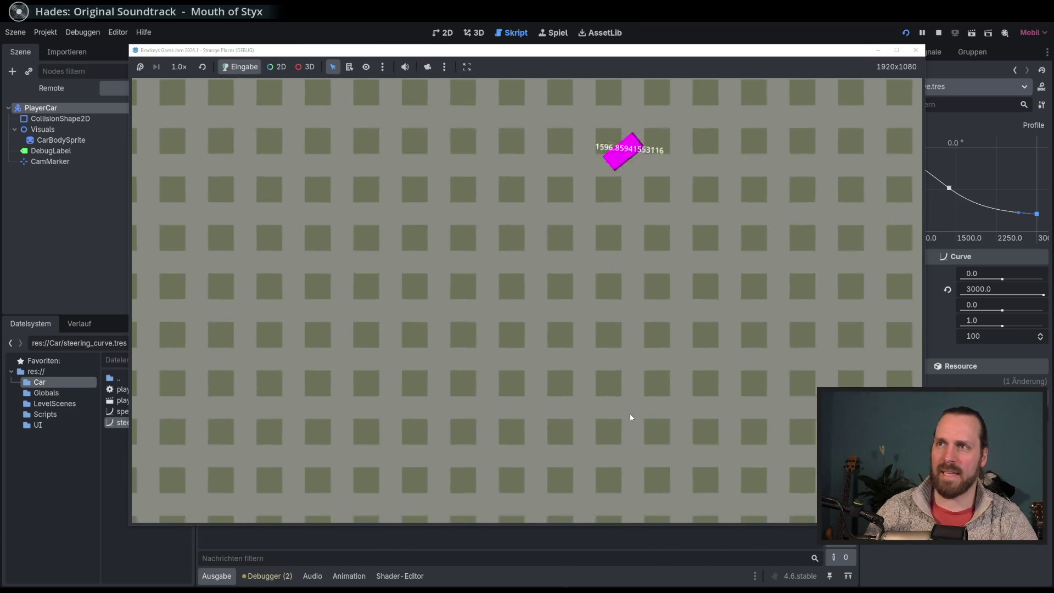
key("Down")
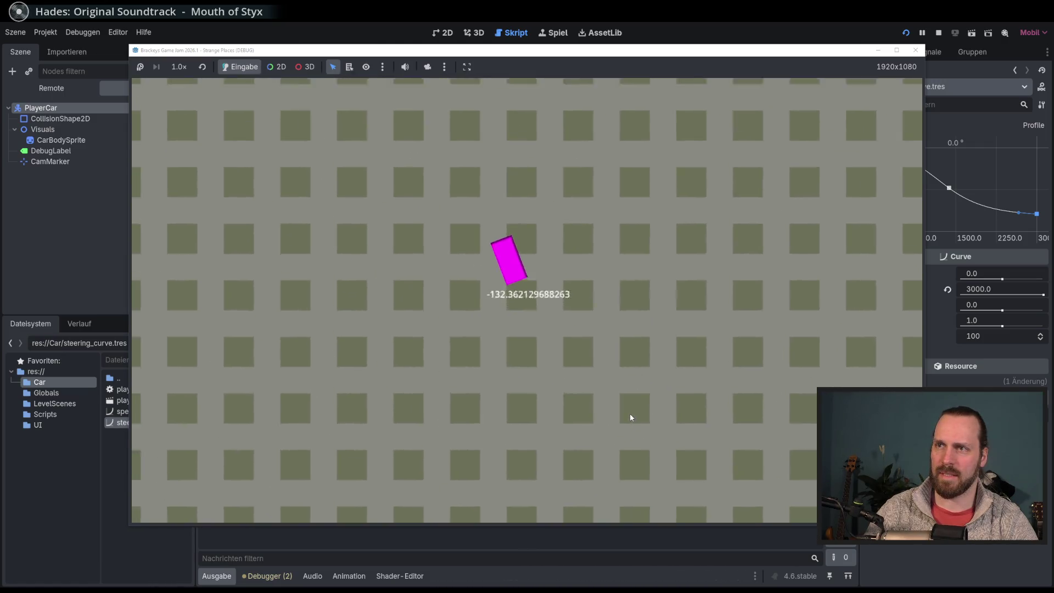
key("Up")
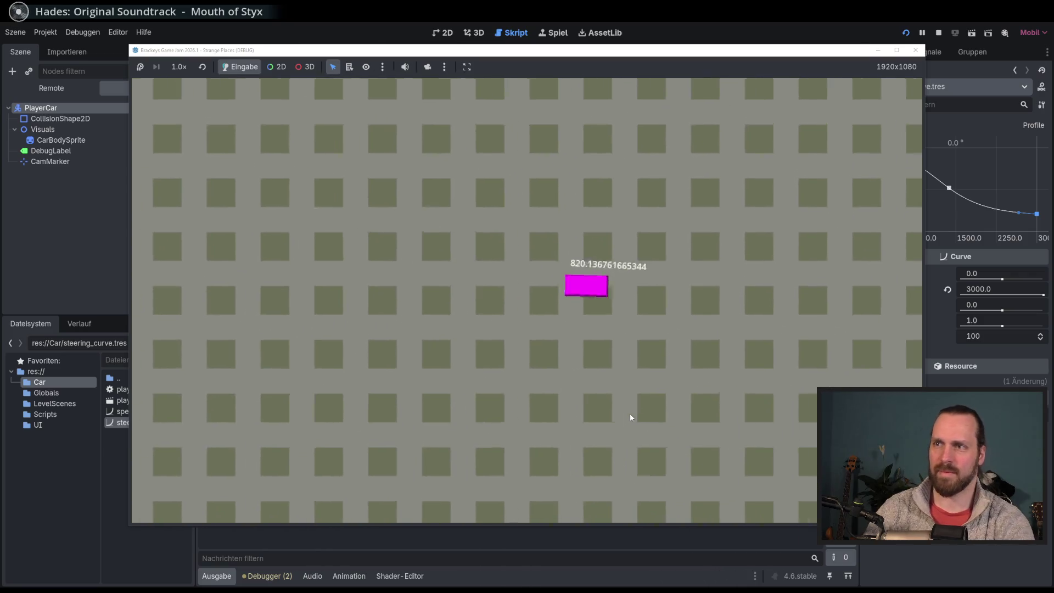
key("F8")
Change the marker lerp divisor on line 53 from 3 to 4 and save player_car.gd
left_click(623, 403)
key("BackSpace")
type("4")
key("ctrl+s")
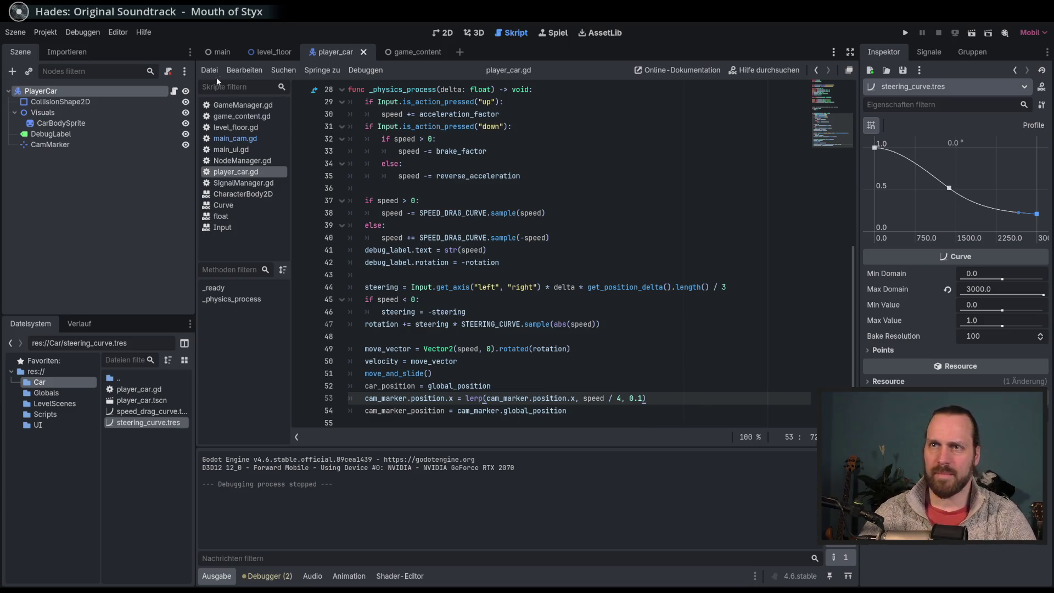
left_click(236, 138)
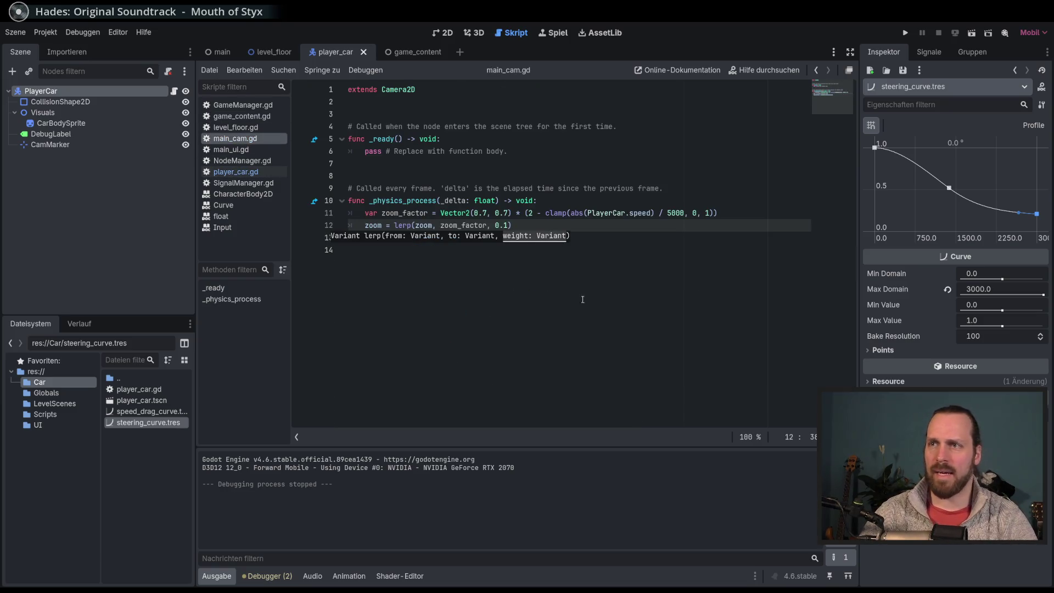
Set line 13's global_position to PlayerCar.cam_marker_position / 2 and run the game
left_click(609, 240)
left_click(399, 239)
double_click(521, 240)
left_click(616, 240)
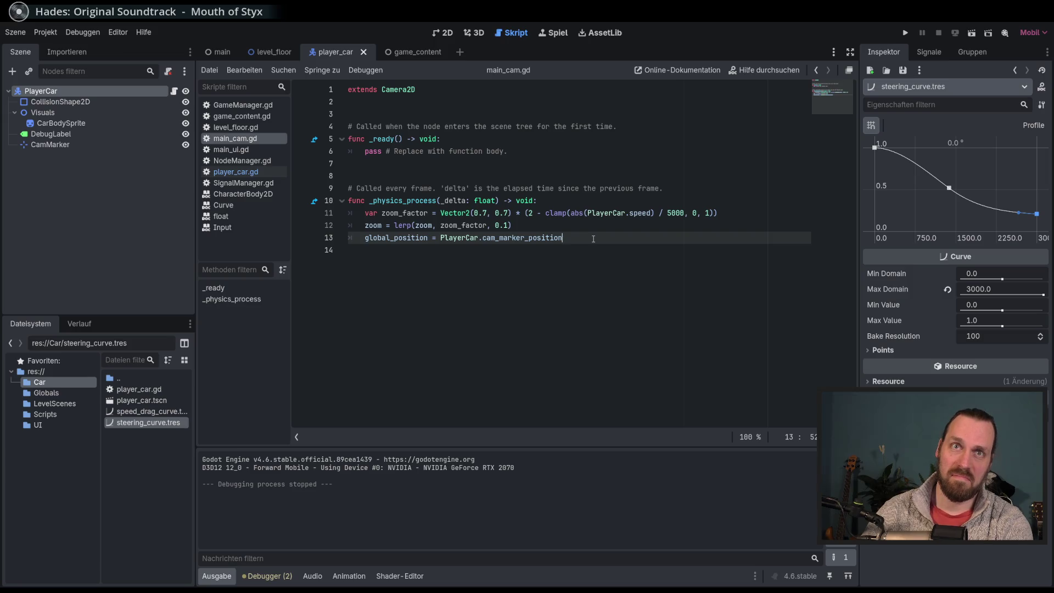
key("Up")
key("Down")
key("Up")
key("Down")
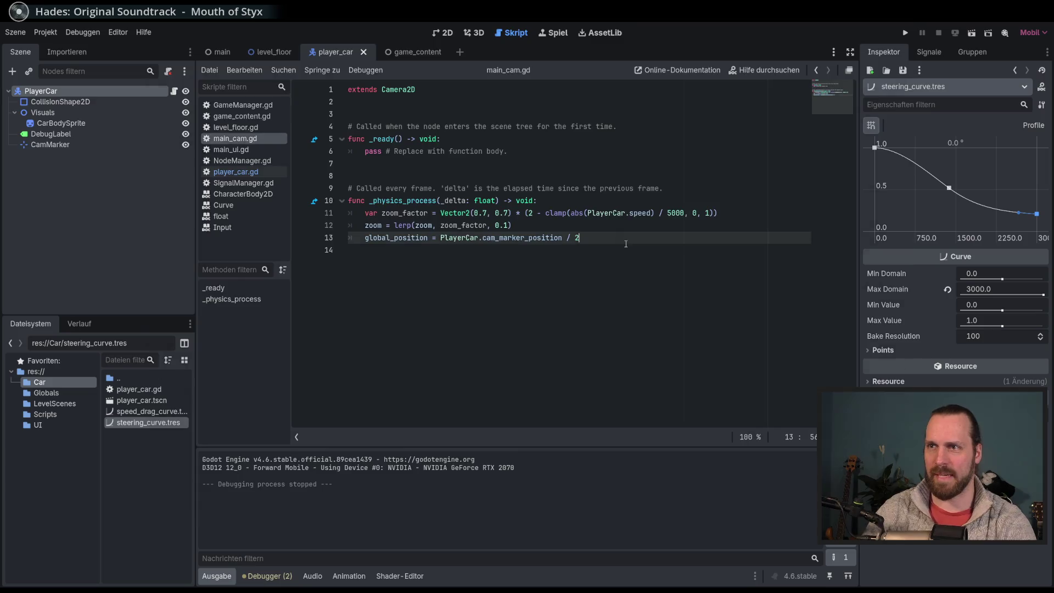
key("F5")
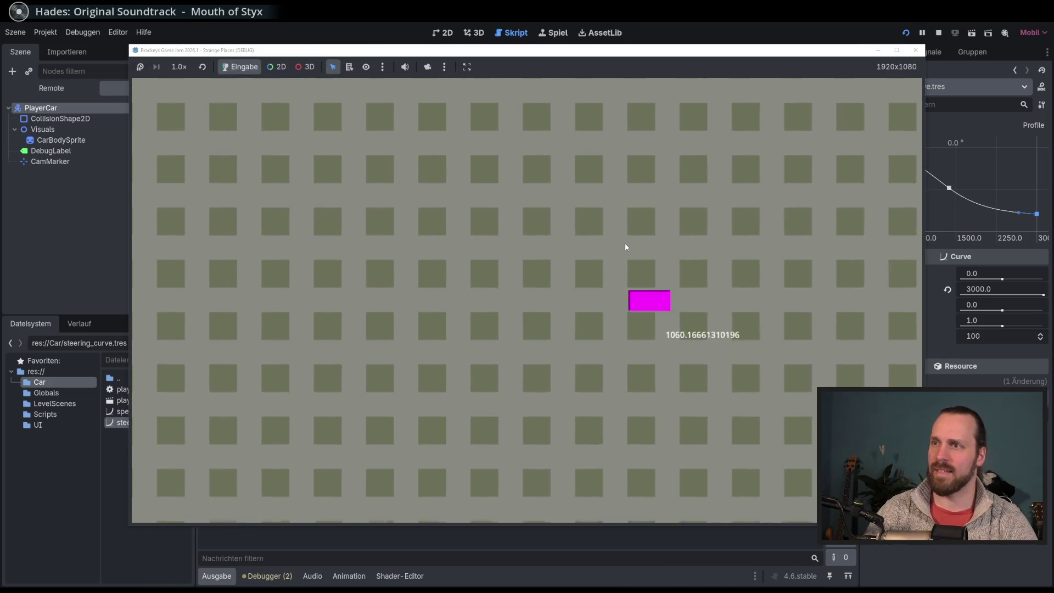
Drive the car in loops and turns with the arrow keys, then stop the game
key("Left")
key("Left")
key("Left")
key("Up")
key("Left")
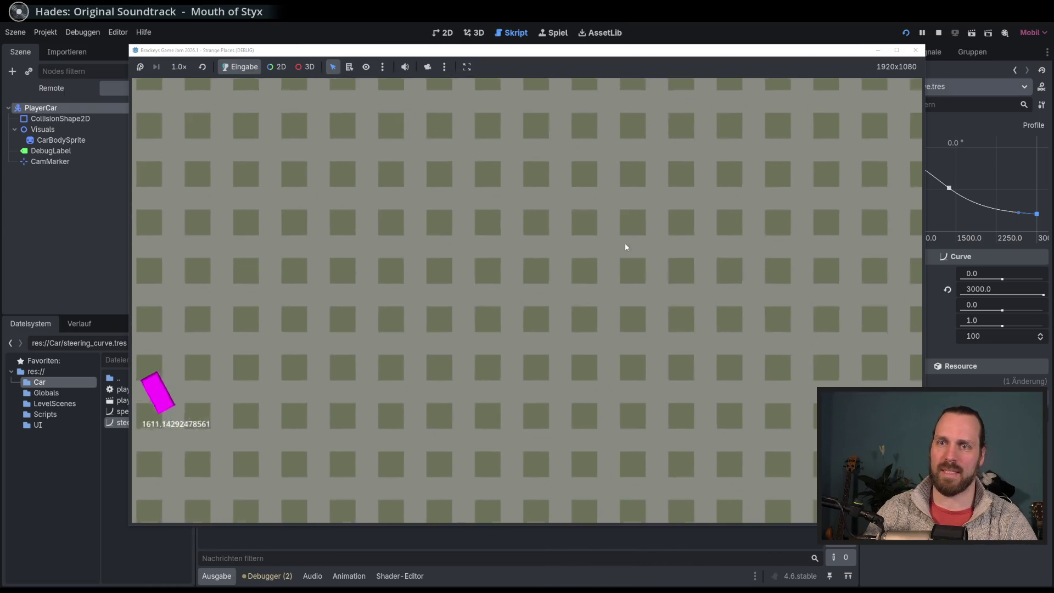
key("Right")
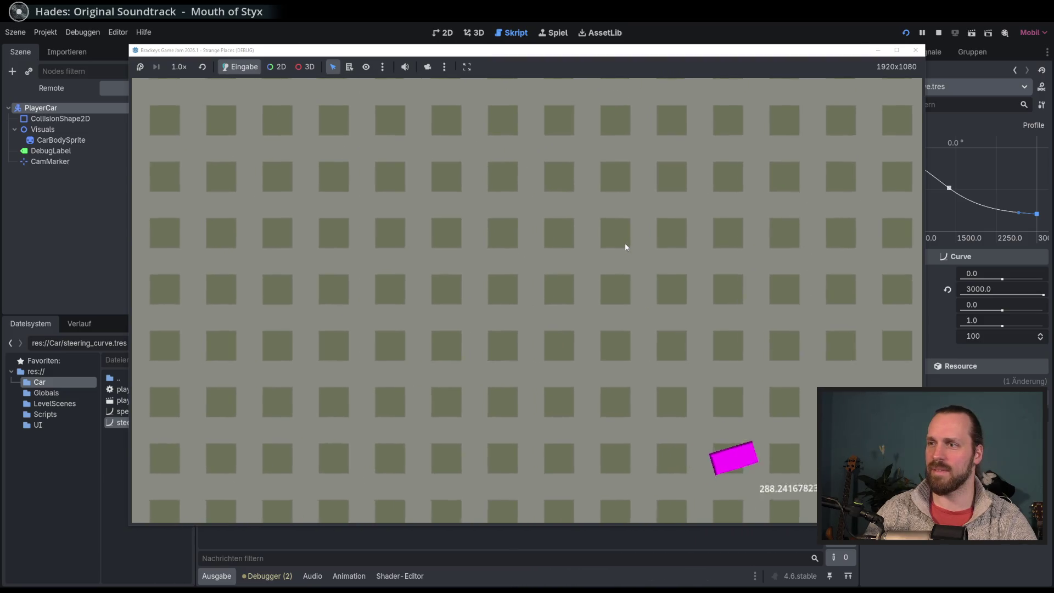
key("Left")
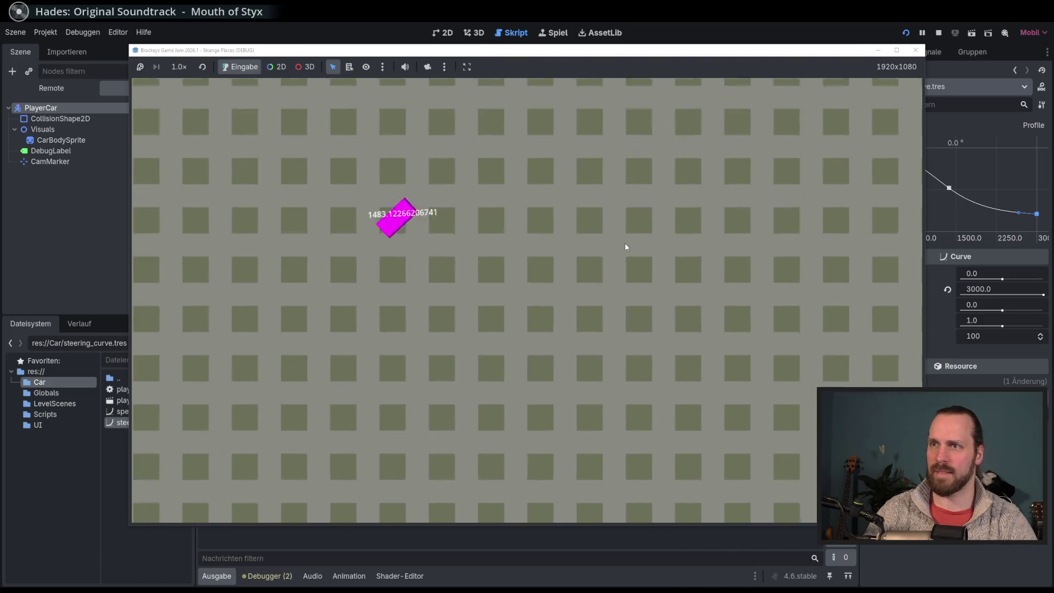
key("Left")
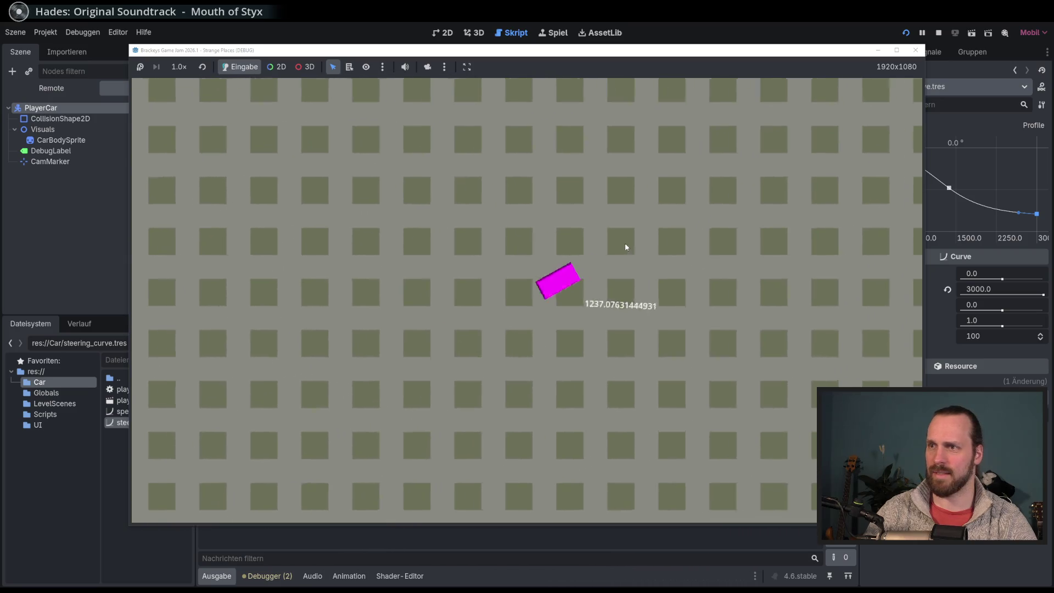
key("Right")
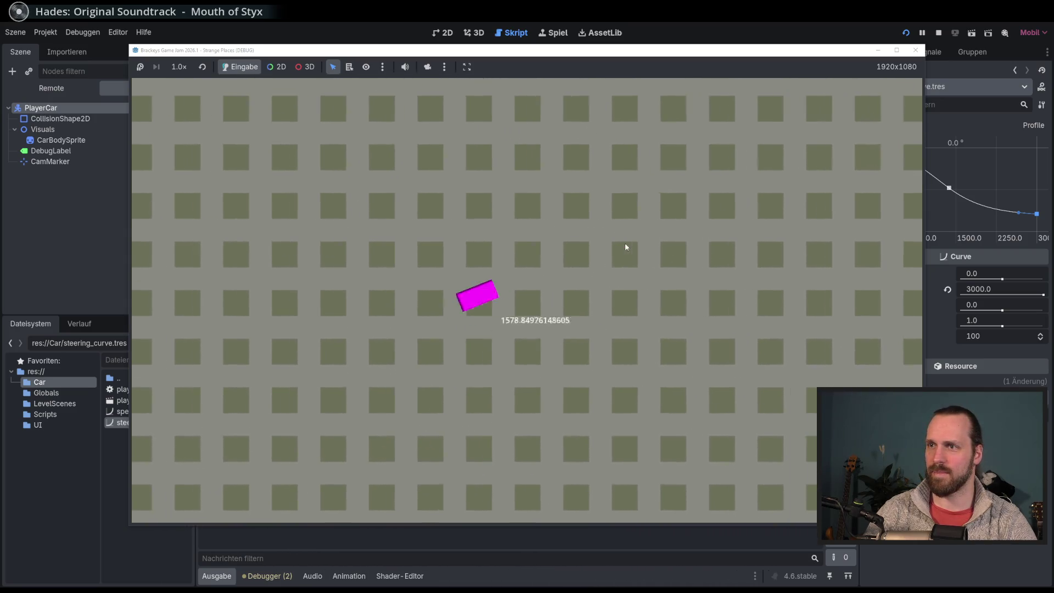
key("Left")
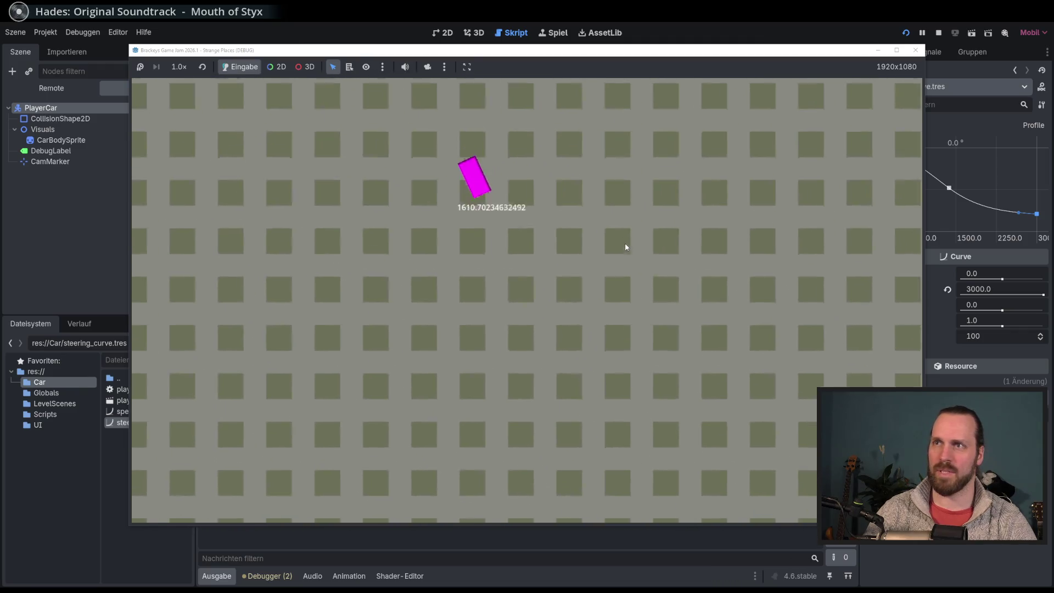
key("Left")
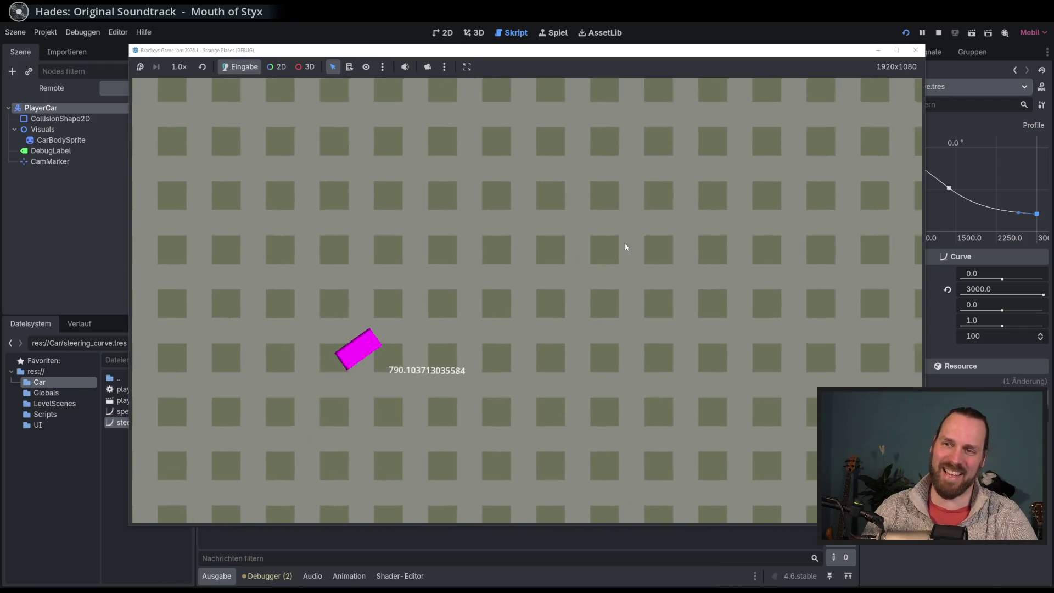
key("F8")
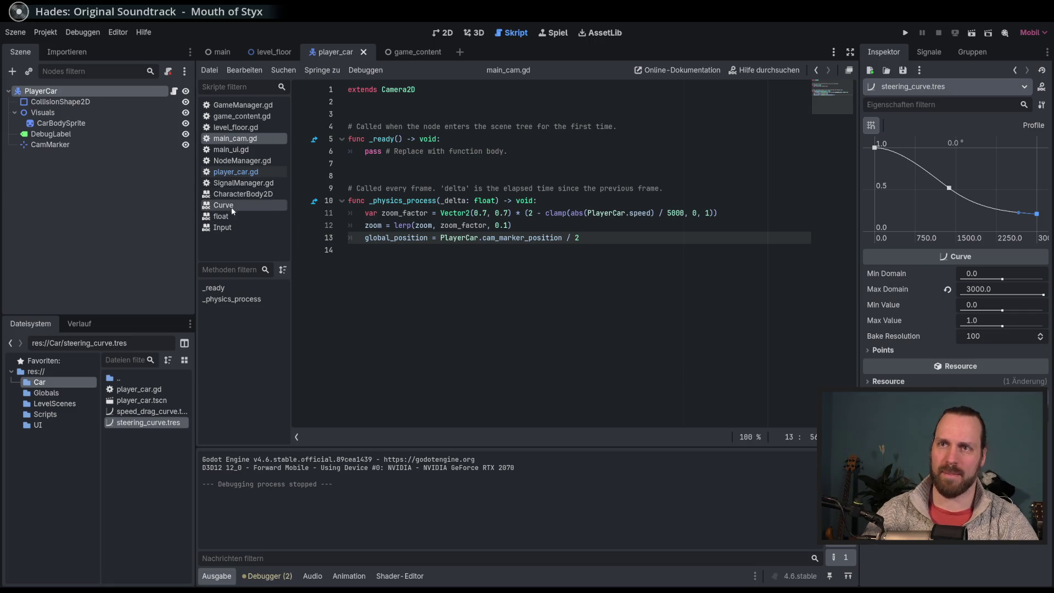
Change main_cam.gd's base zoom to Vector2(1, 1) and save
left_click(235, 172)
scroll(554, 206, "up", 10)
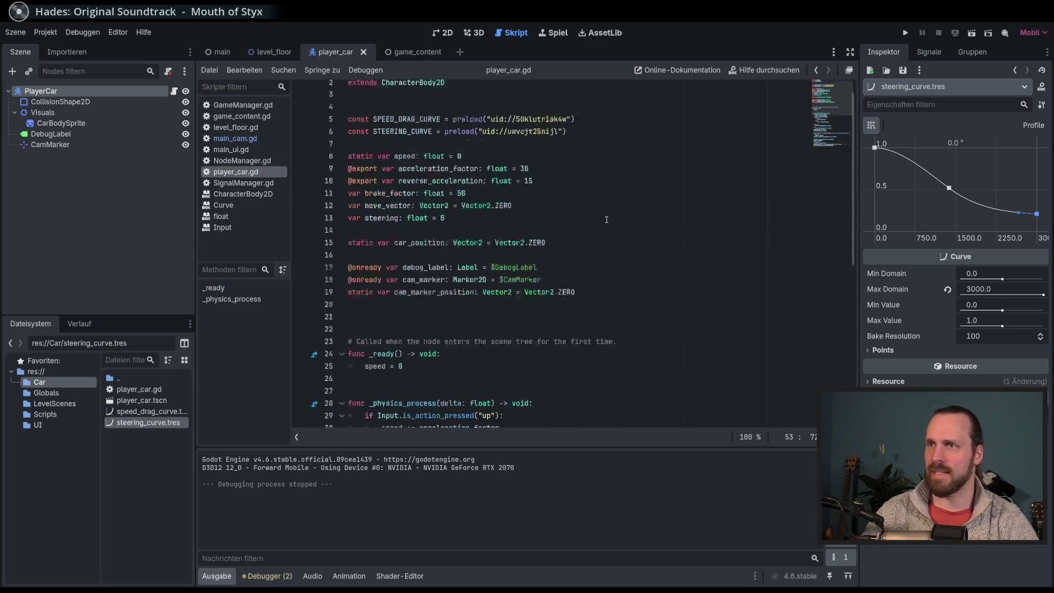
left_click(521, 188)
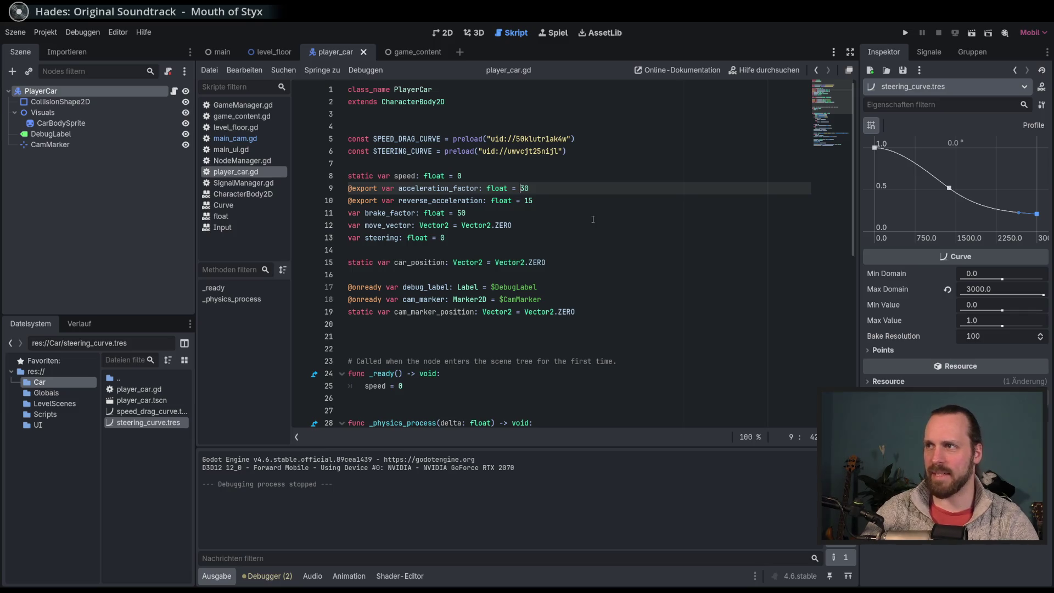
left_click(235, 139)
left_click(482, 213)
key("BackSpace")
key("BackSpace")
key("Delete")
key("Delete")
key("Delete")
type("1, 0")
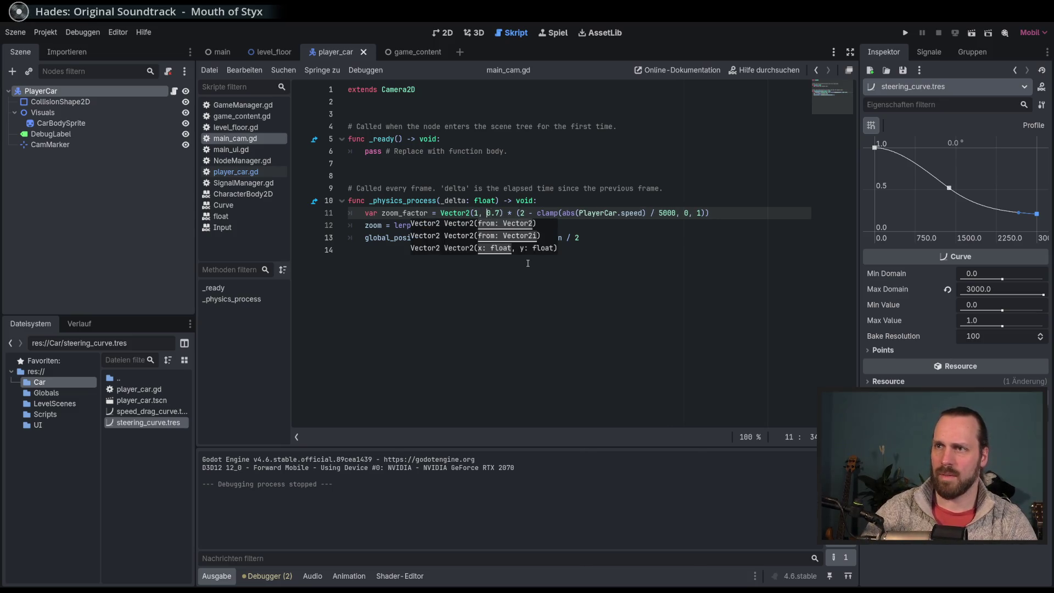
key("Delete")
key("Delete")
key("Delete")
type("1")
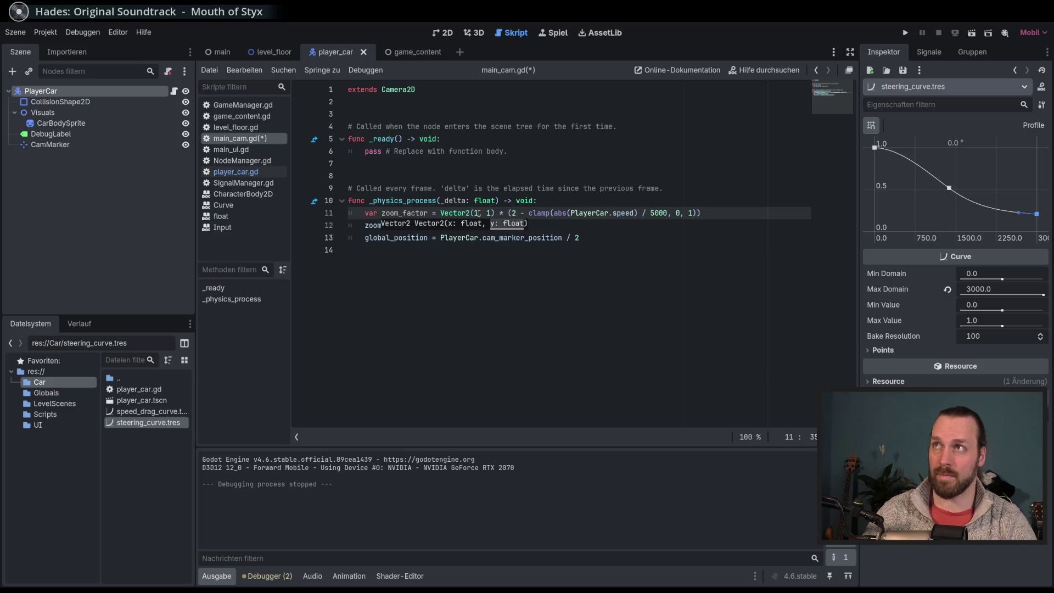
left_click(606, 239)
key("ctrl+s")
Set acceleration to 20 and reverse acceleration to 10 in player_car.gd and save
left_click(239, 172)
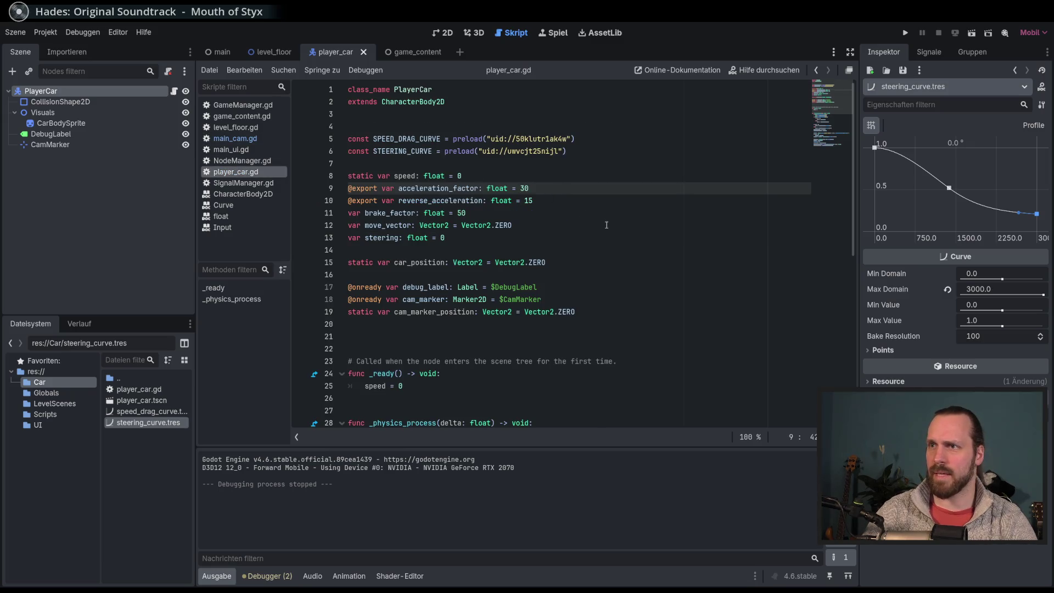
key("Delete")
type("2")
key("Down")
key("Down")
key("Up")
key("End")
key("BackSpace")
type("1")
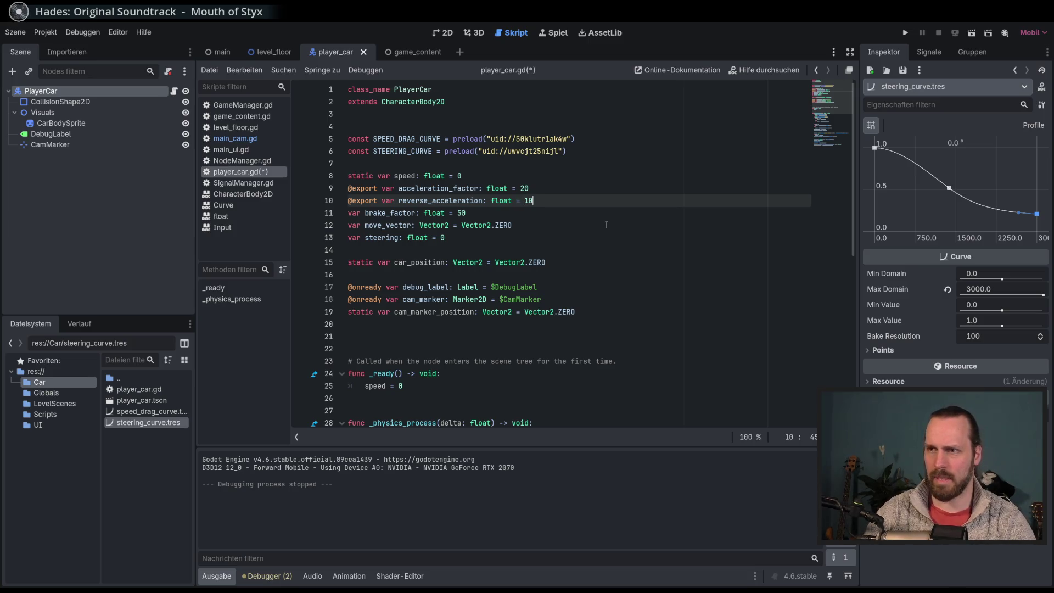
key("ctrl+s")
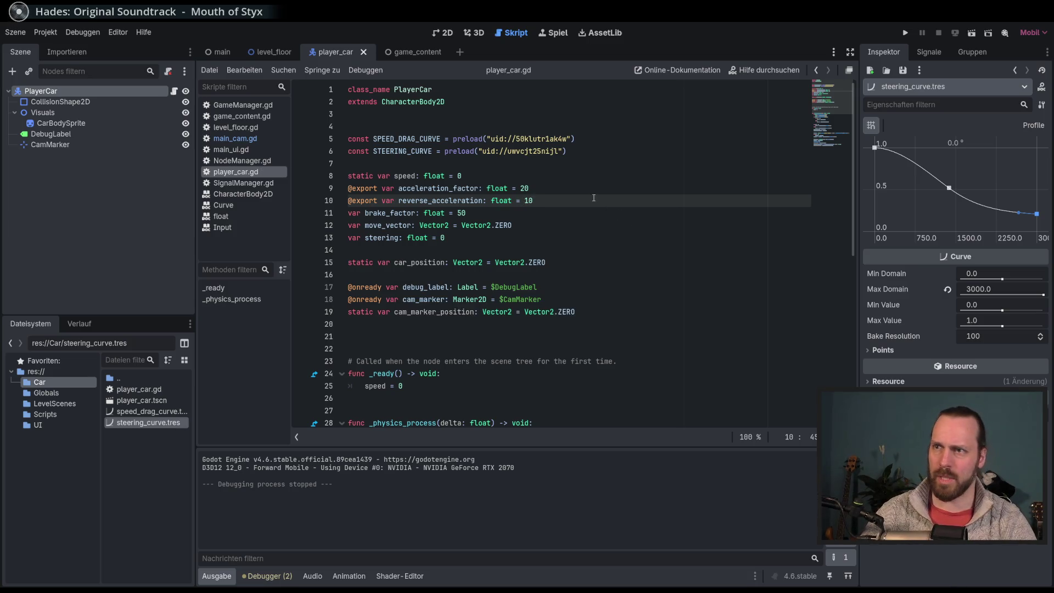
Change brake_factor from 50 to 20
key("Down")
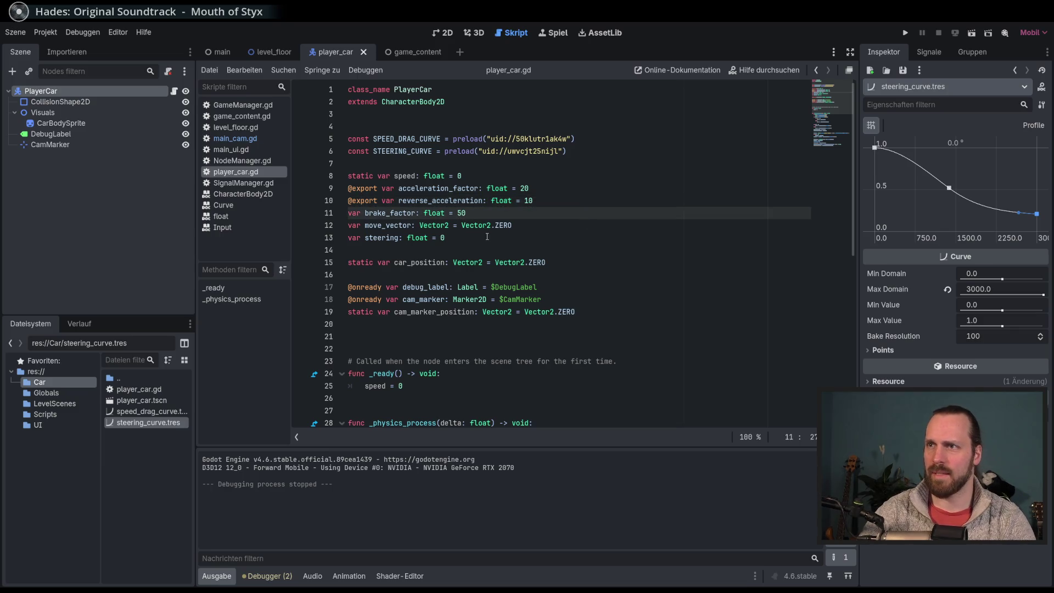
key("Delete")
type("2")
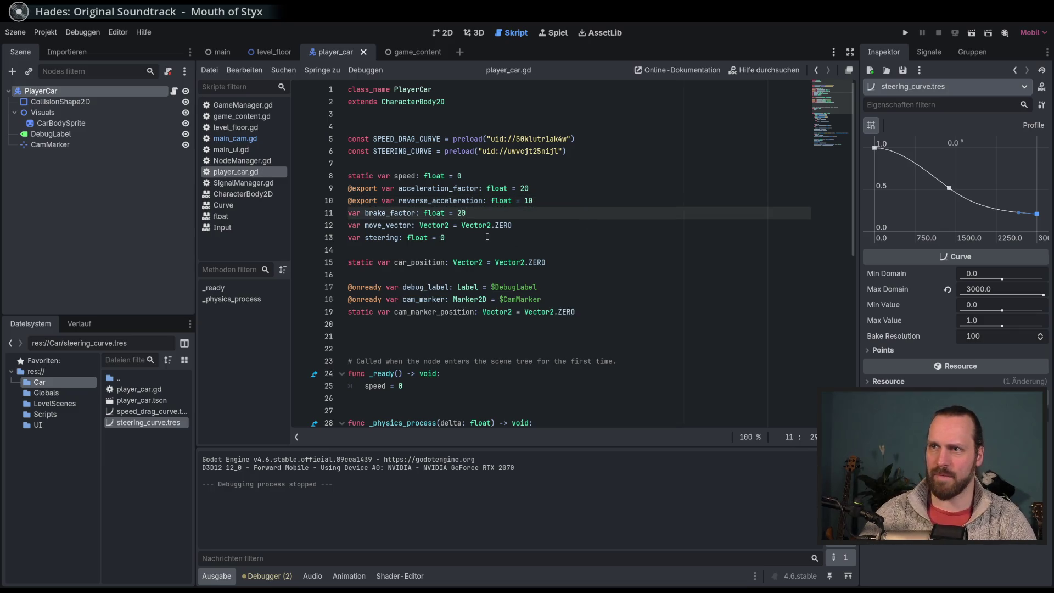
left_click(539, 233)
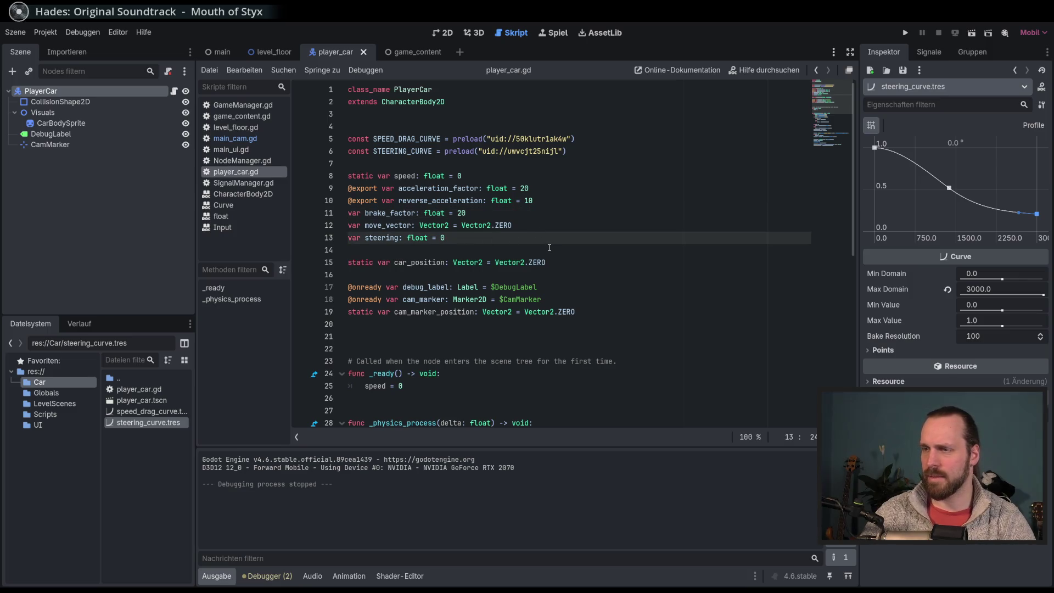
scroll(549, 247, "down", 1)
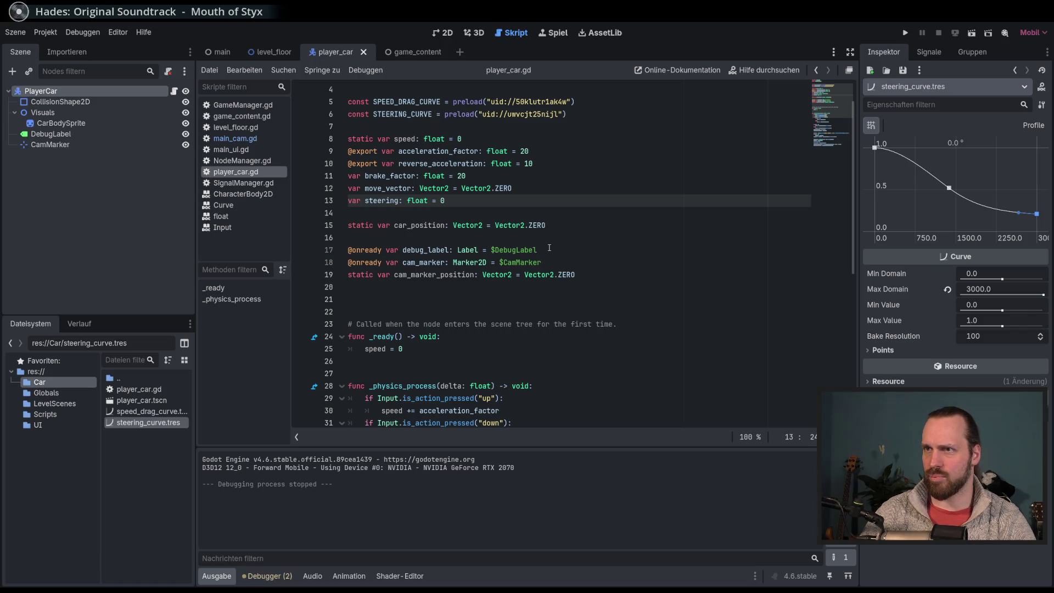
left_click(390, 177)
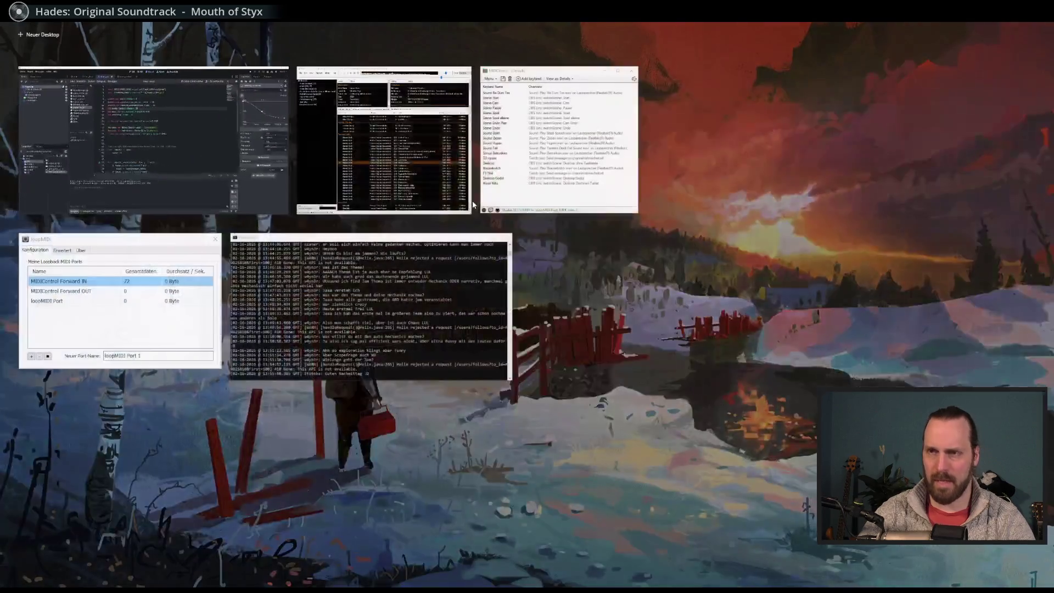
key("super")
key("super")
type("@var brake_factor: float = 20")
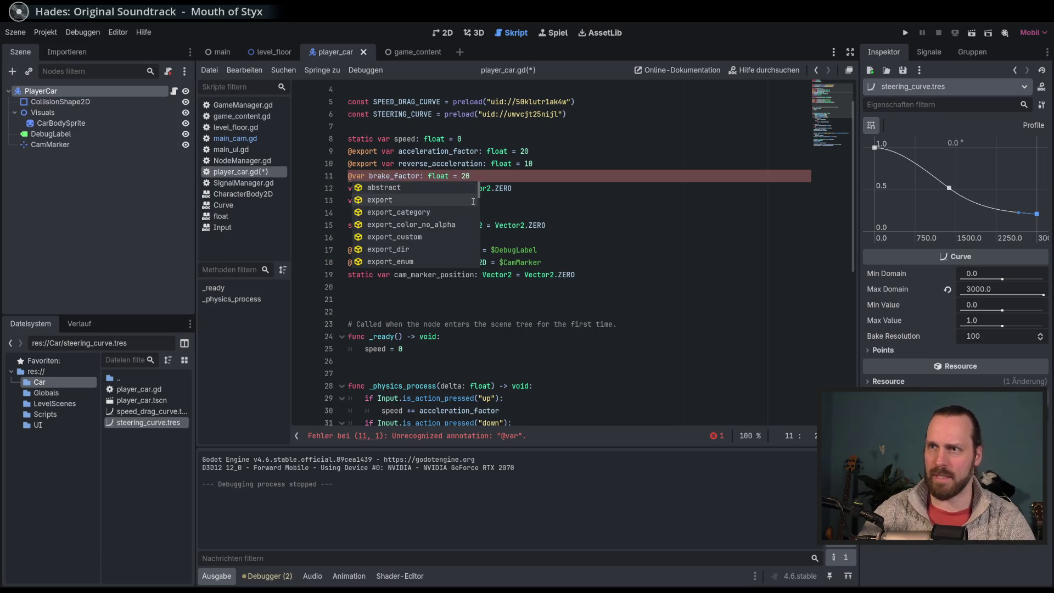
key("Down")
key("Return")
key("End")
key("ctrl+s")
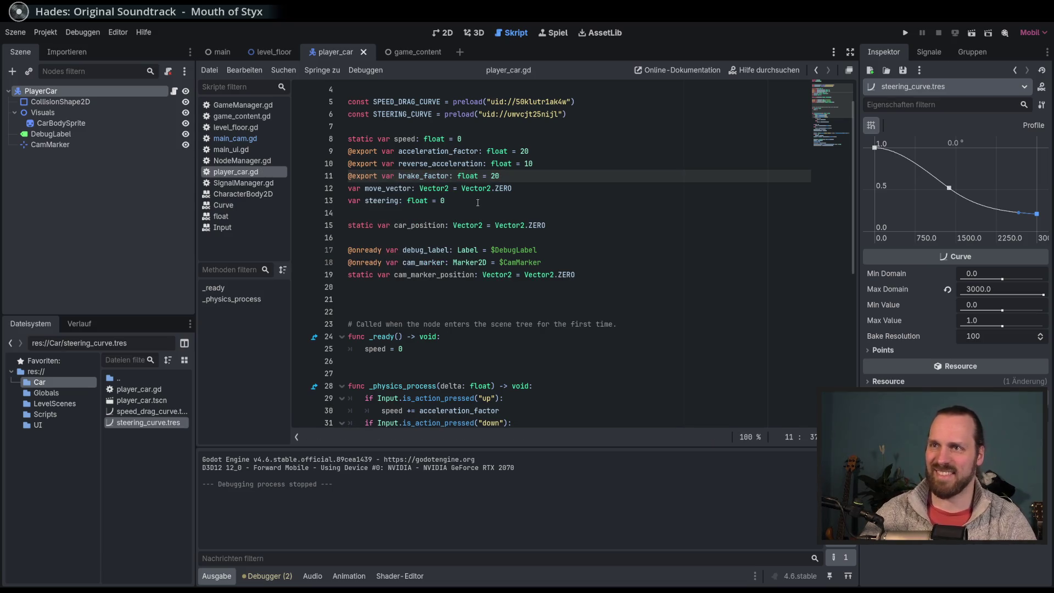
key("F5")
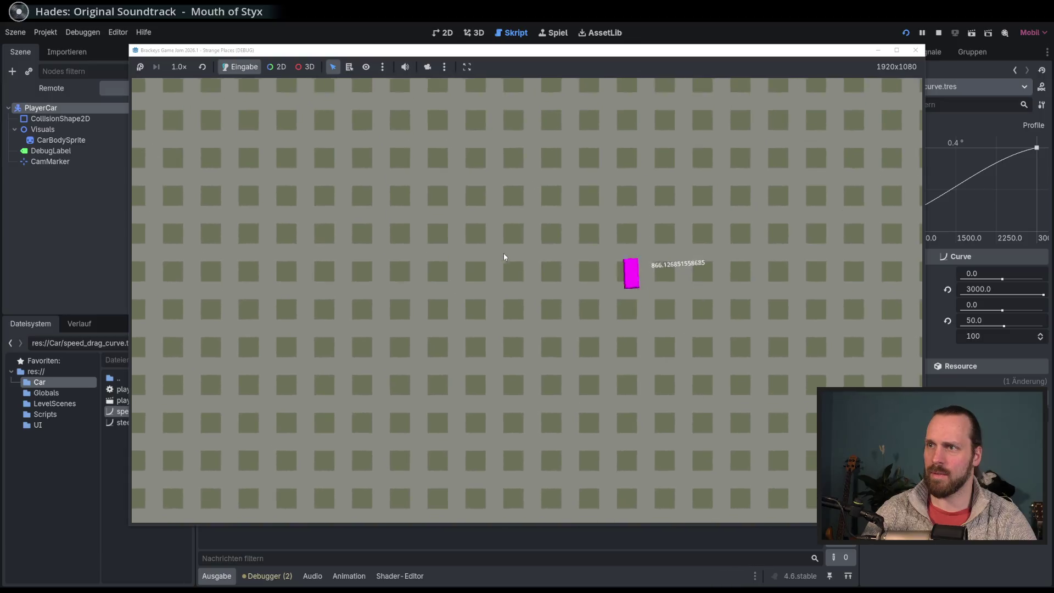
key("Up")
key("Right")
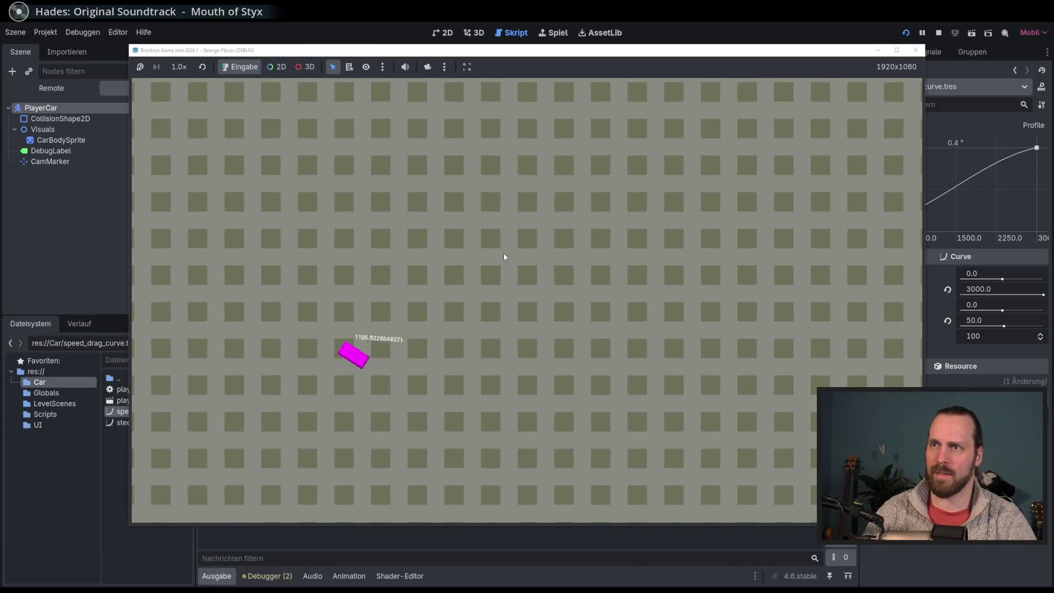
key("Up")
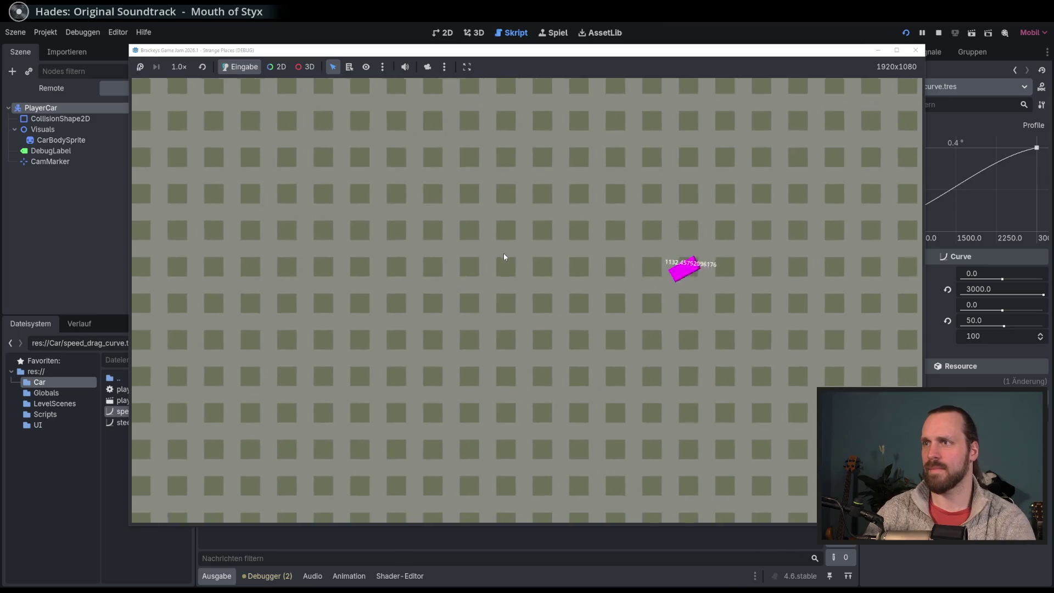
key("F8")
left_click(164, 421)
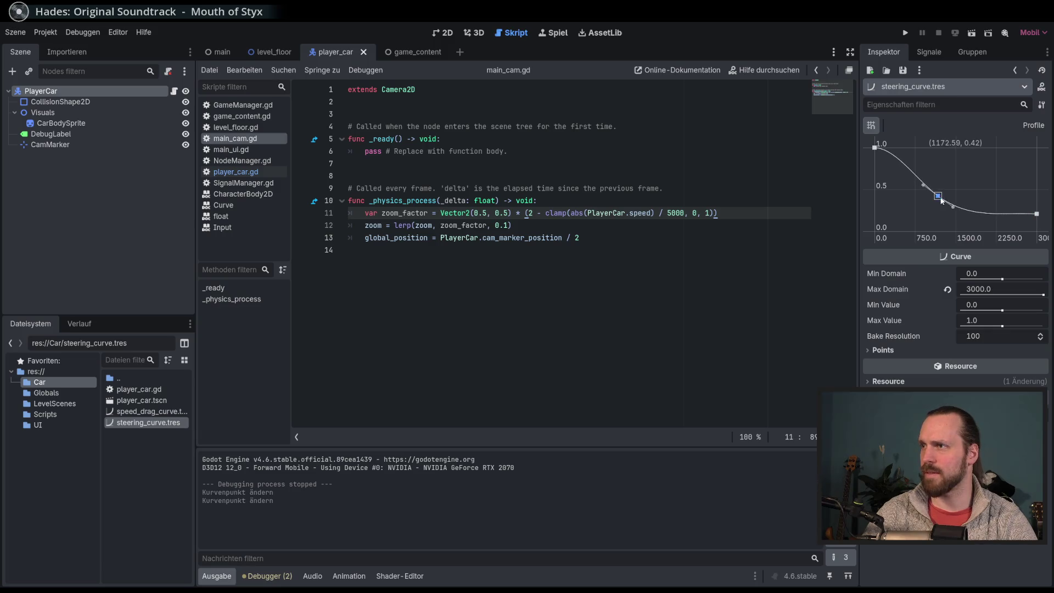
Flatten the steering curve's starting tangent at 1.0 and test-drive the car
left_click(962, 209)
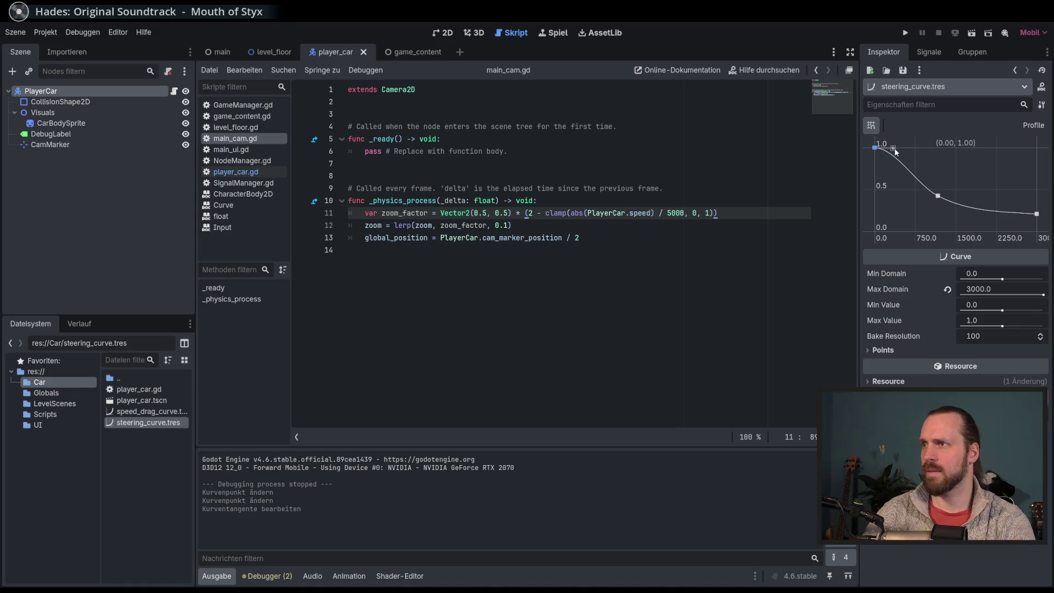
key("F5")
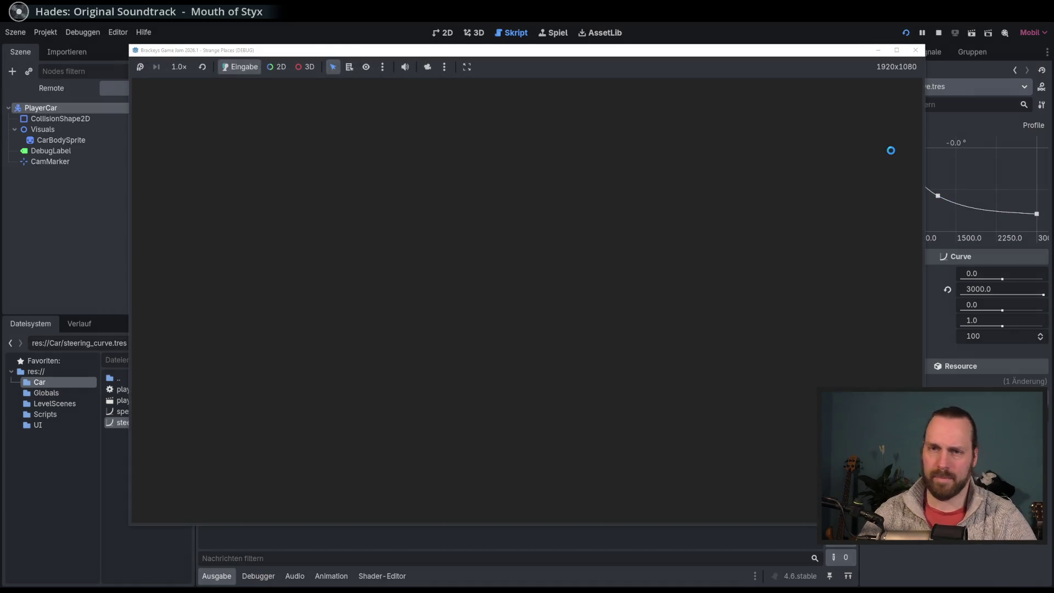
key("Up")
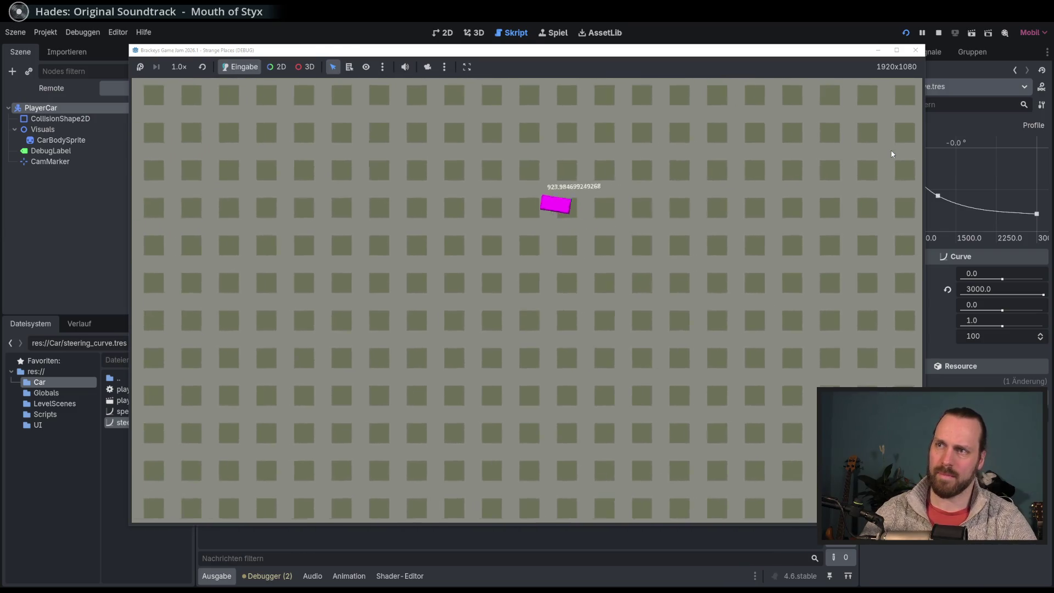
key("Left")
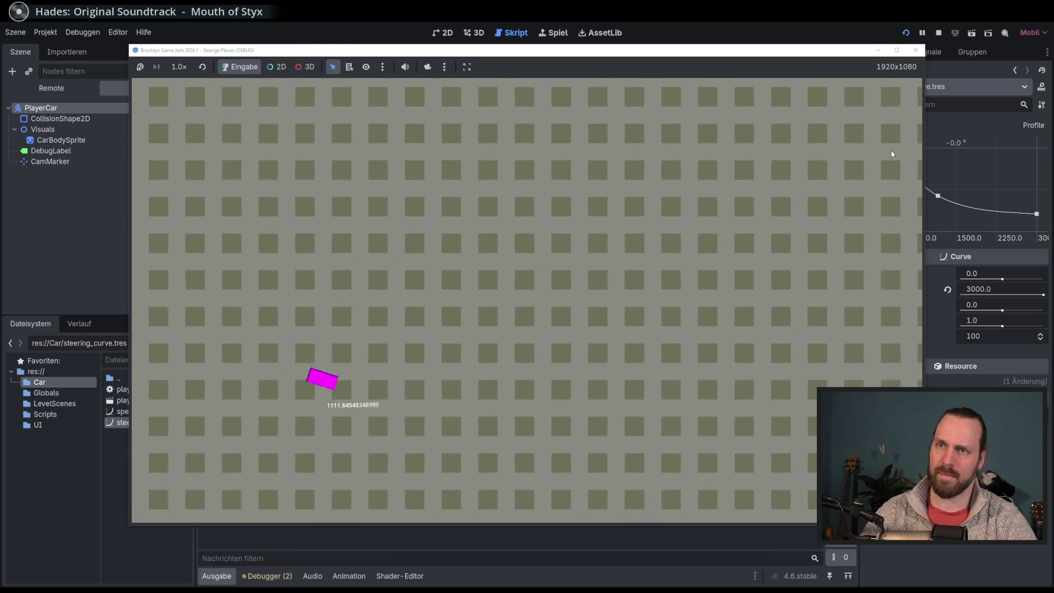
key("Up")
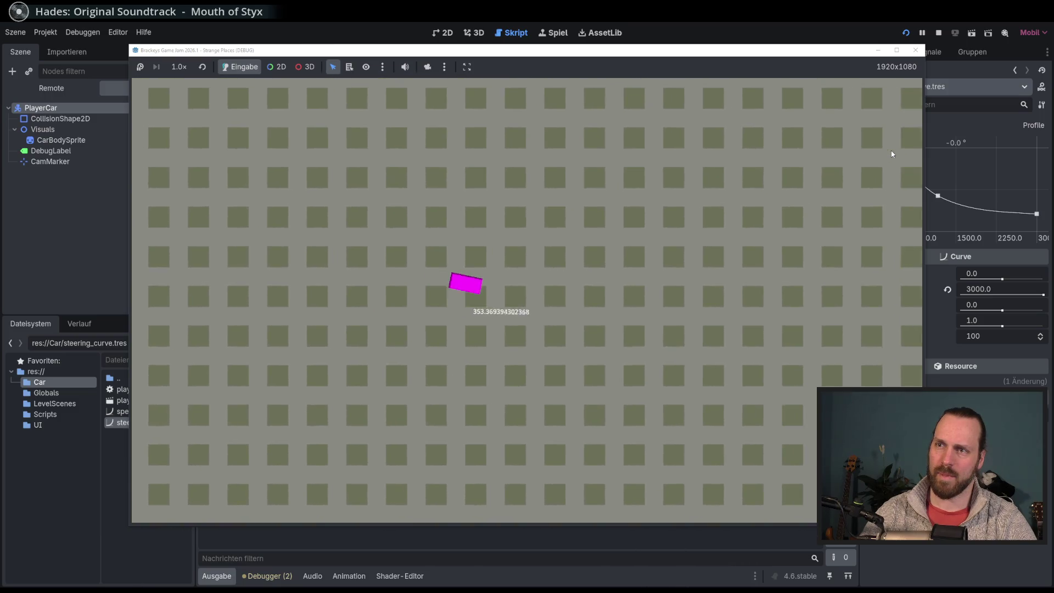
key("F8")
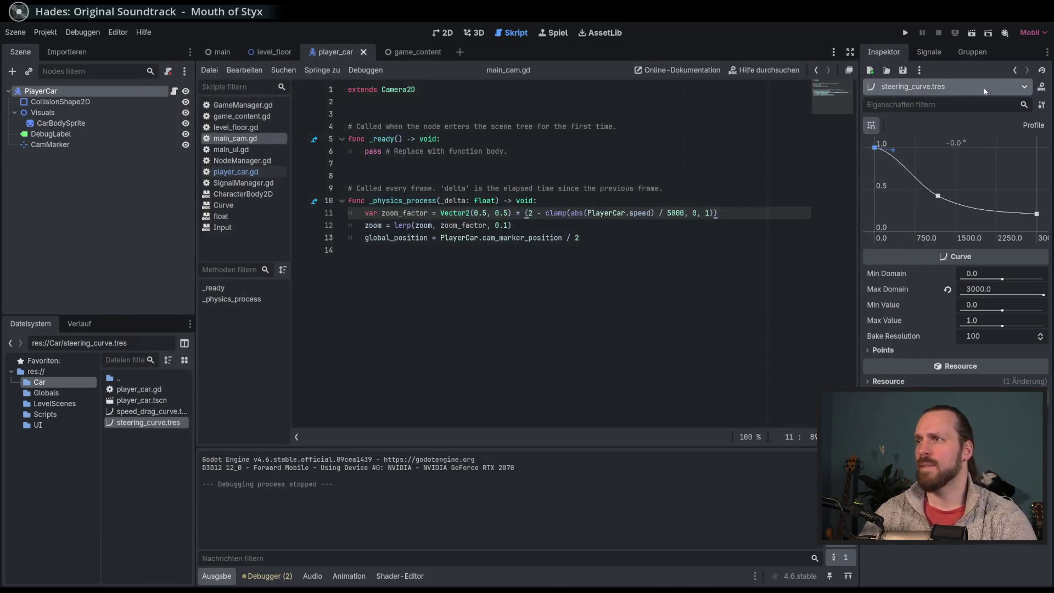
Change the steering divisor on line 44 of player_car.gd from 3 to 2 and test-drive
left_click(242, 173)
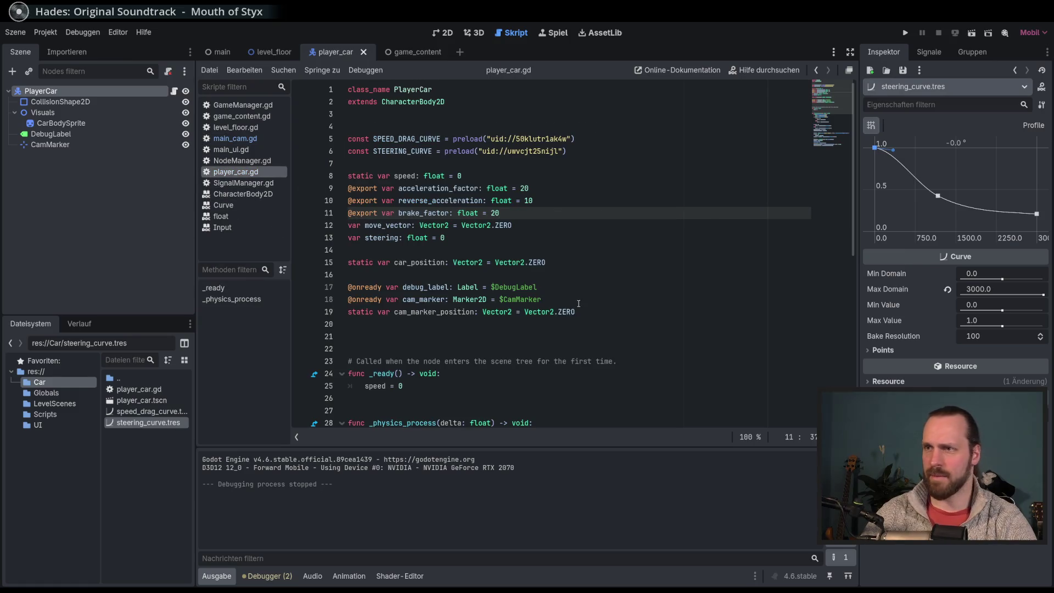
scroll(550, 278, "down", 9)
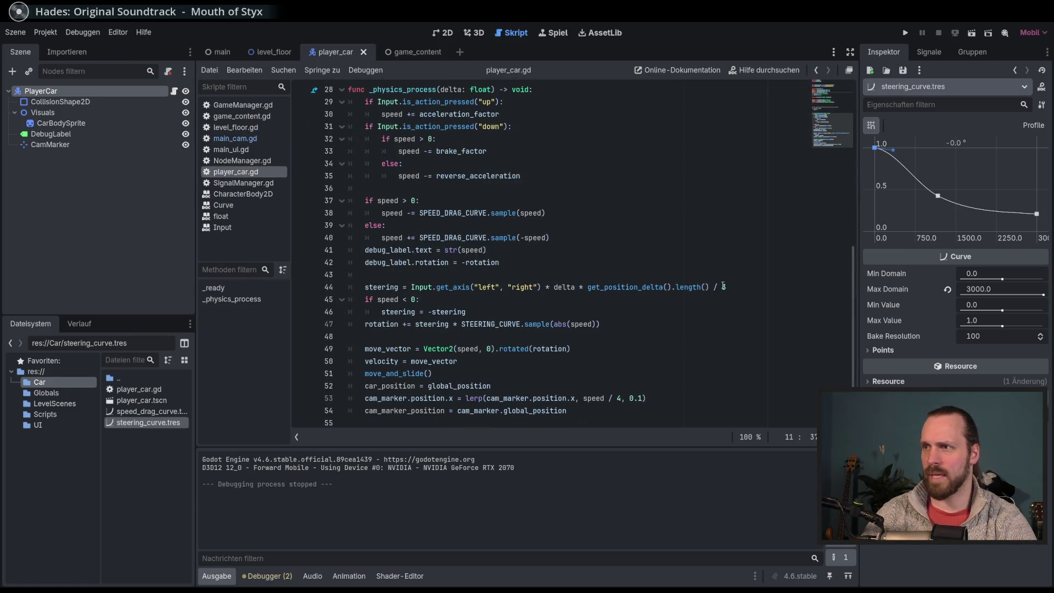
left_click(723, 286)
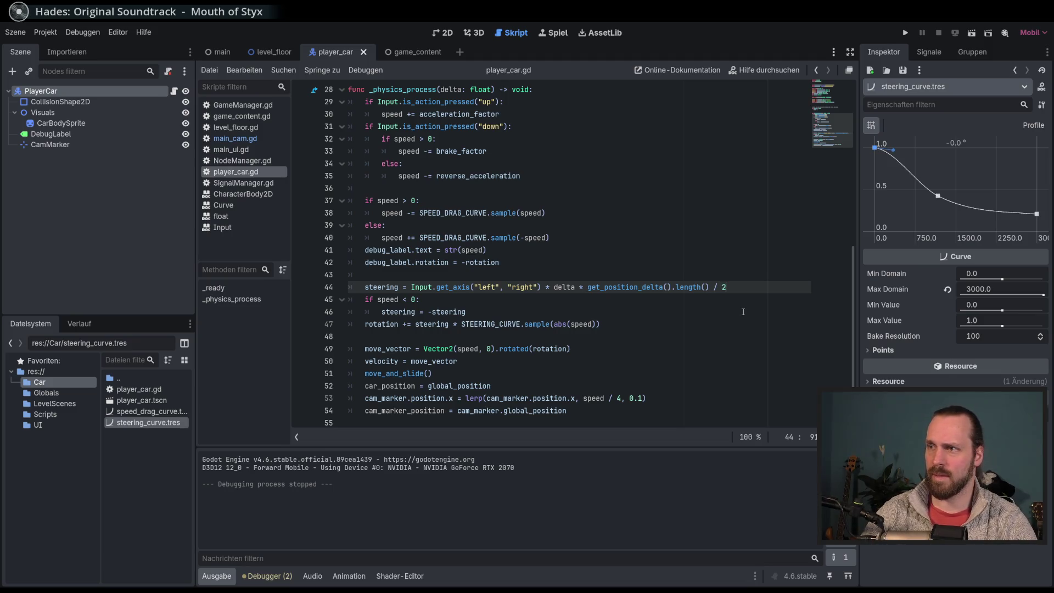
key("F5")
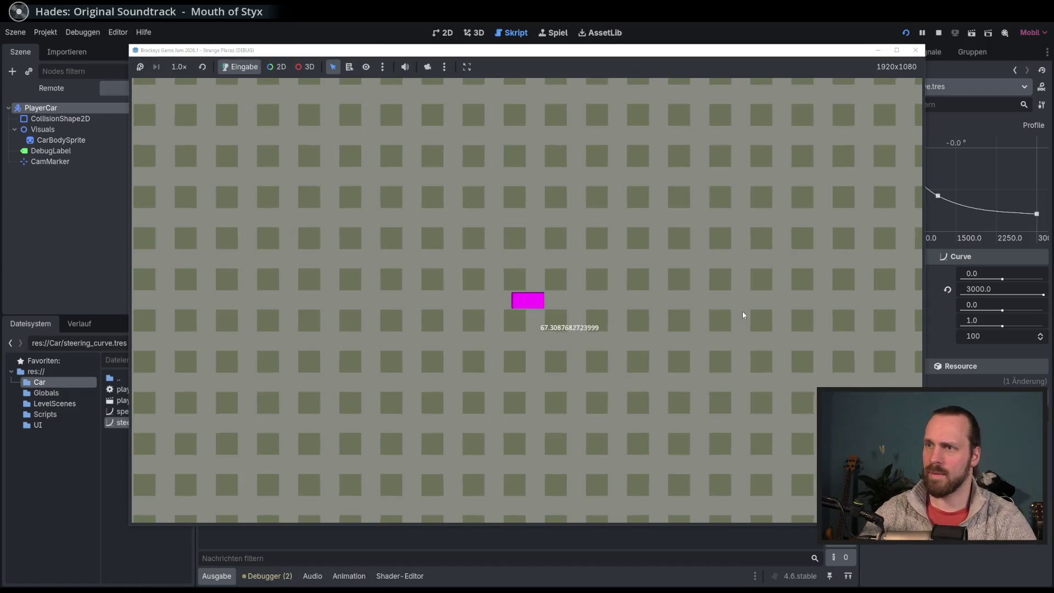
key("w")
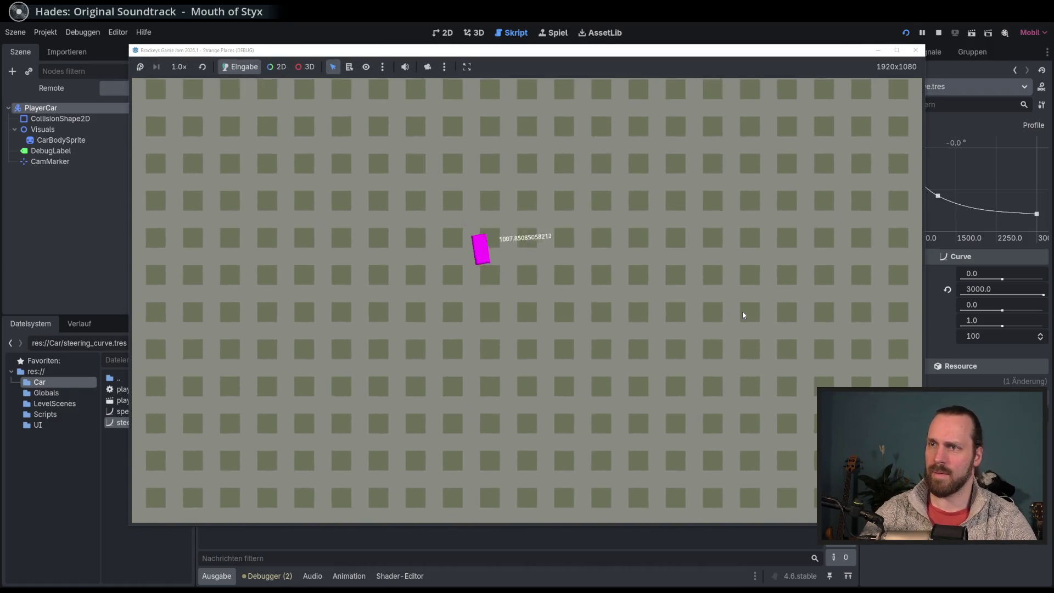
key("d")
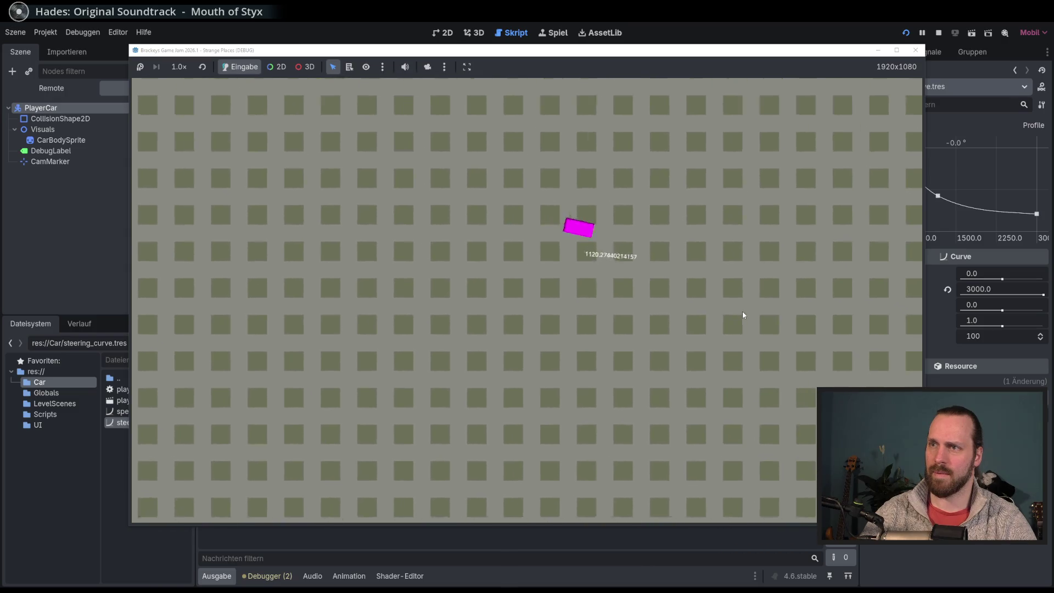
key("d")
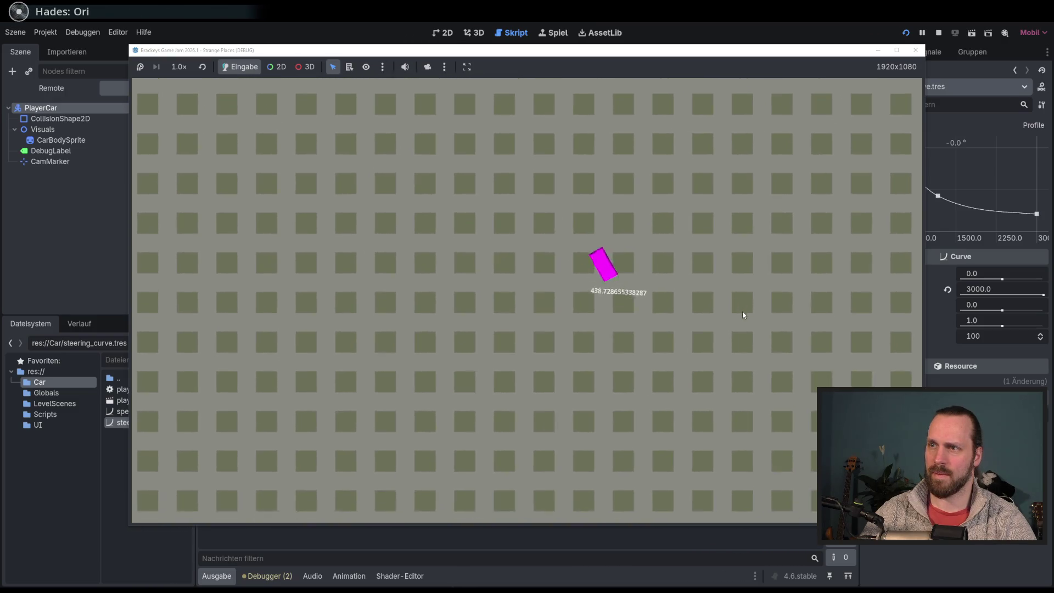
key("F8")
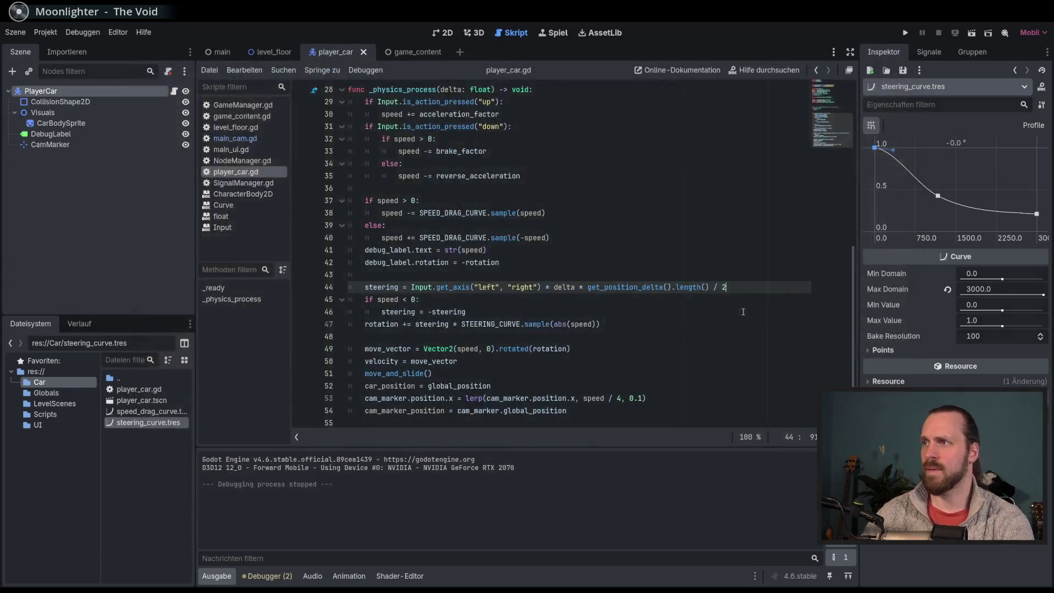
Add a middle point near (1279, 22) to speed_drag_curve.tres, shape an S-curve, and run
left_click(146, 416)
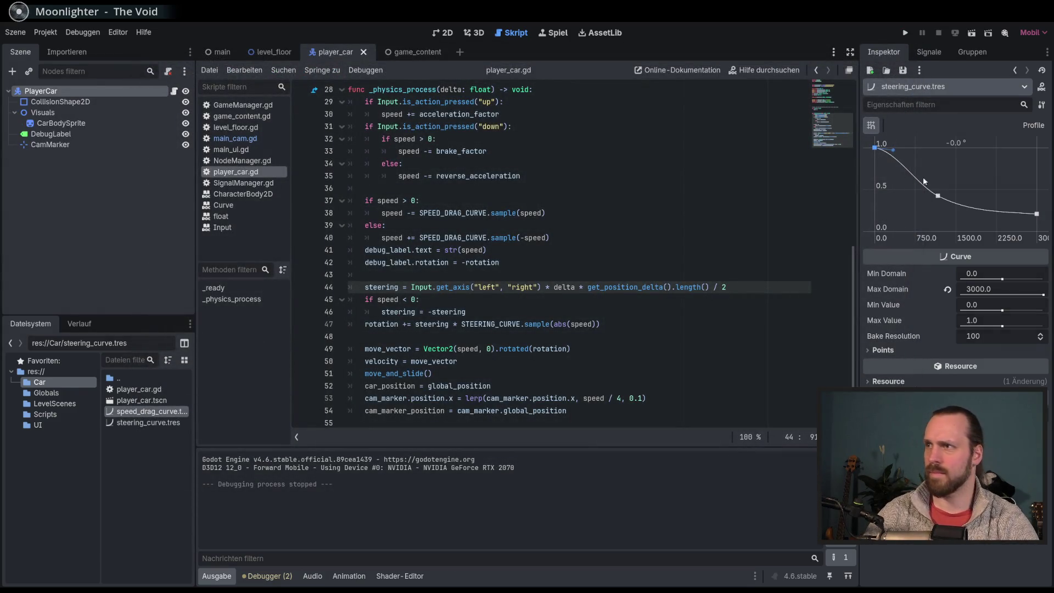
double_click(141, 416)
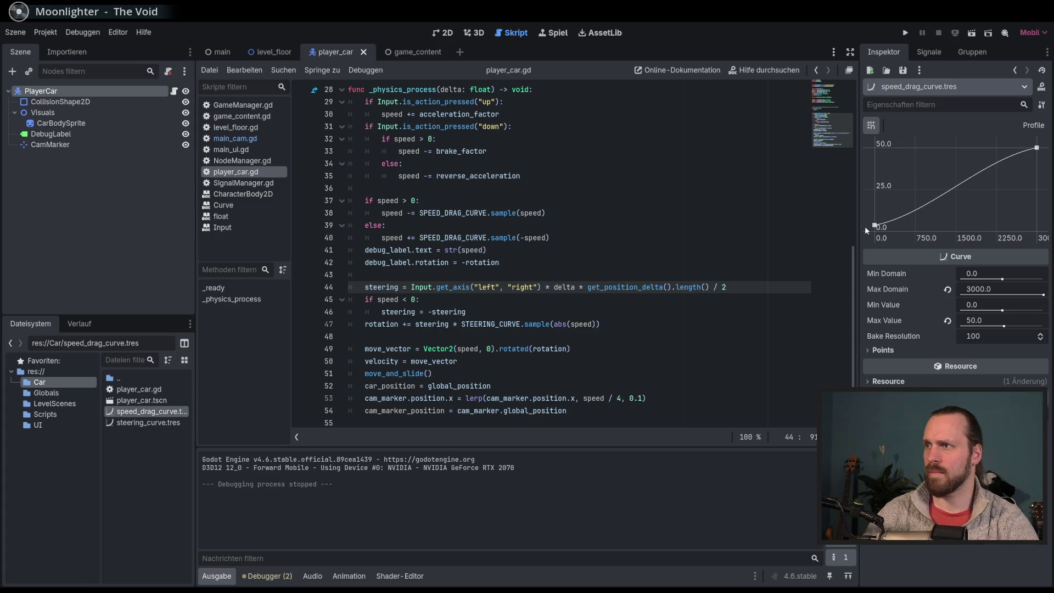
left_click_drag(953, 192, 955, 185)
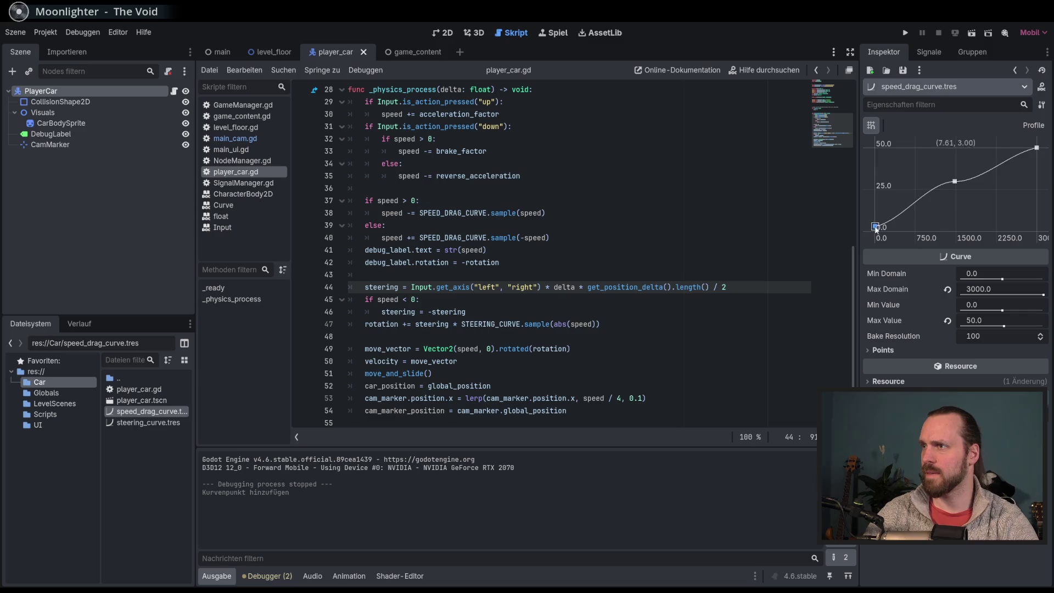
left_click(895, 226)
left_click(954, 181)
left_click_drag(938, 184, 950, 201)
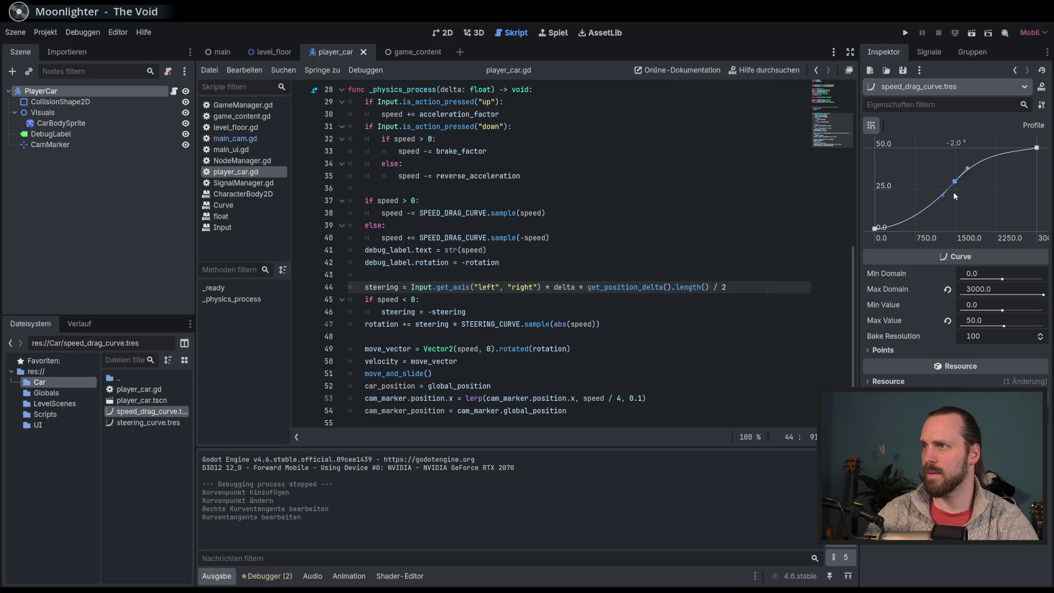
left_click_drag(932, 201, 931, 208)
left_click_drag(943, 189, 944, 198)
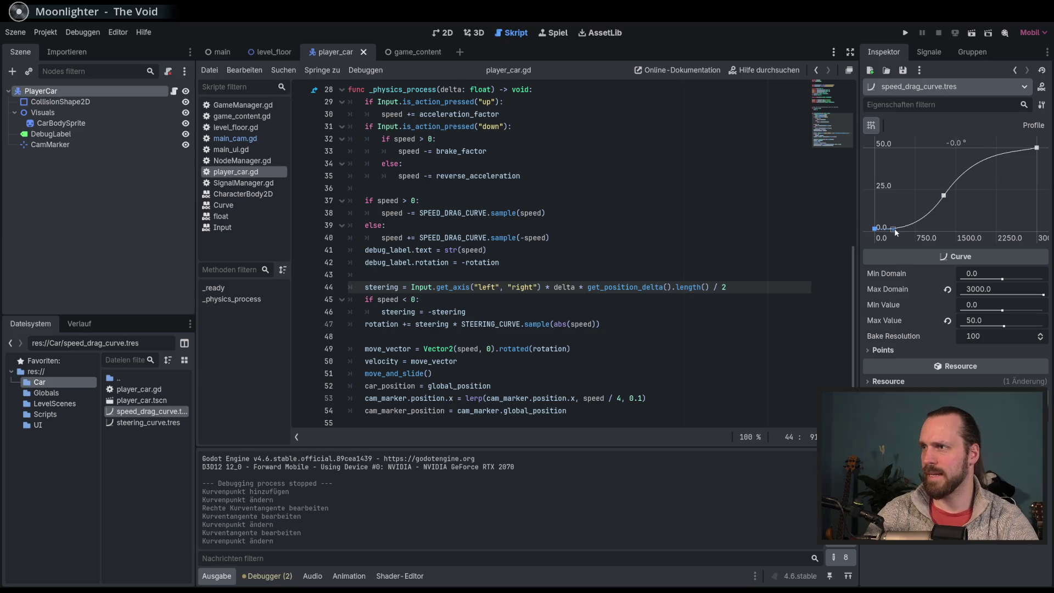
key("F5")
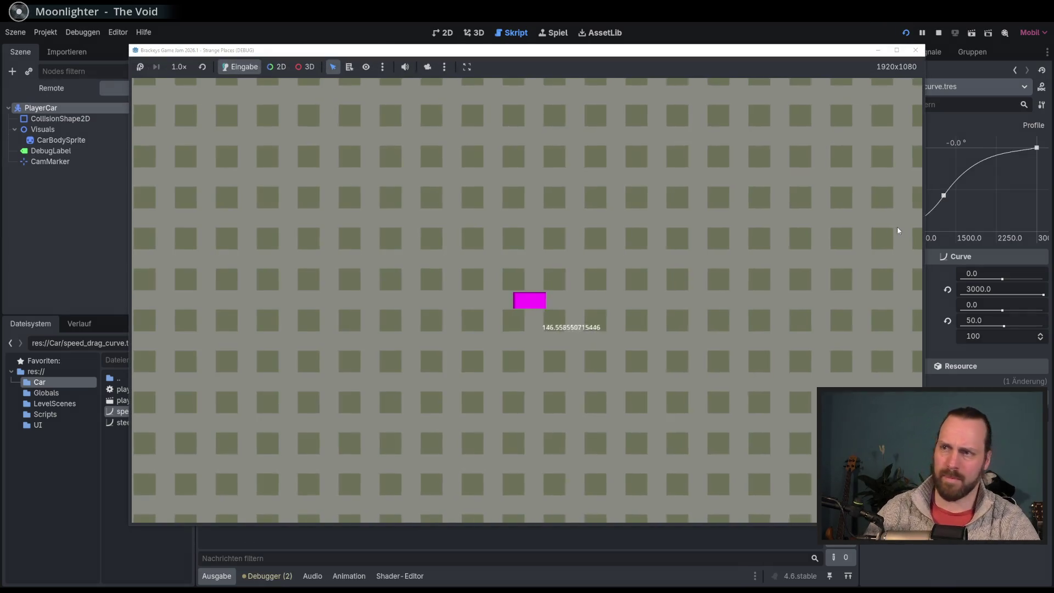
Test-drive the car in repeated left turns at top speed, around 1227, then stop the game
key("Up")
key("Left")
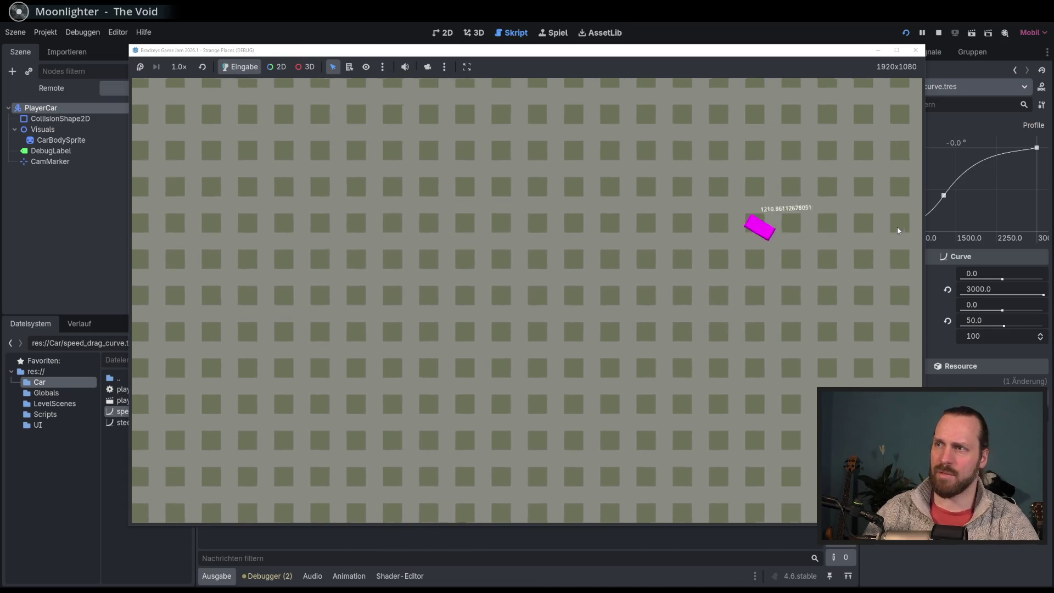
key("Left")
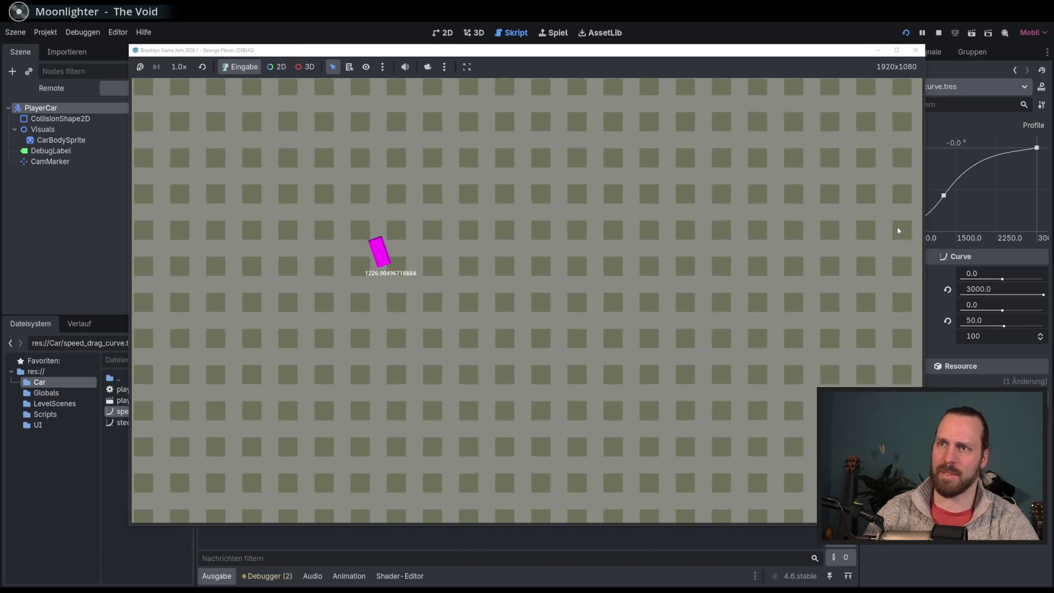
key("Left")
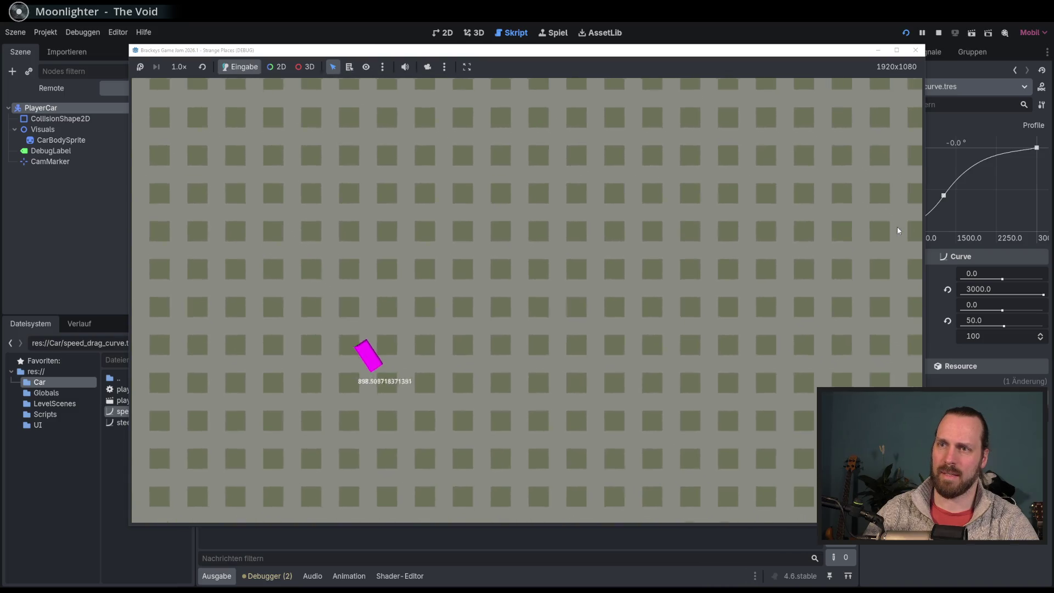
key("Left")
key("Left")
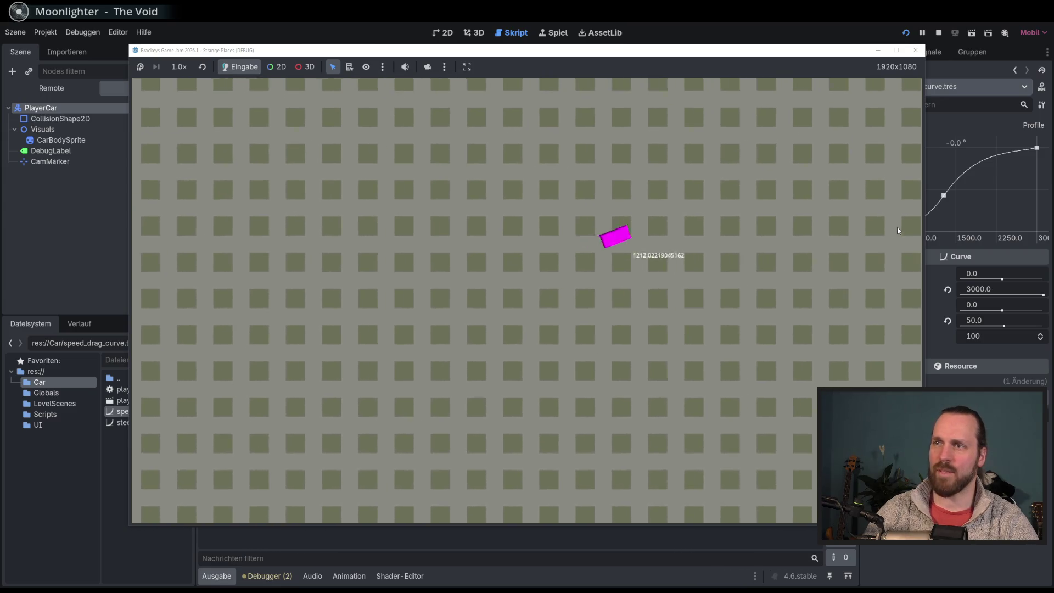
key("Left")
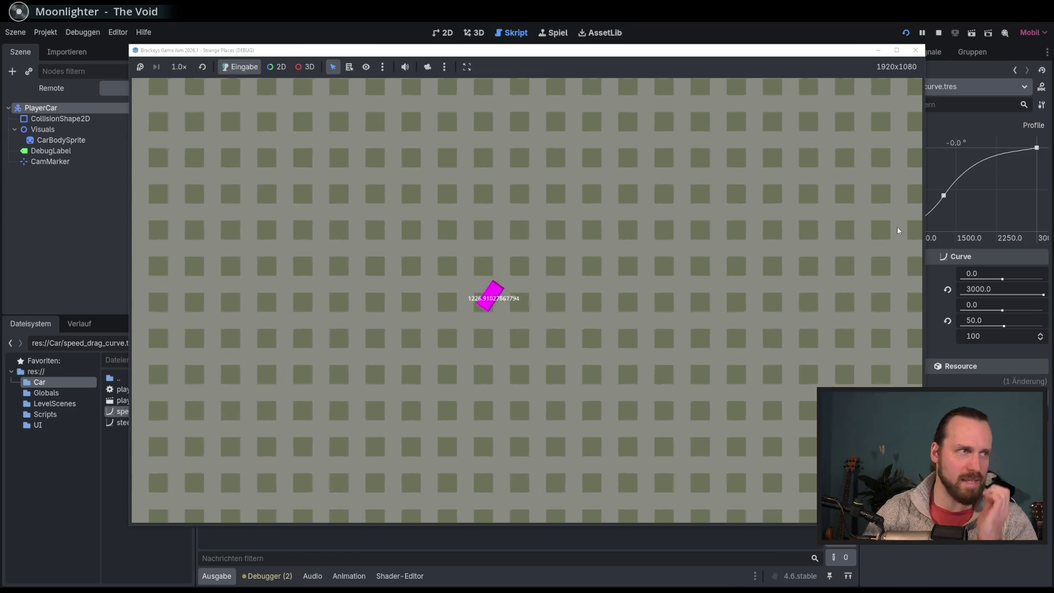
key("Left")
key("Left")
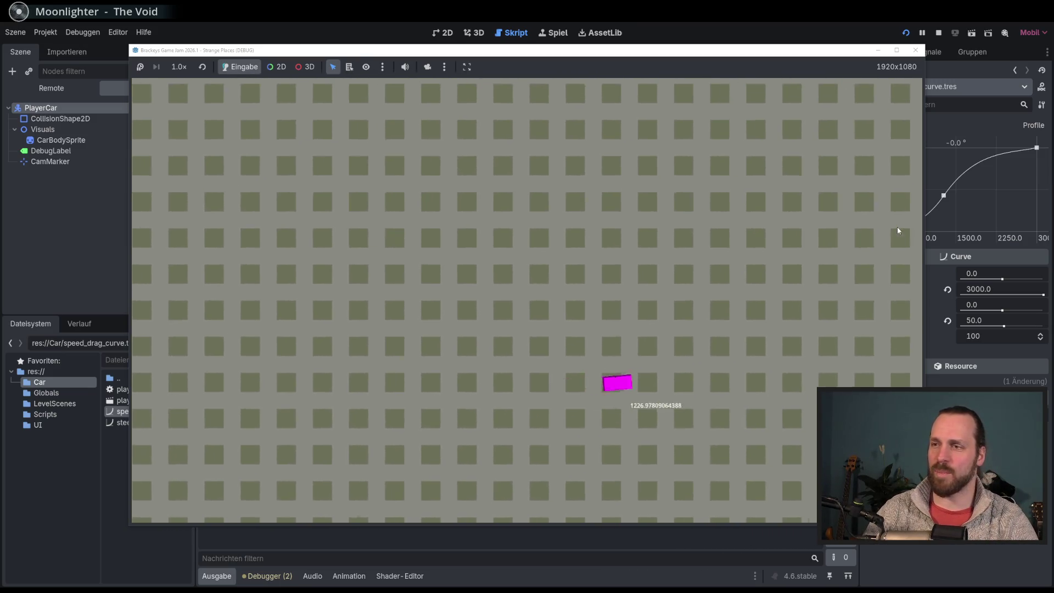
key("Left")
key("Left")
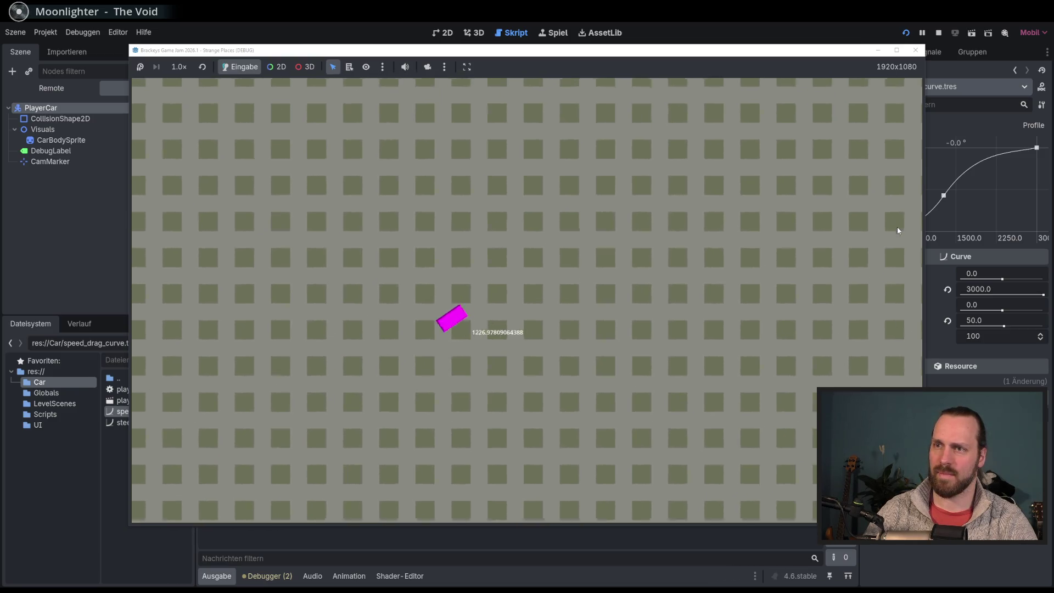
key("Left")
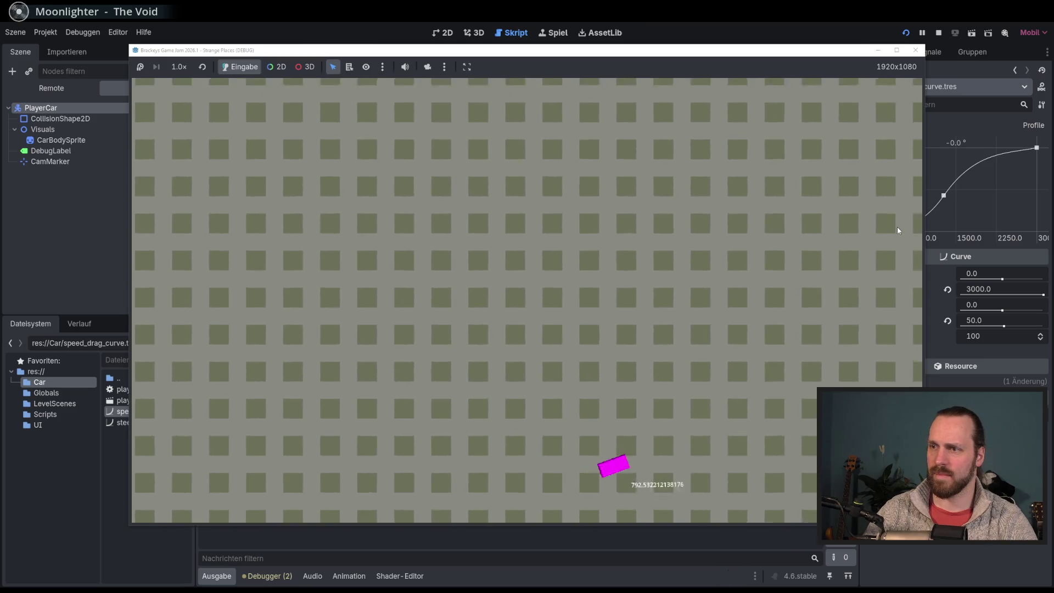
key("F8")
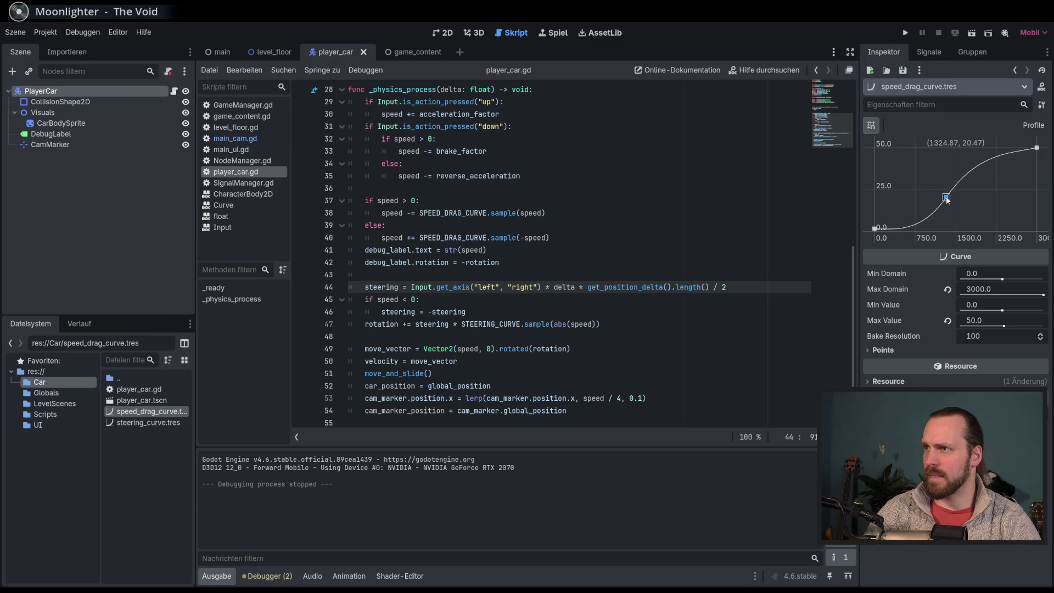
Nudge the drag curve's middle point to about (1263.96, 20.72) and check acceleration_factor is 25
left_click_drag(934, 215, 931, 215)
scroll(538, 187, "up", 3)
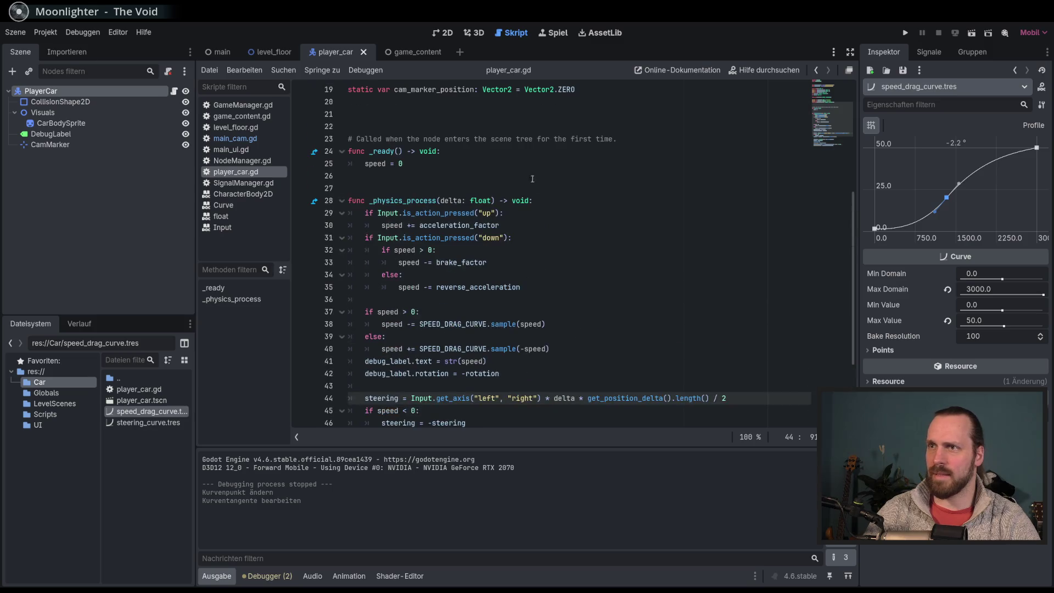
scroll(548, 226, "up", 6)
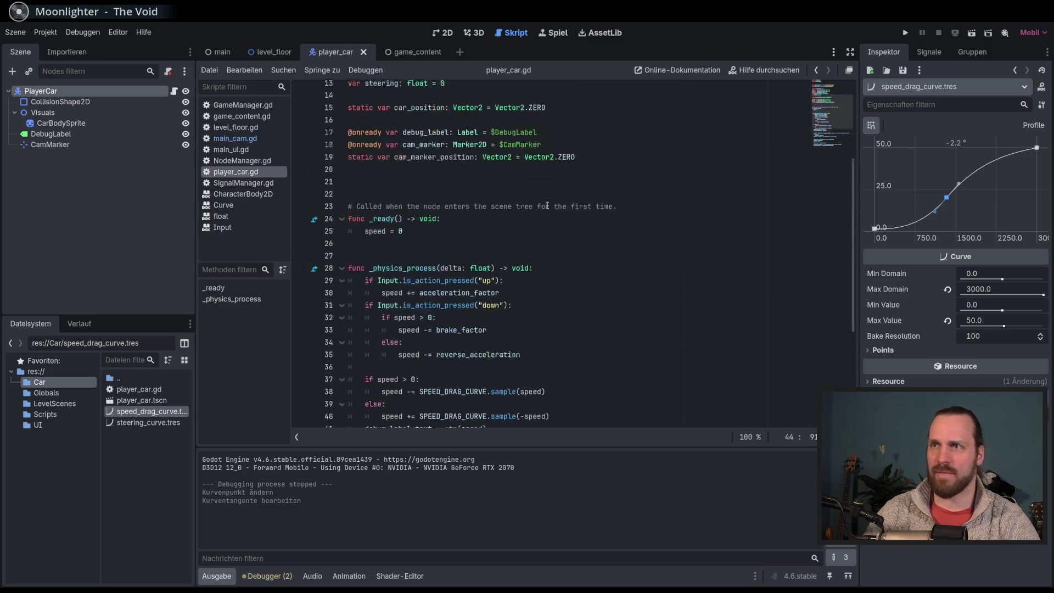
left_click(525, 189)
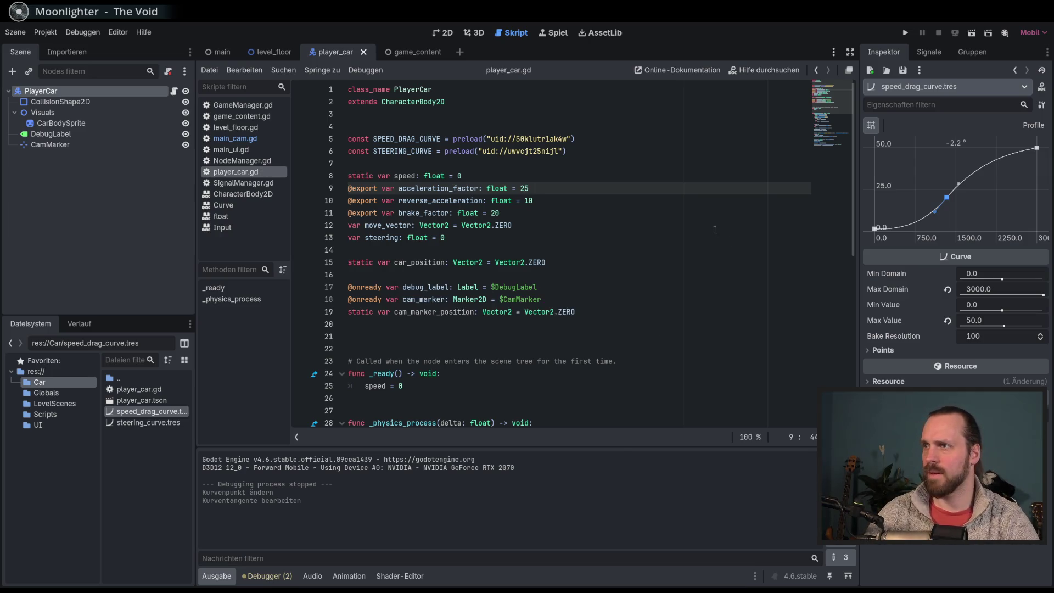
Review the steering line in player_car.gd and launch another test drive
scroll(714, 229, "down", 4)
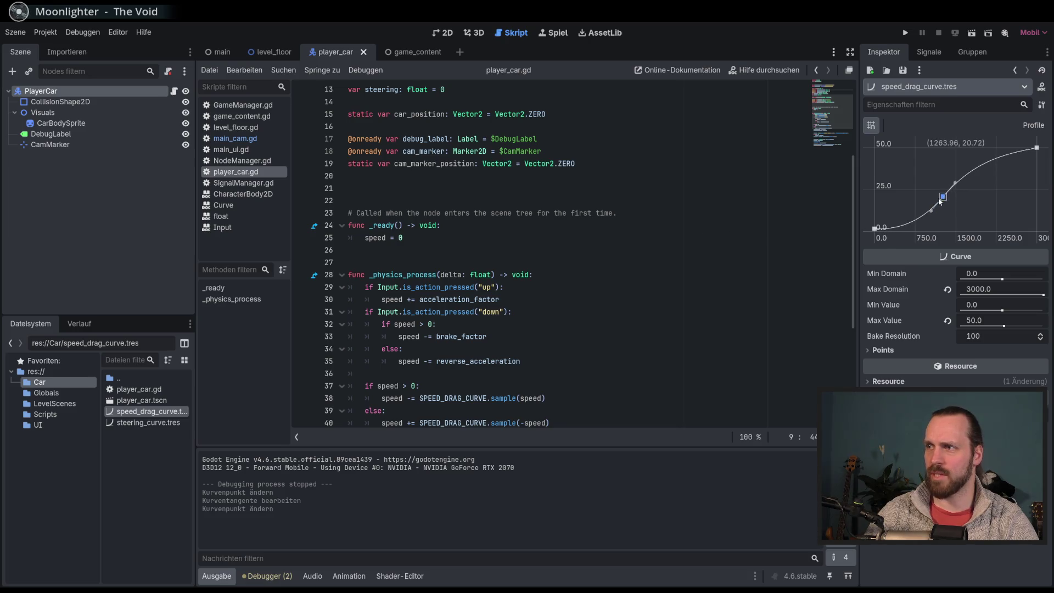
scroll(588, 293, "down", 5)
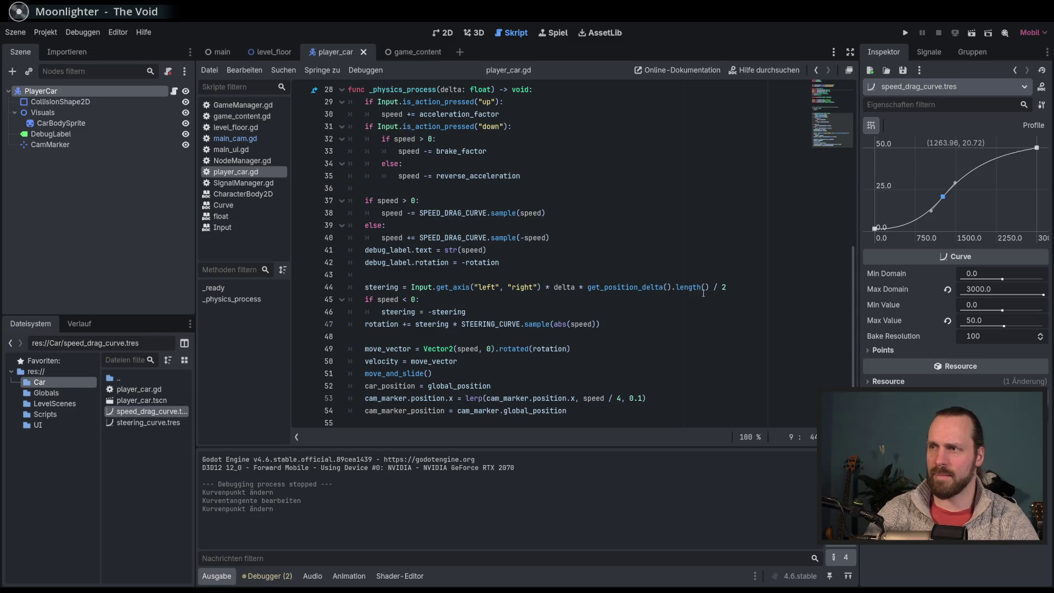
left_click(730, 291)
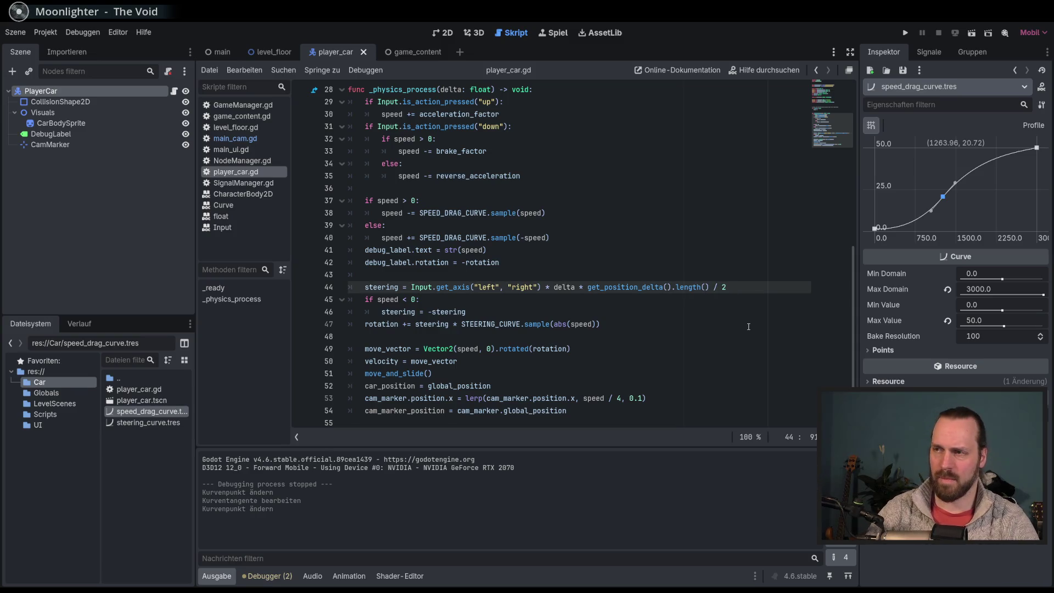
key("F5")
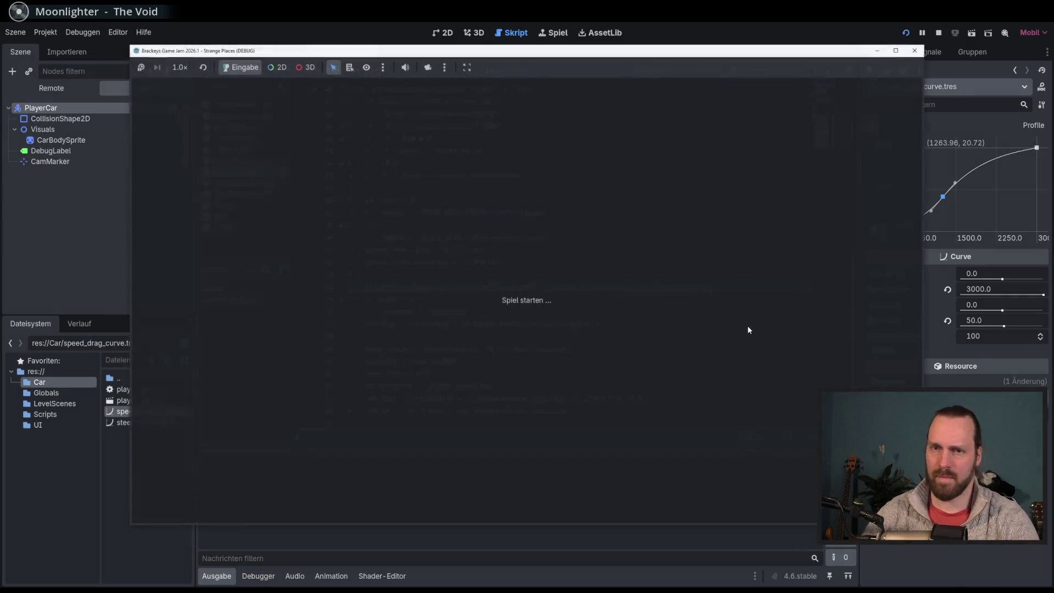
Drive with tight left turns using the reshaped drag curve, peaking near 1359, then stop the game
key("w")
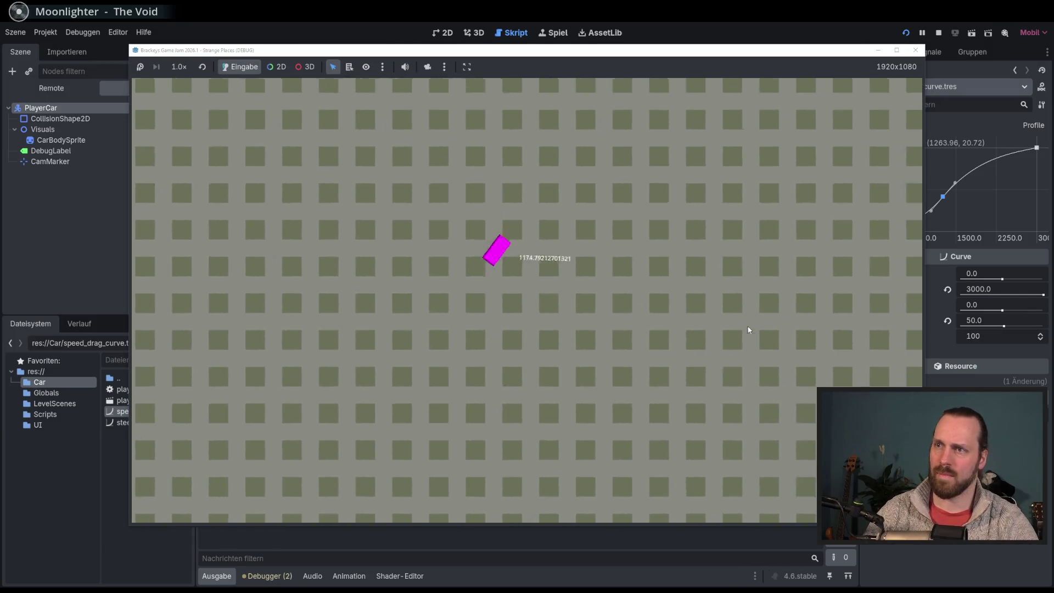
key("a")
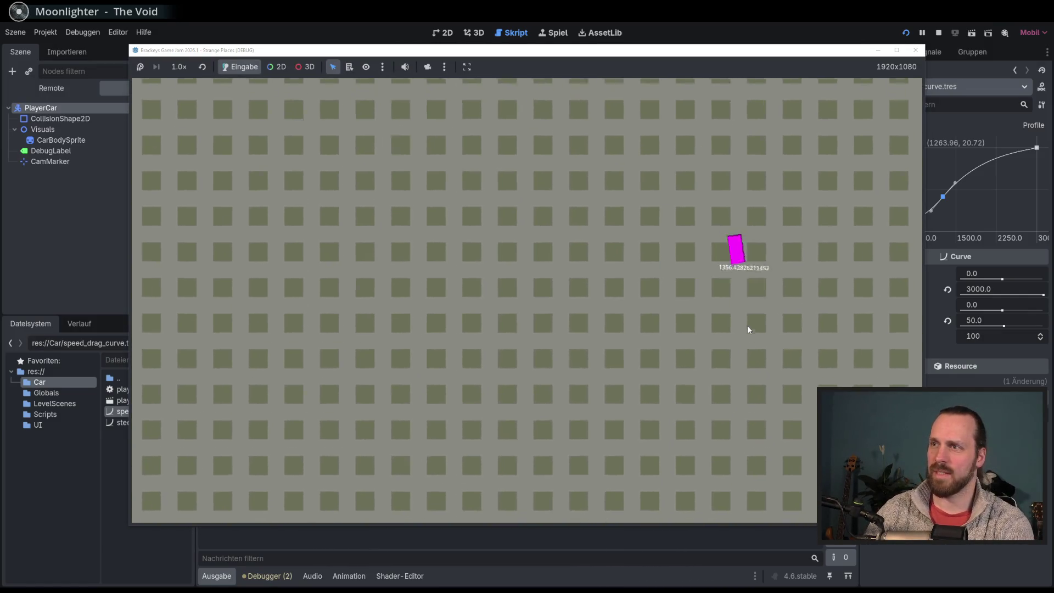
key("a")
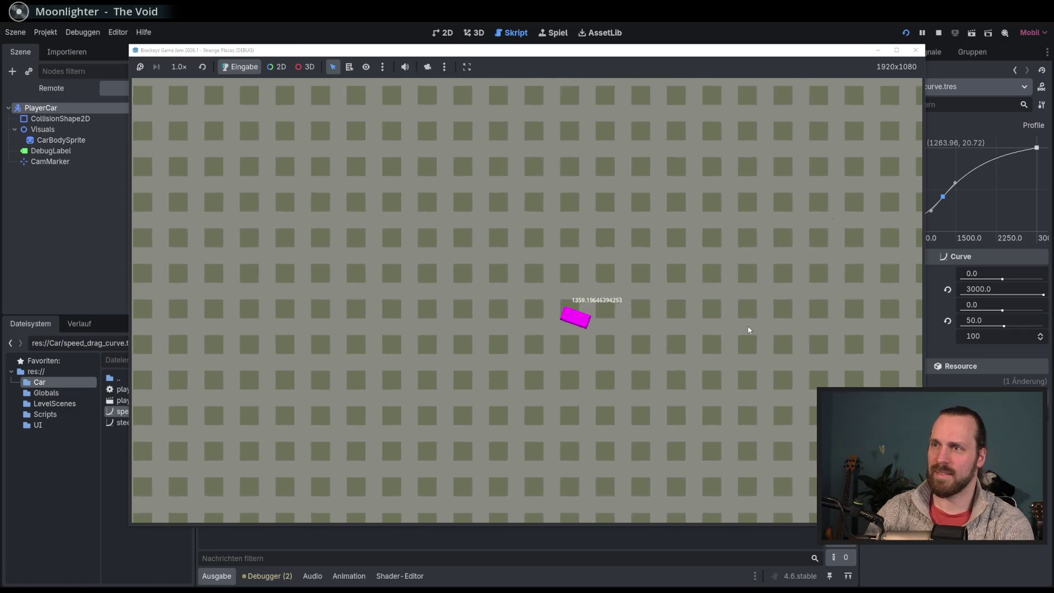
key("a")
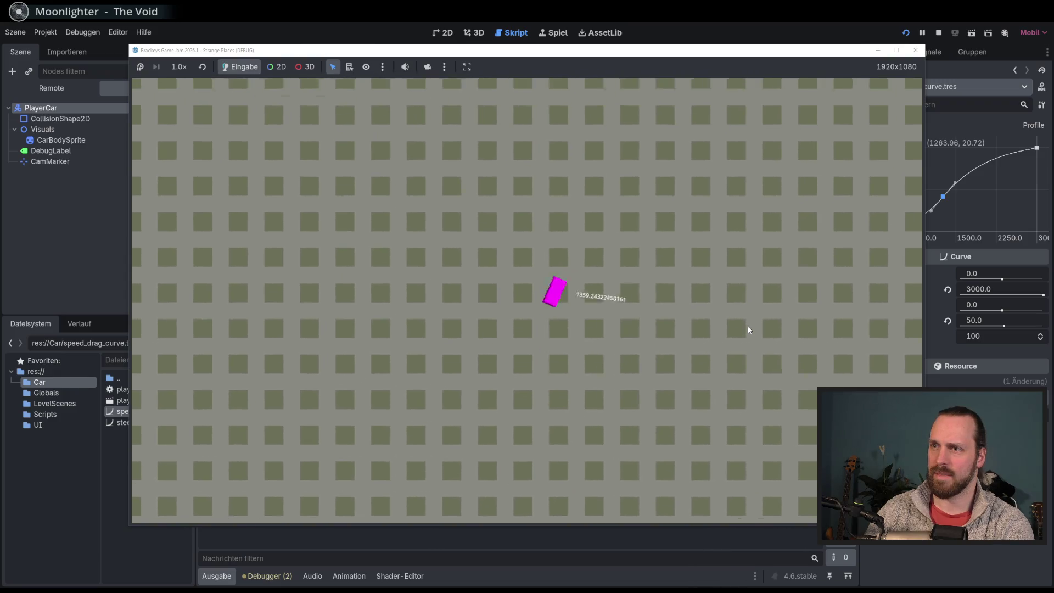
key("F8")
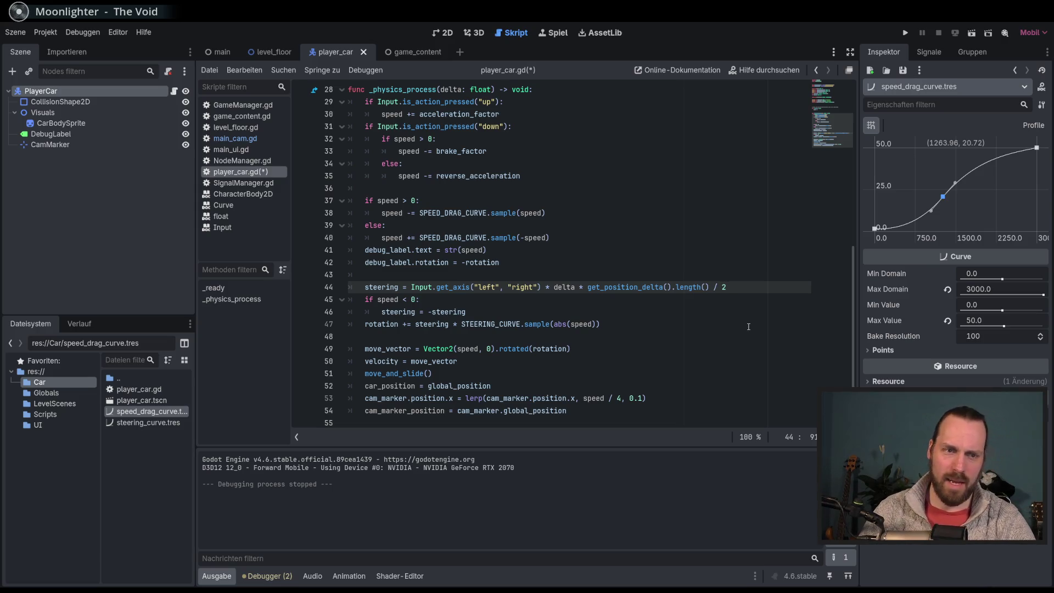
Save player_car.gd and review the steering, move_vector and camera lerp lines
key("ctrl+s")
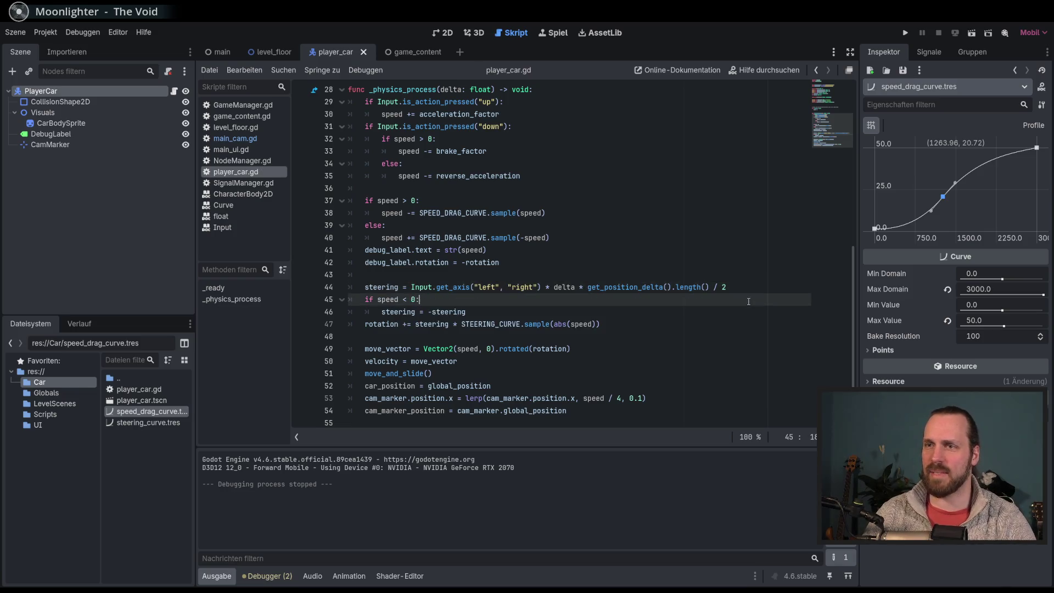
key("Down")
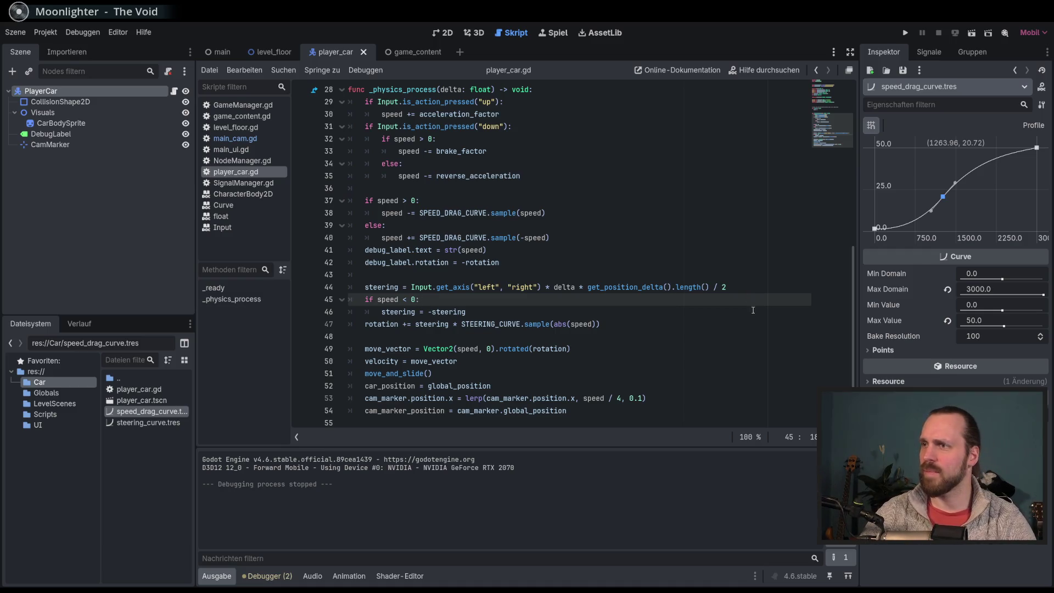
left_click(748, 287)
key("Down")
key("Down")
key("Down")
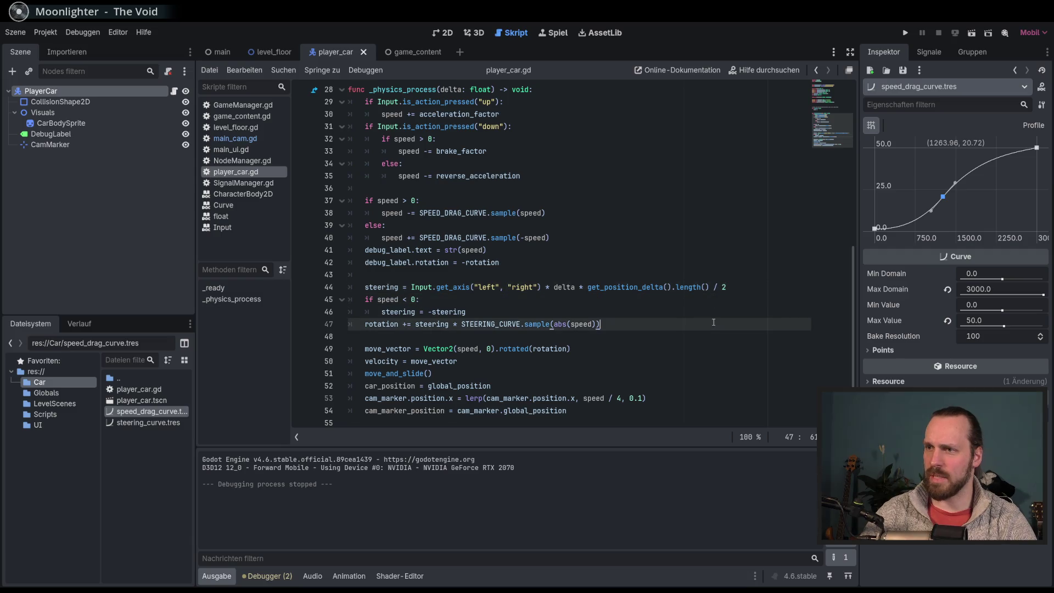
left_click(715, 403)
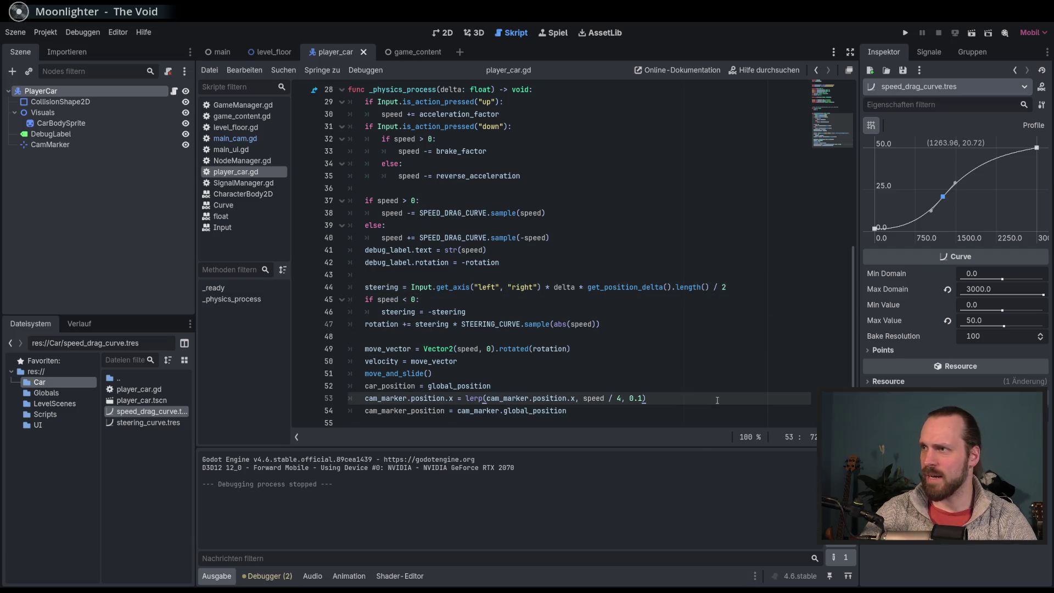
Level steering_curve.tres's tangent so it dips near (1058.36, 0.17), then start a test run
left_click(143, 425)
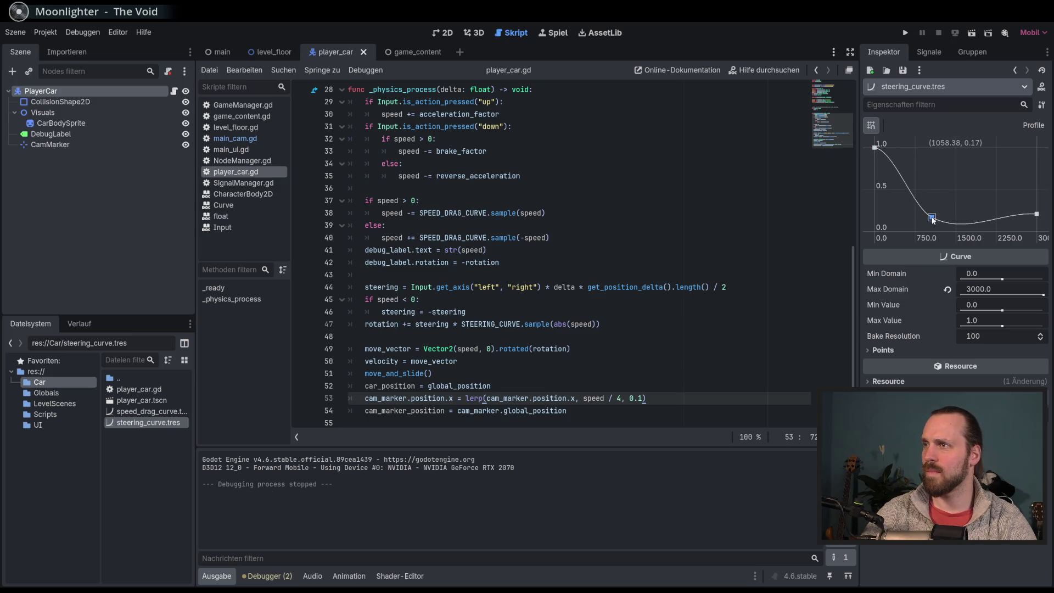
left_click_drag(917, 212, 921, 209)
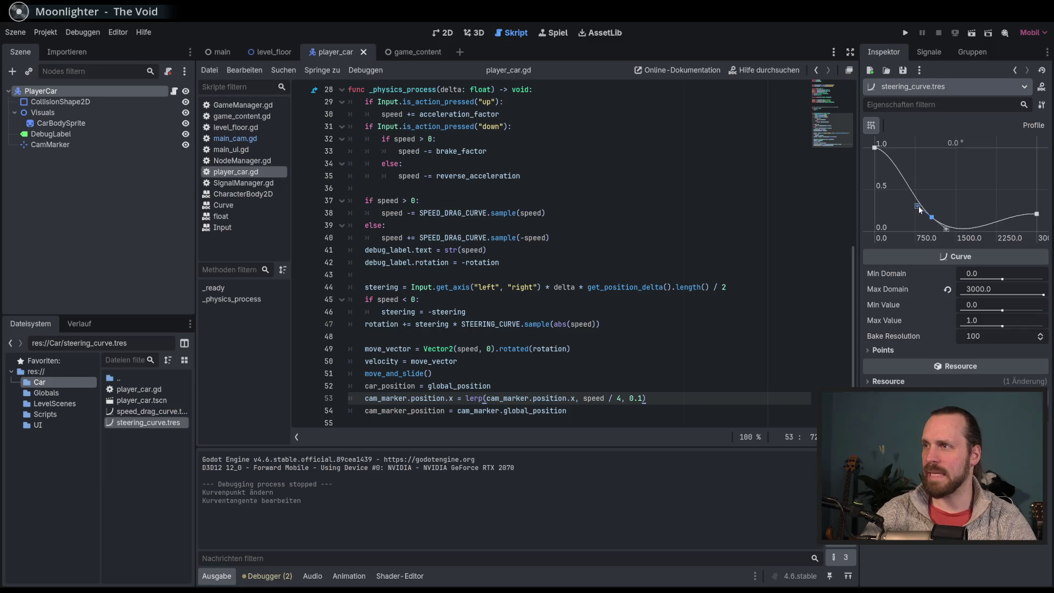
key("F5")
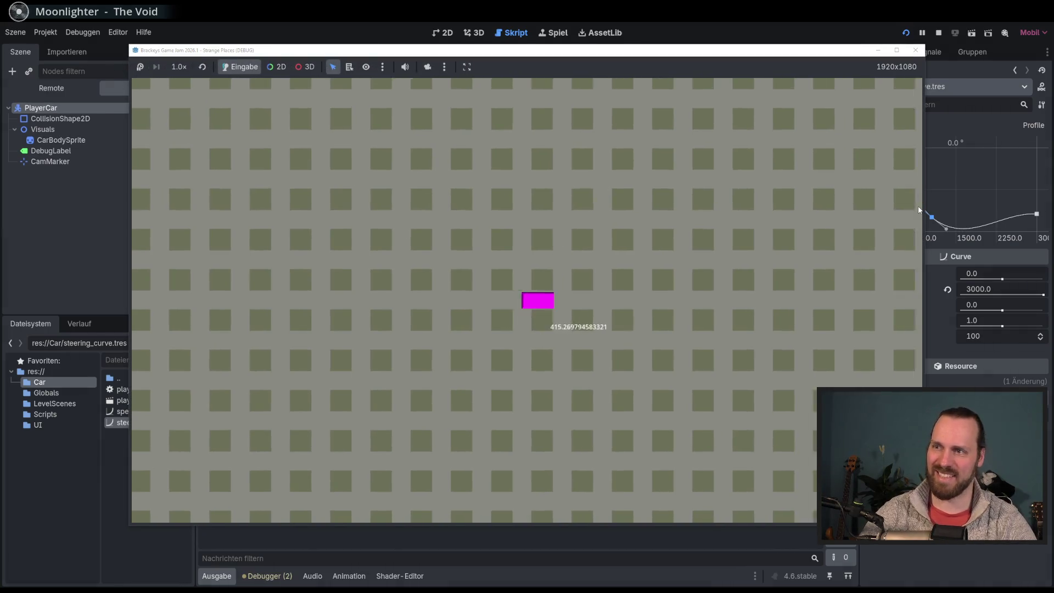
After a short drive, raise the steering curve's middle point to about (844.16, 0.47)
key("Right")
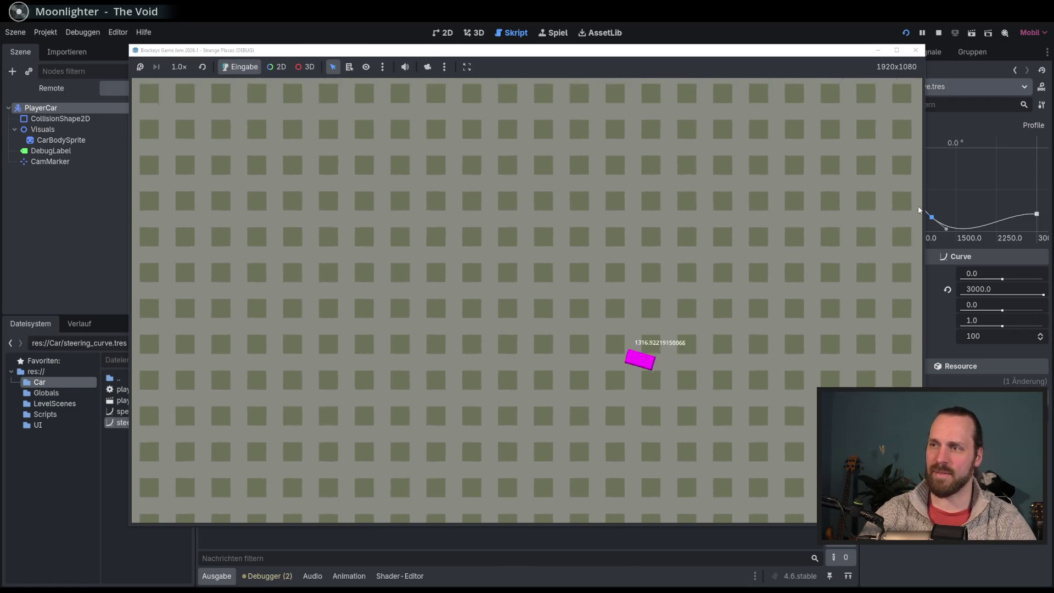
key("Right")
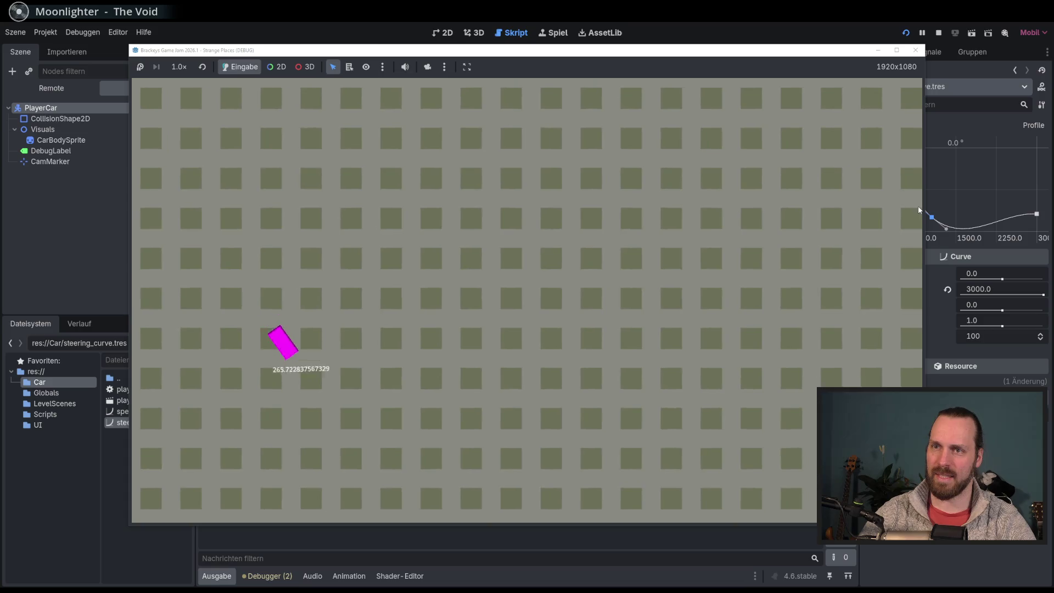
key("F8")
left_click_drag(933, 219, 926, 193)
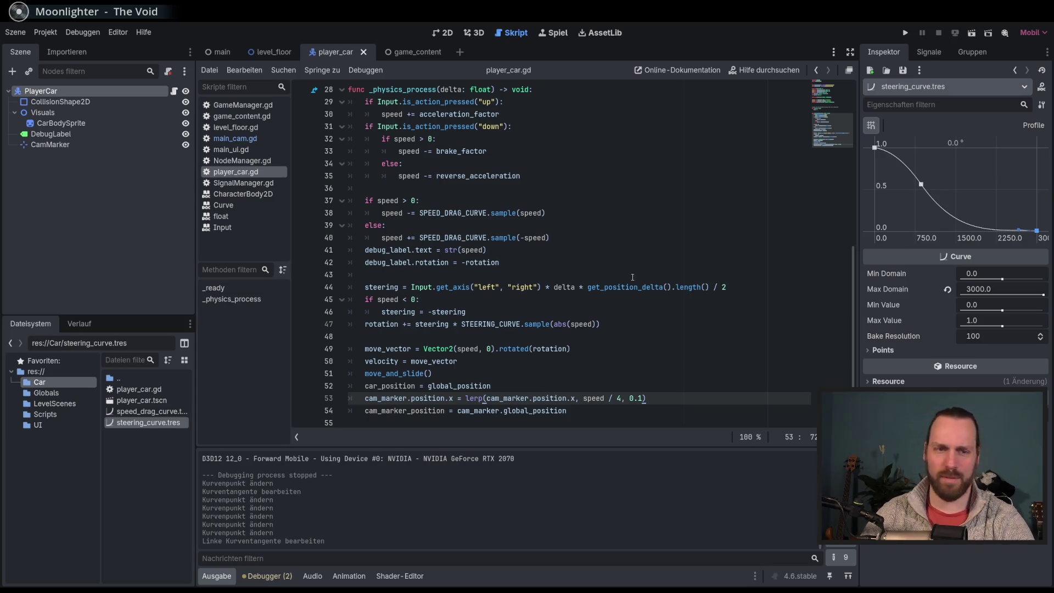
Change line 44's steering divisor from / 2 to / 1 and start a new test drive
left_click(758, 288)
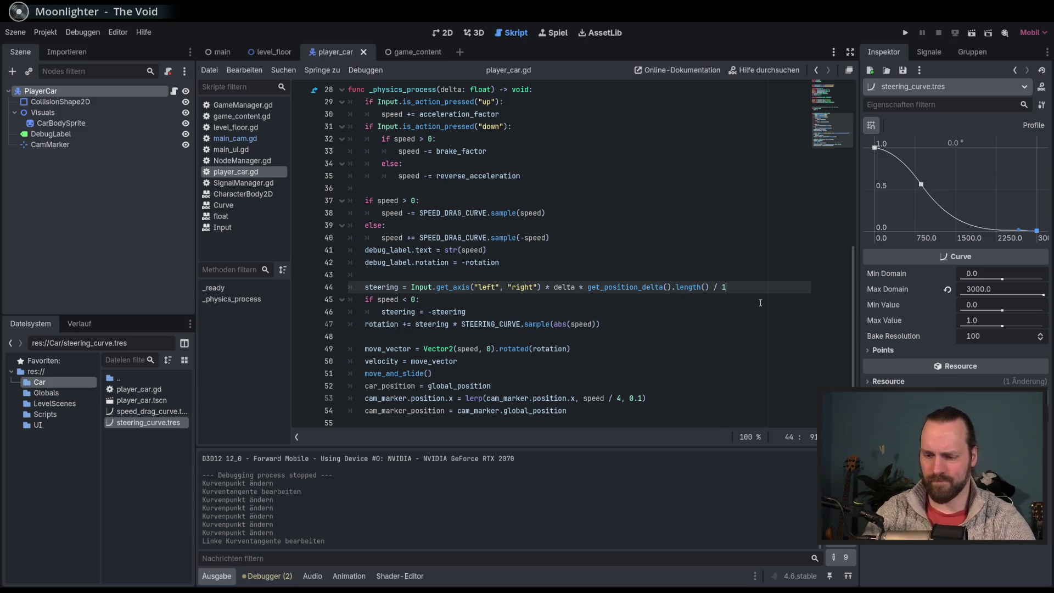
key("Up")
key("Left")
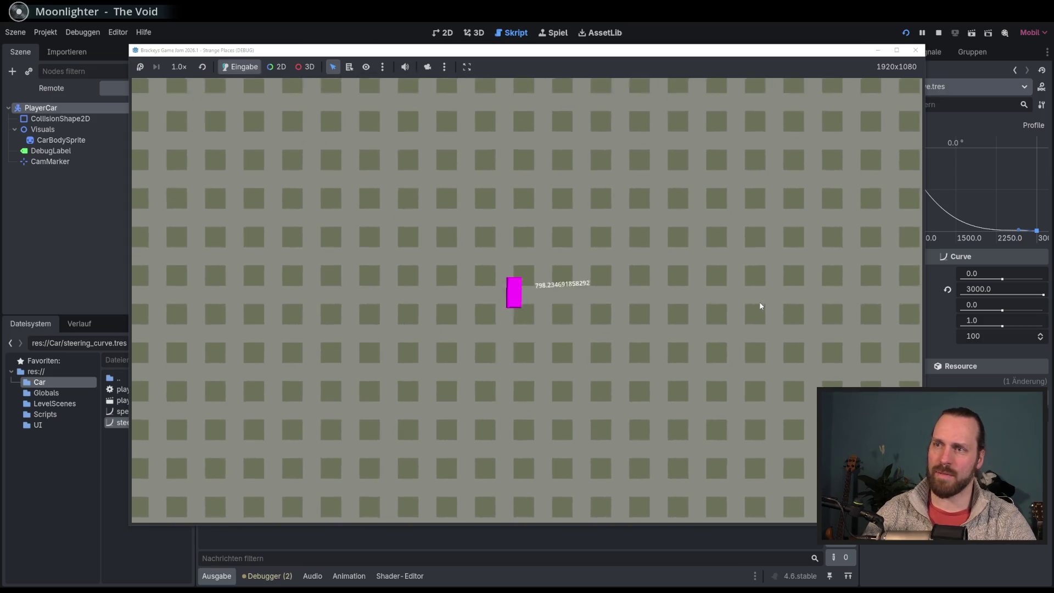
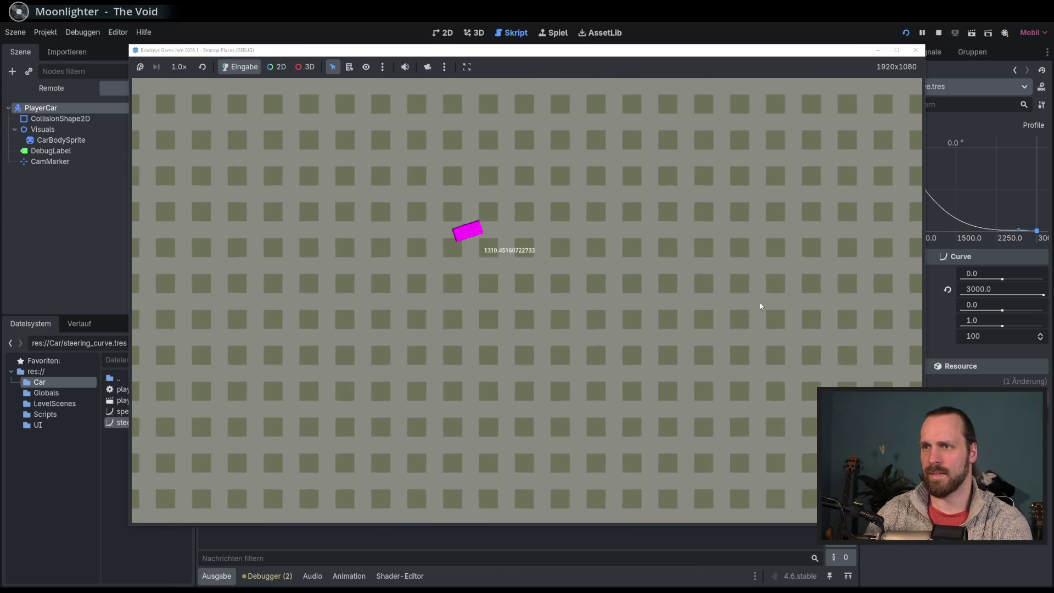
Restart the game and drive the car around the checkered floor with the current steering curve
key("F8")
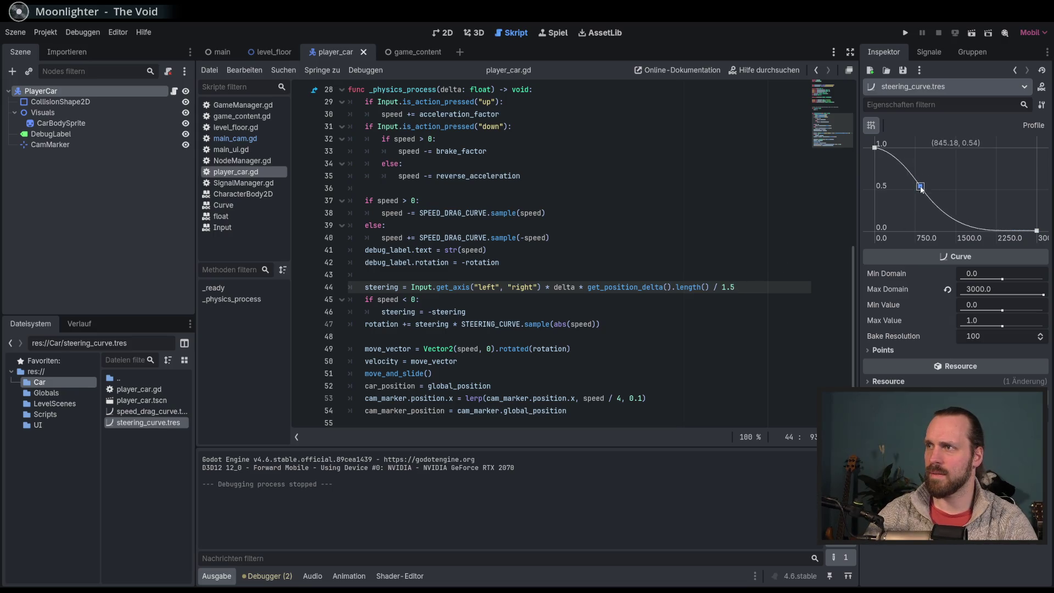
key("F5")
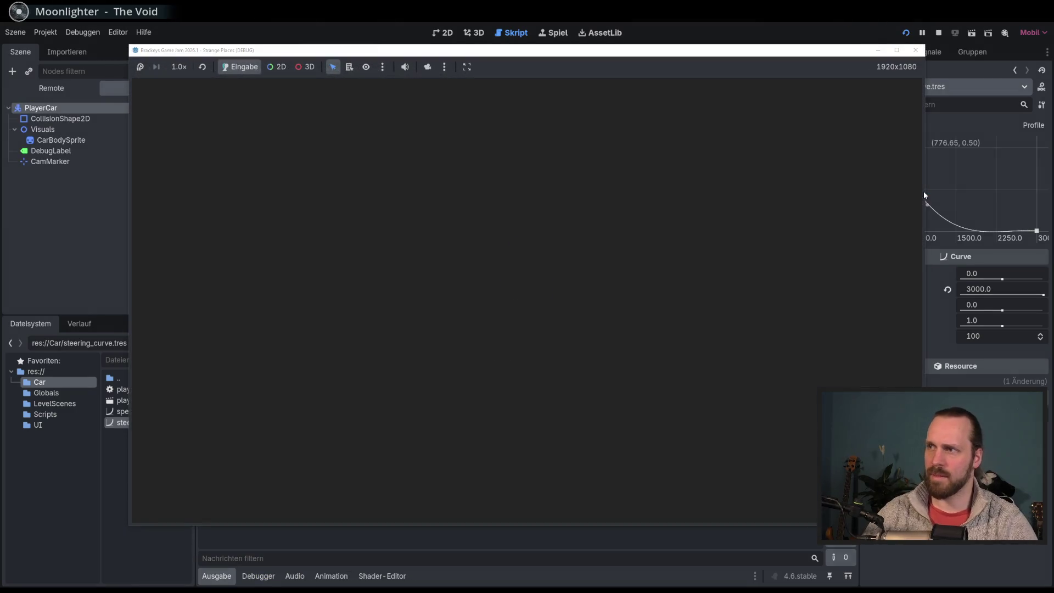
key("Up")
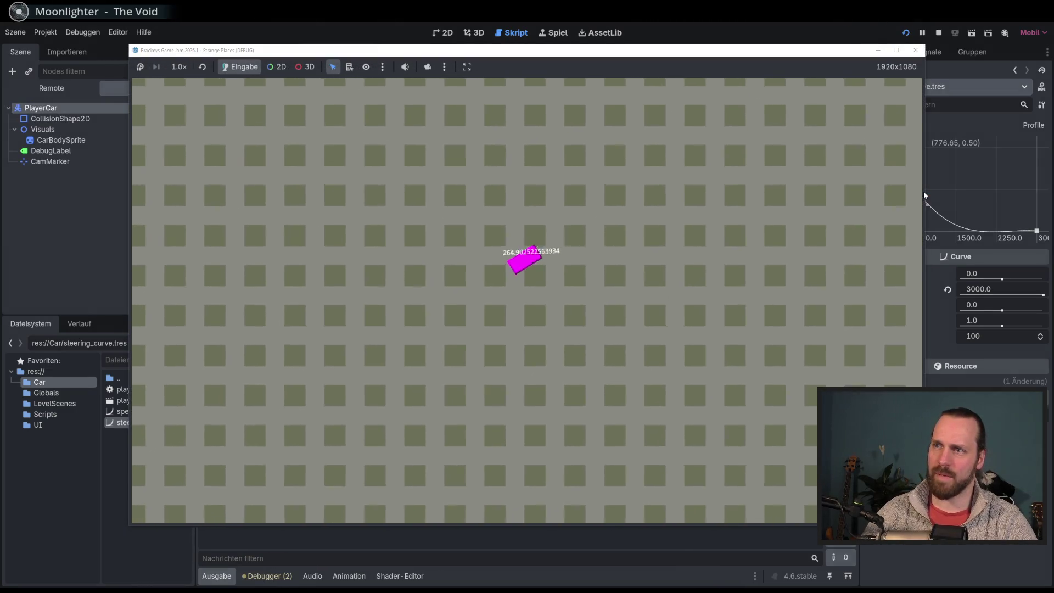
key("Up")
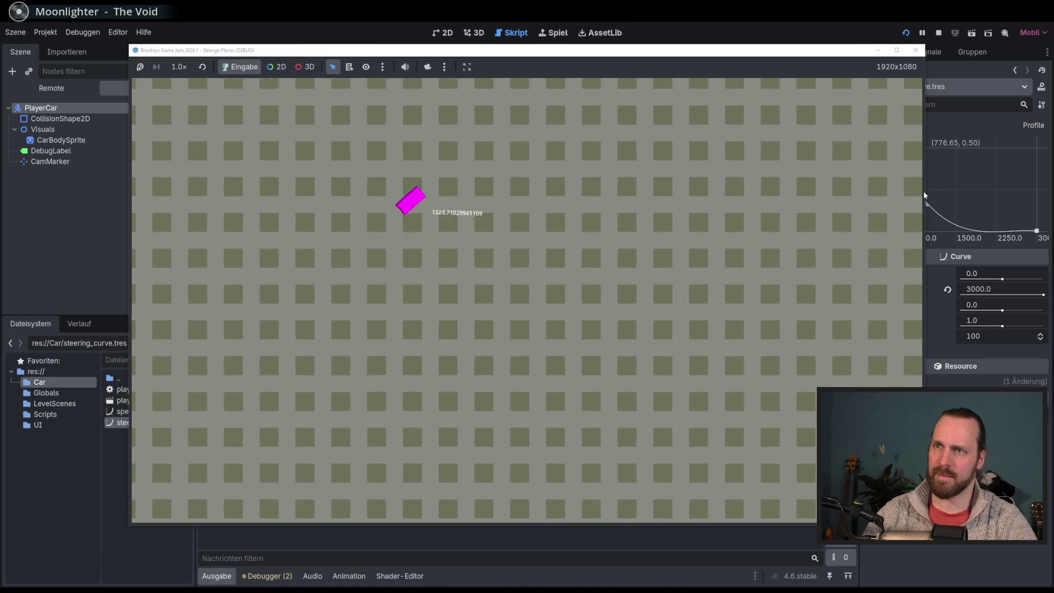
key("Right")
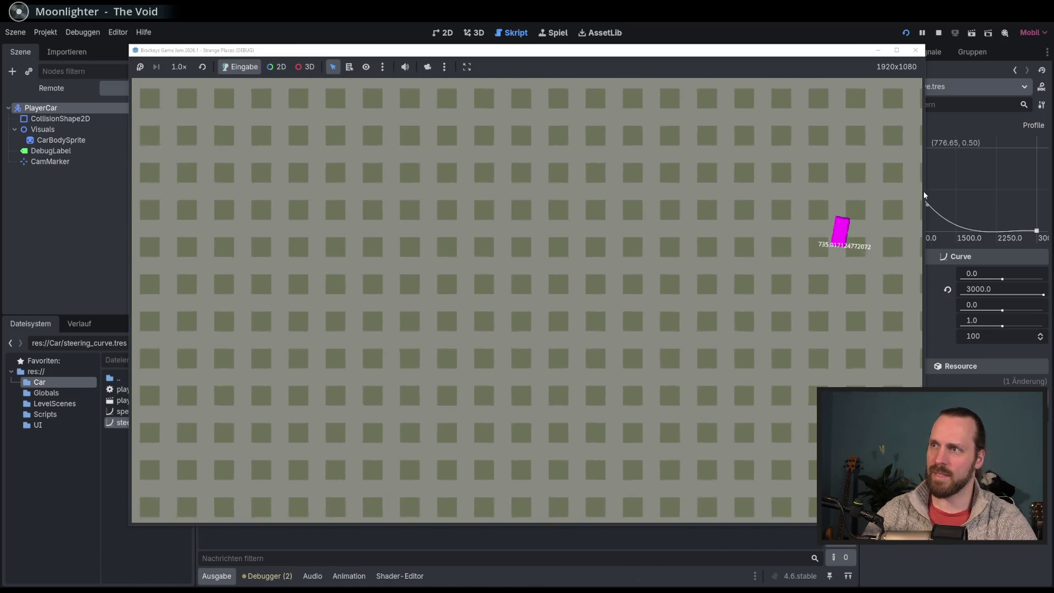
key("Up")
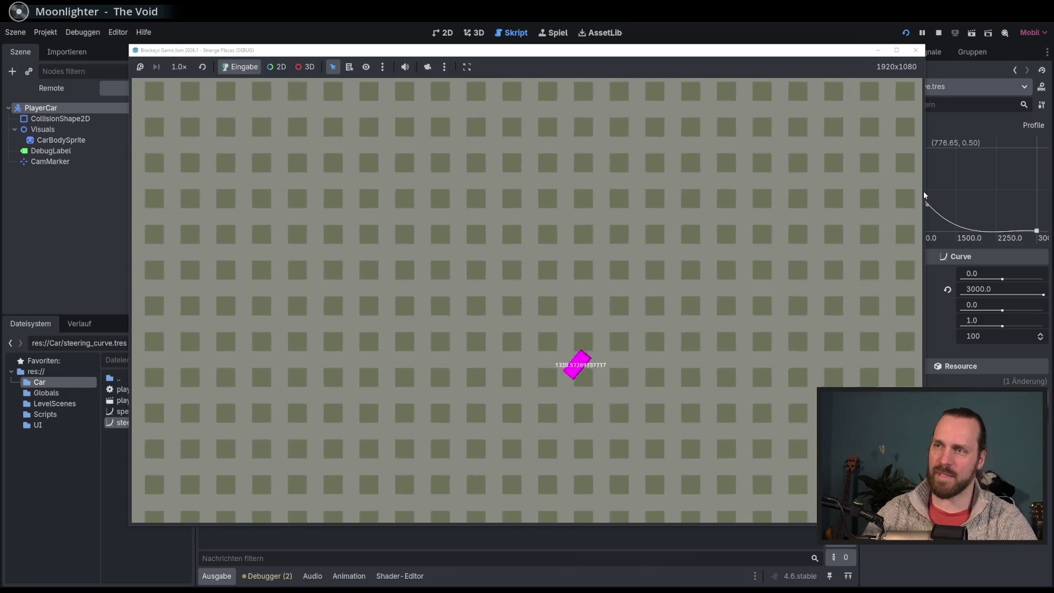
key("Right")
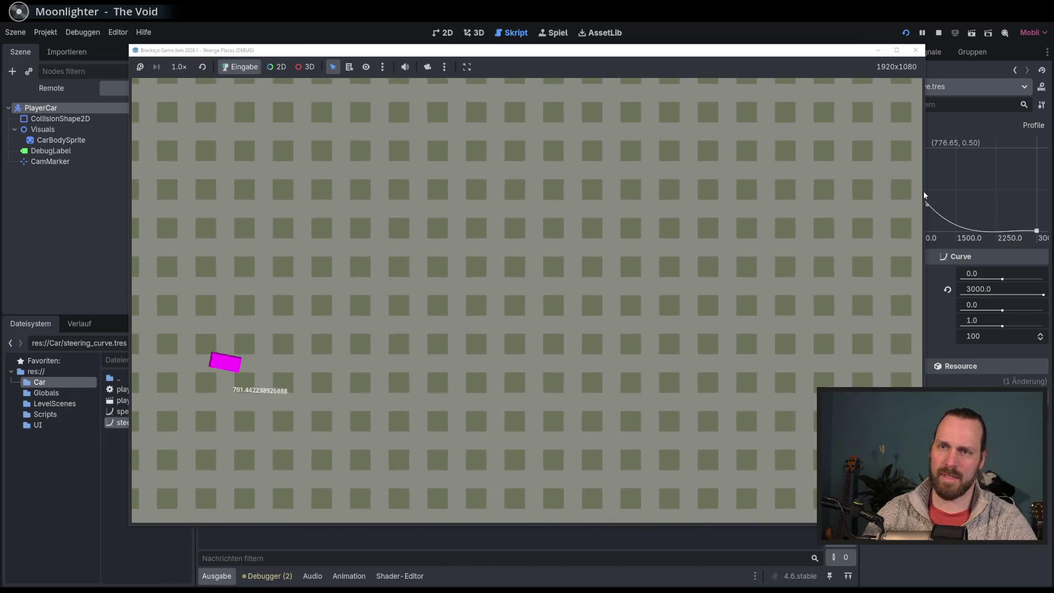
key("Right")
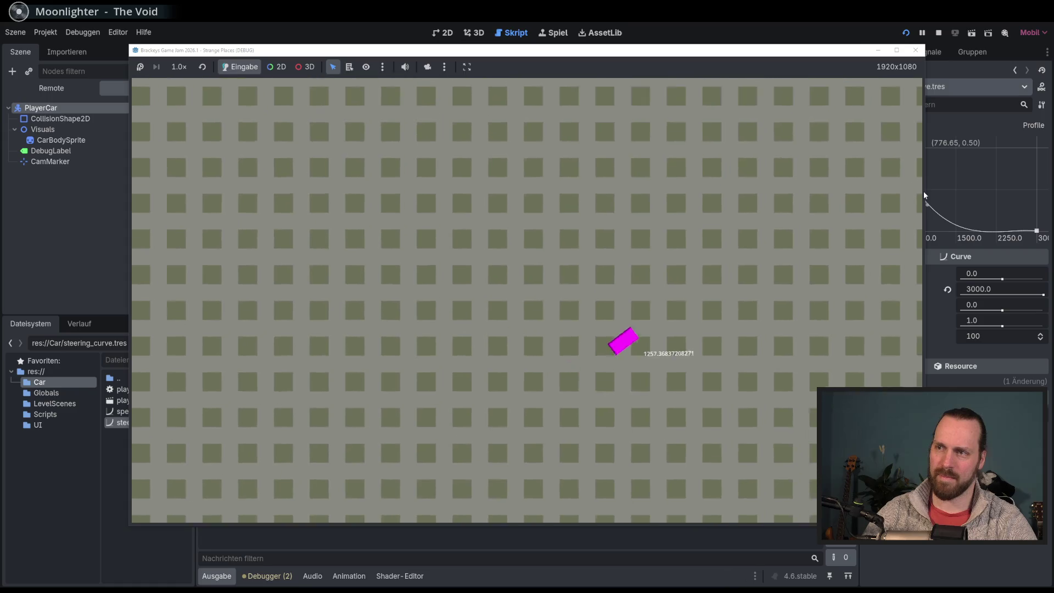
key("Left")
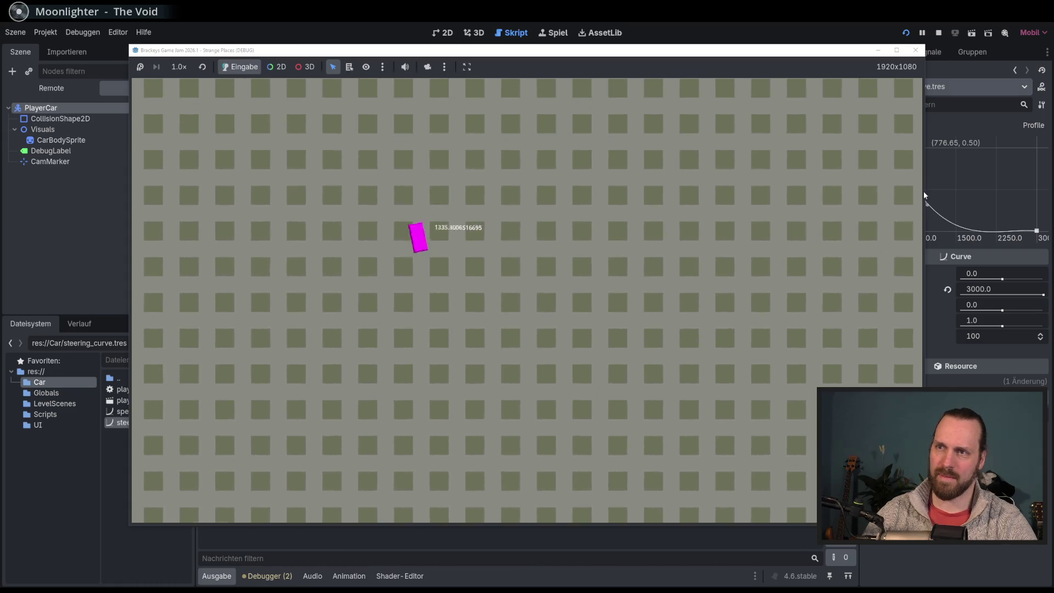
Finish the test drive, stop the game, and nudge the middle steering-curve point right and up
key("Right")
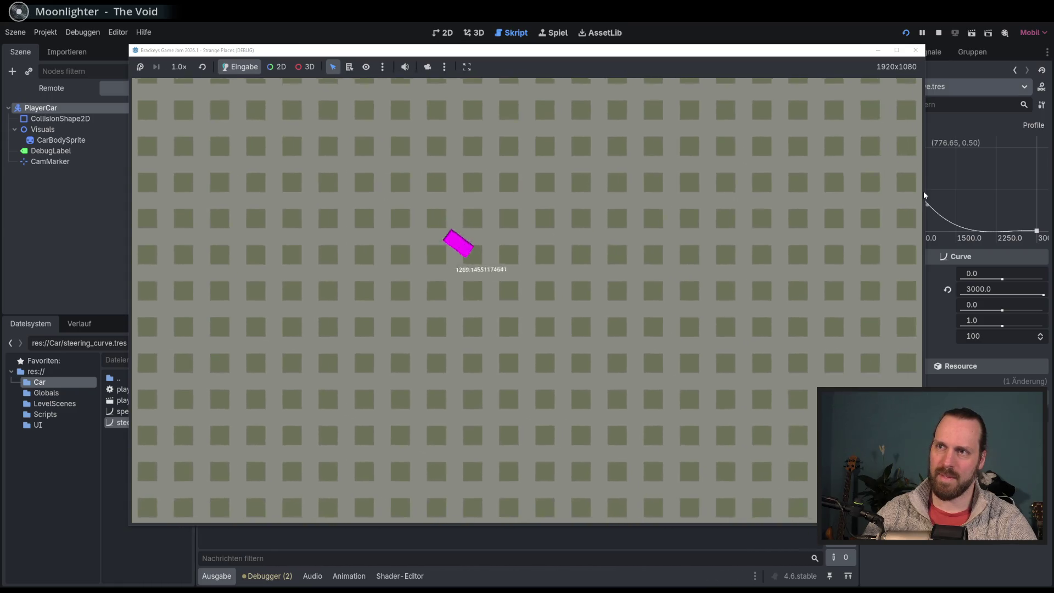
key("Right")
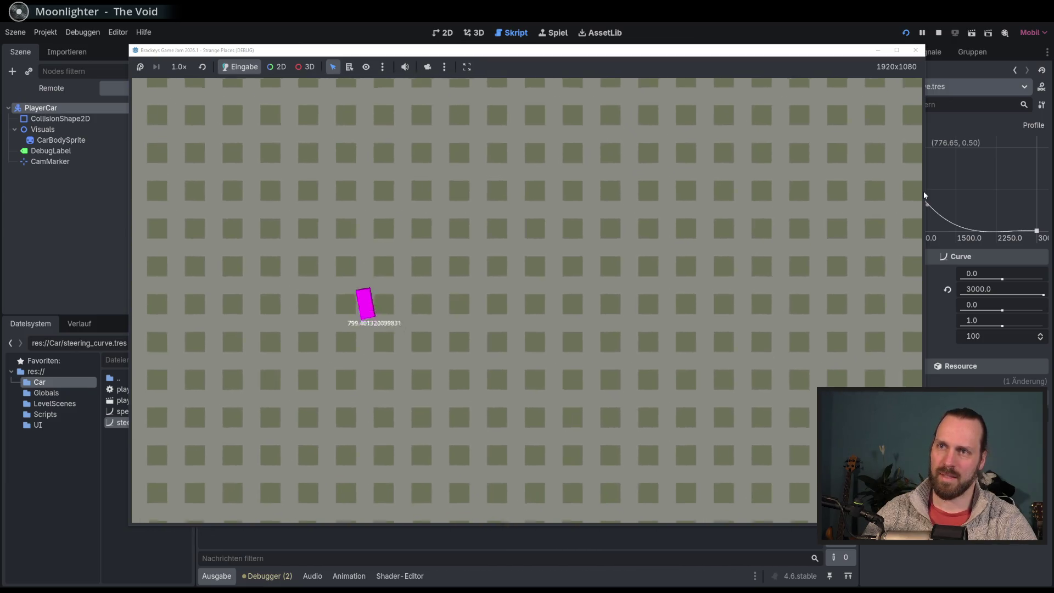
key("Right")
key("Right")
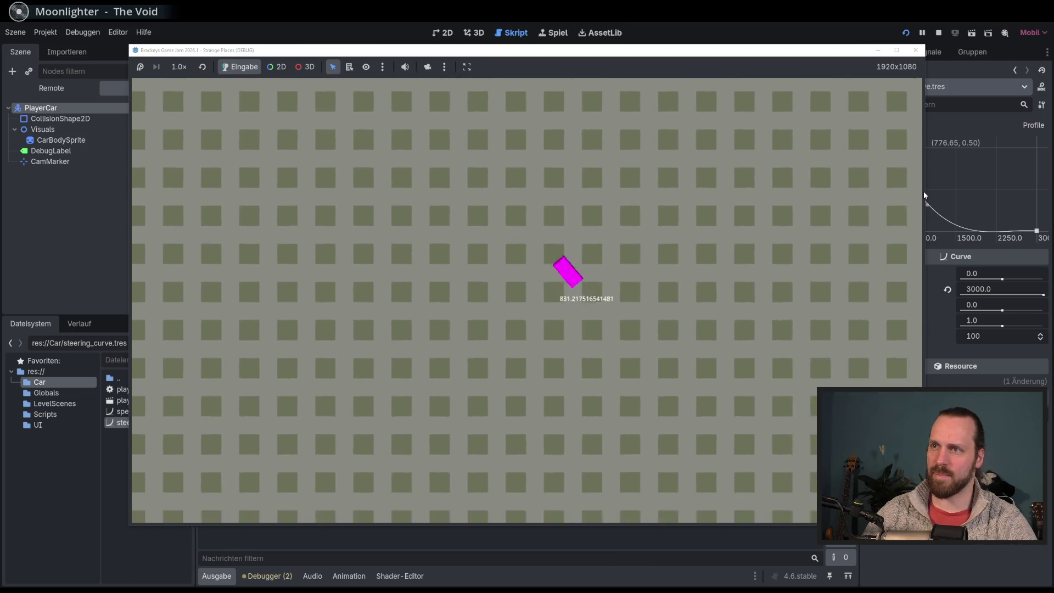
key("Left")
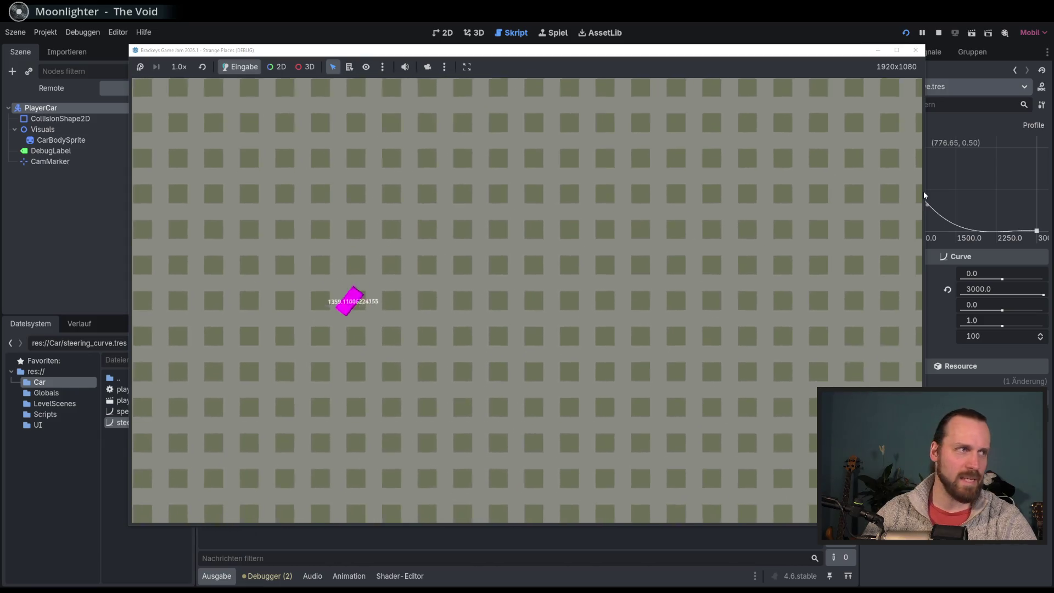
key("Left")
key("Right")
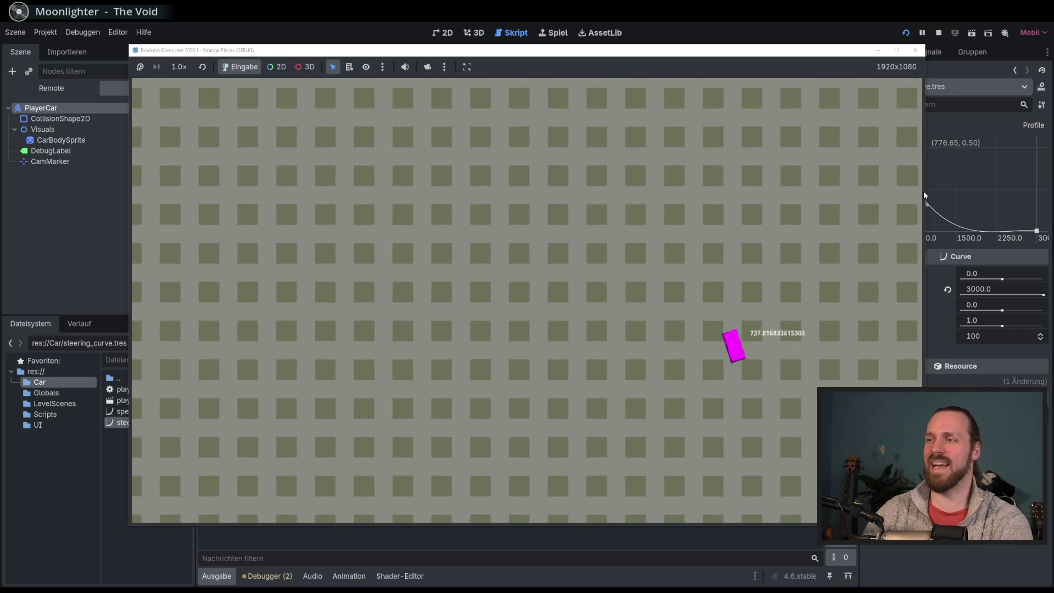
key("F8")
left_click_drag(918, 192, 935, 202)
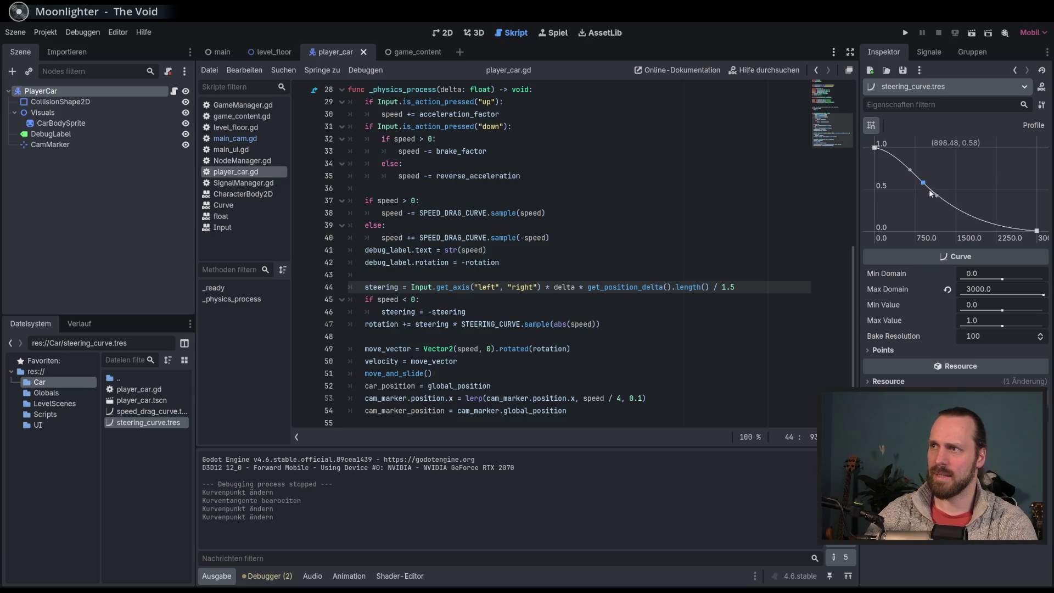
Briefly test-drive, stop, and lower the middle steering-curve point to about 0.46
key("Up")
key("Left")
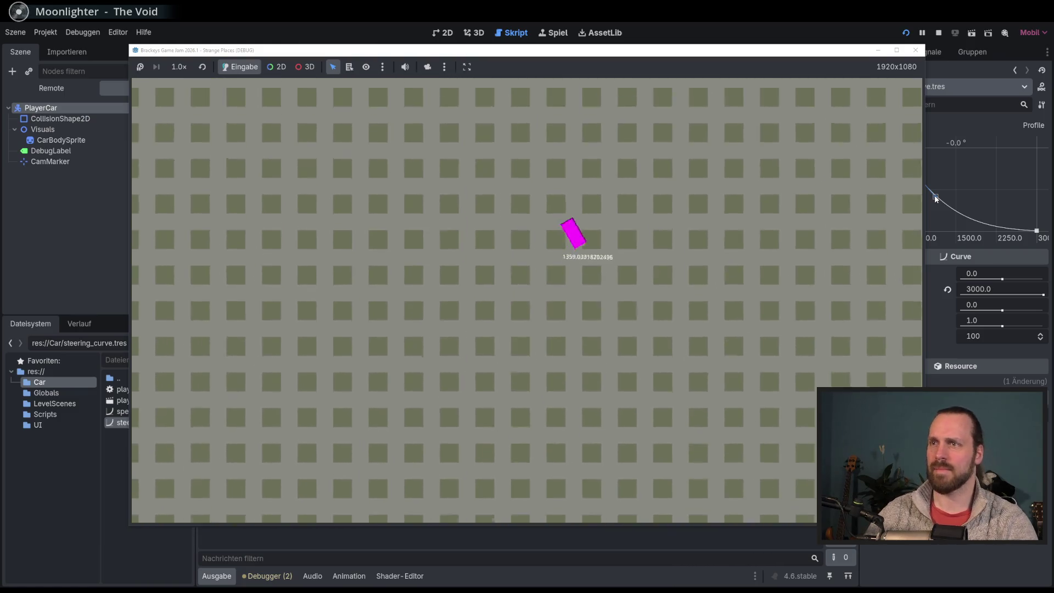
key("F8")
left_click_drag(928, 186, 928, 196)
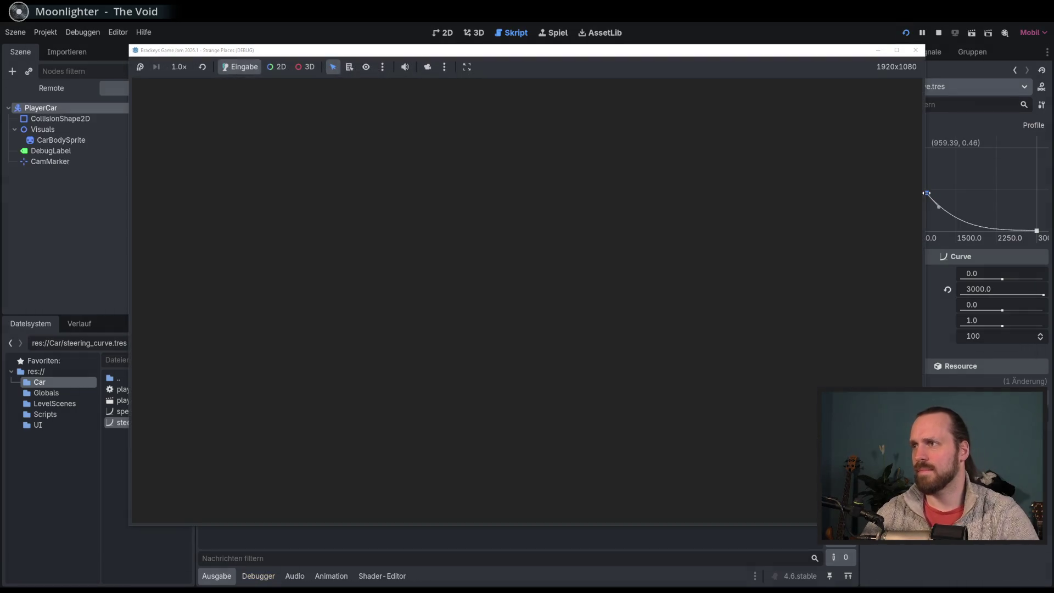
Test-drive the car with the lowered curve point (959.39, 0.46), then stop the game
key("Up")
key("Right")
key("Left")
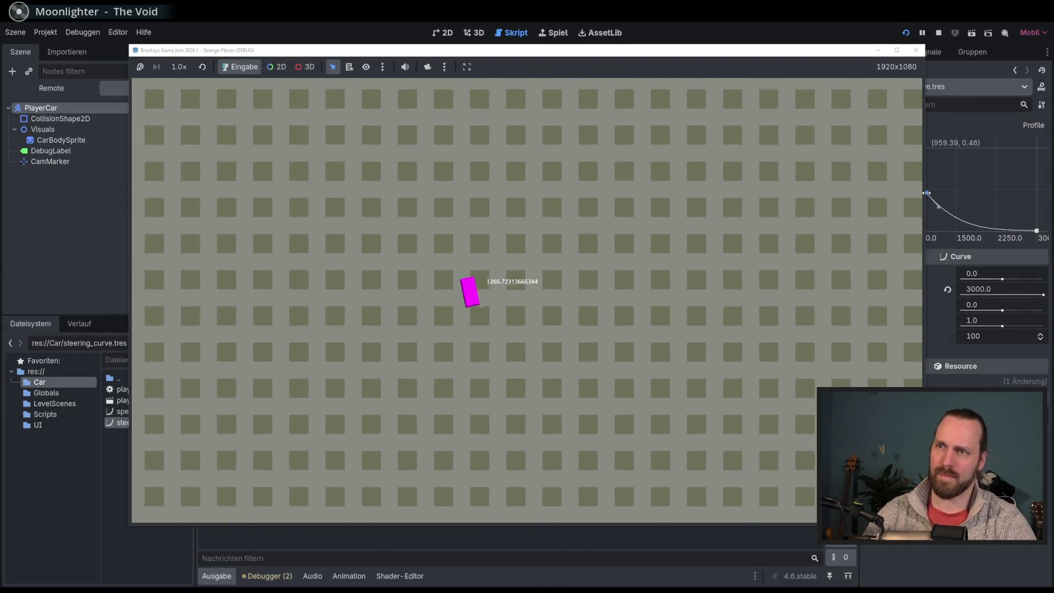
key("Right")
key("Right")
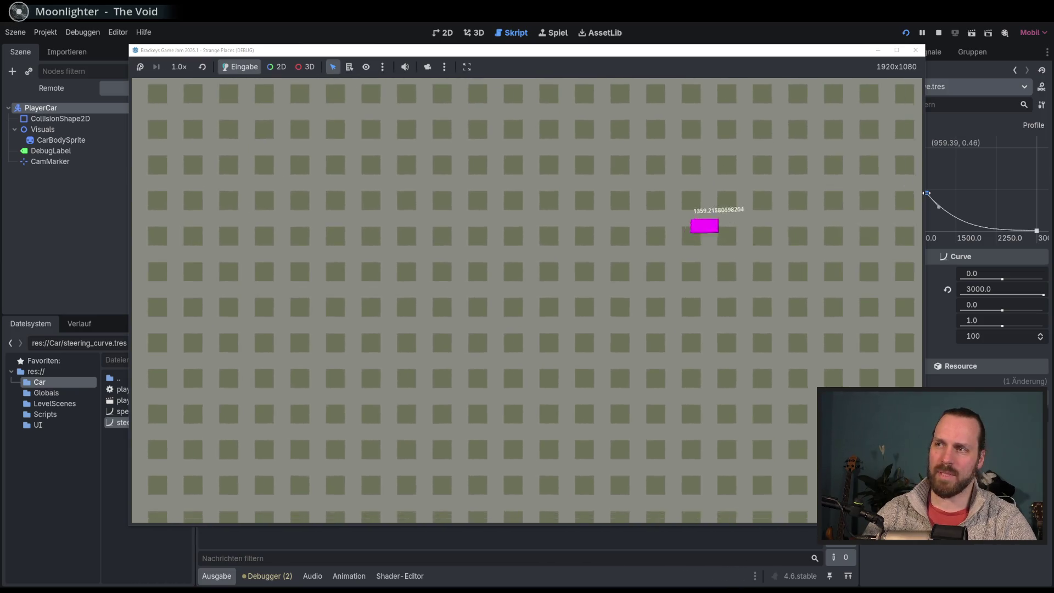
key("Right")
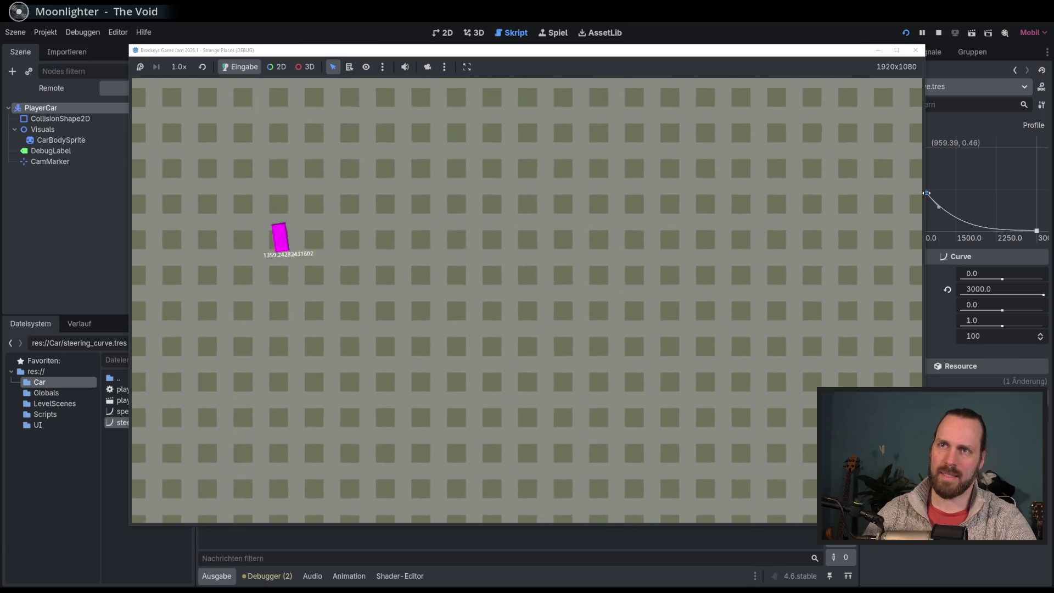
key("Left")
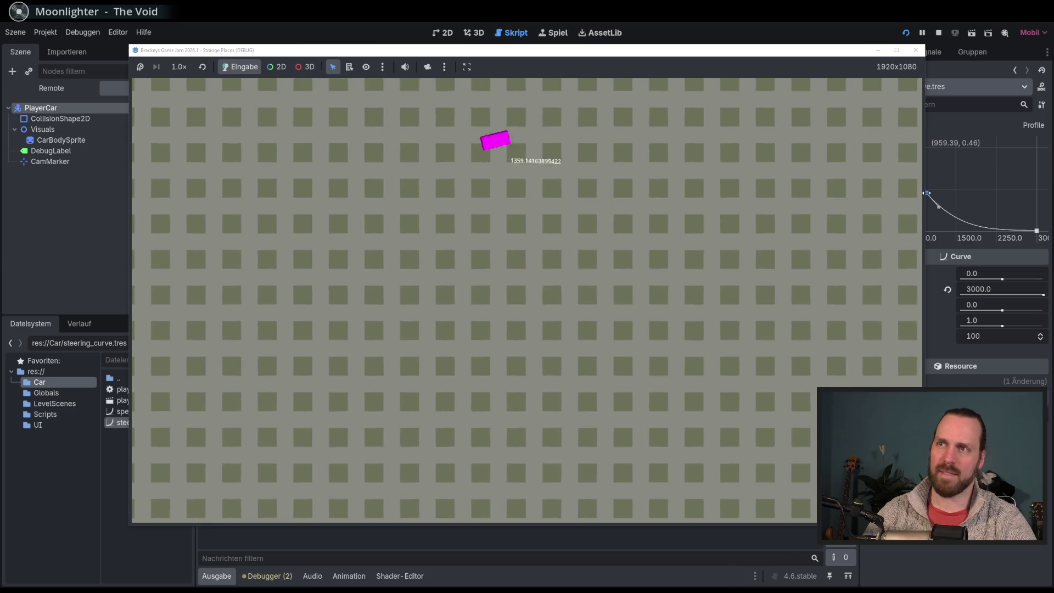
key("Left")
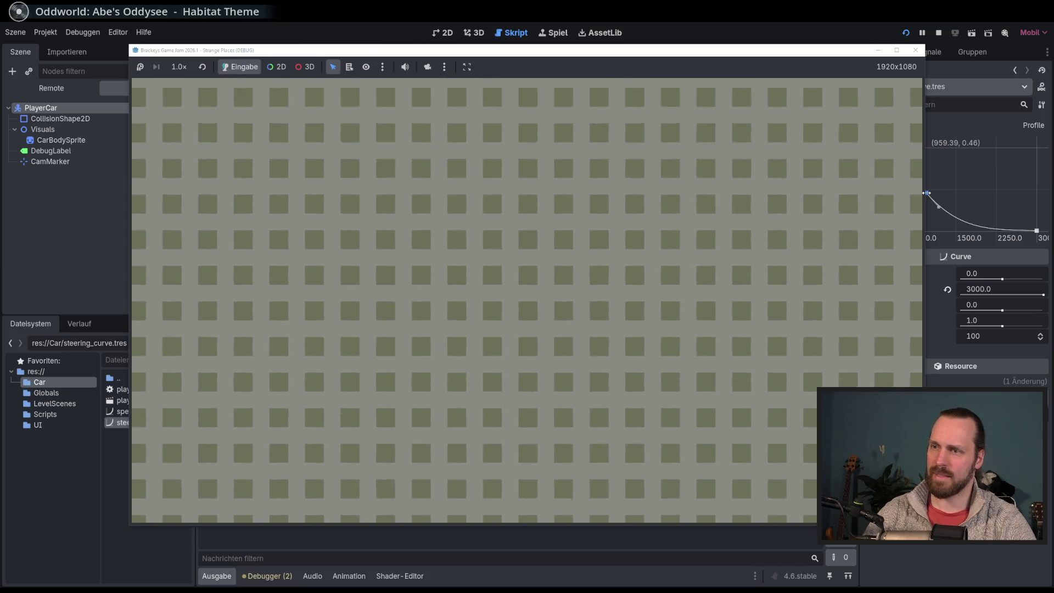
key("F8")
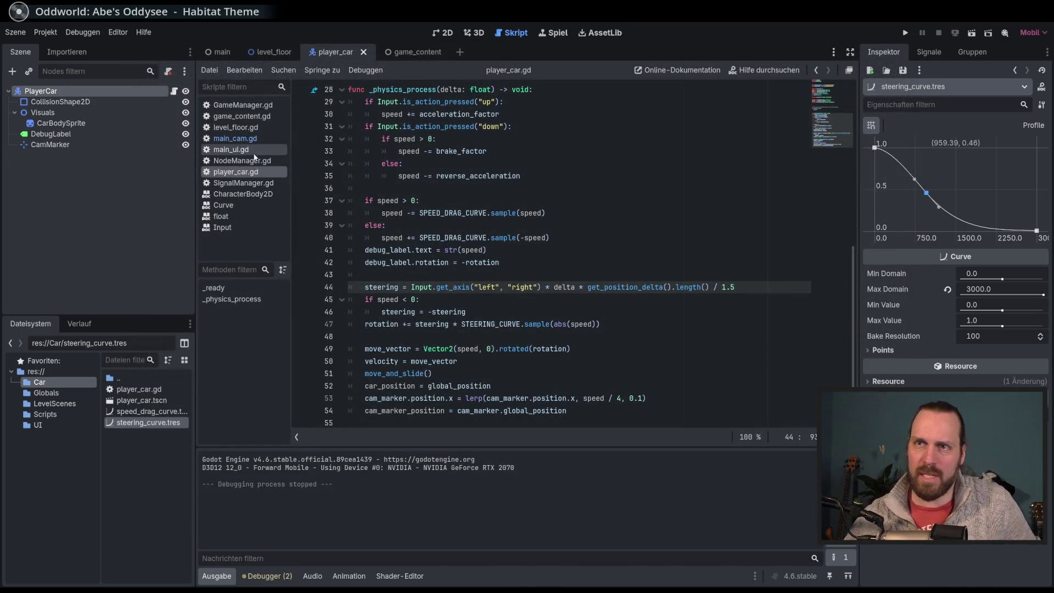
In main_cam.gd, multiply line 13's cam_marker_position by Vector2(0.5, 0.8) and run the game
left_click(235, 139)
left_click(597, 238)
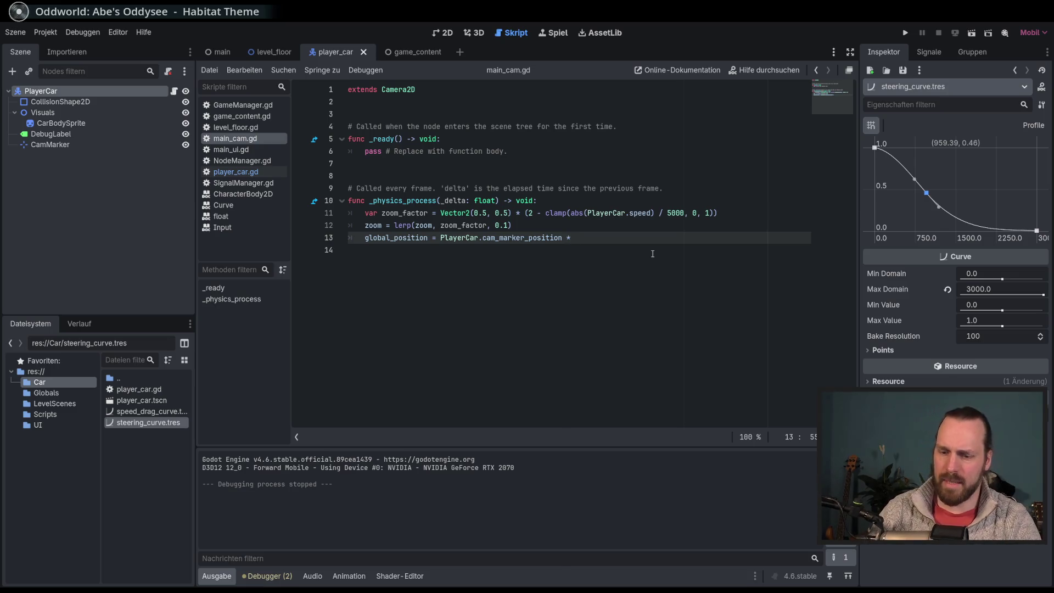
type("ec")
key("Return")
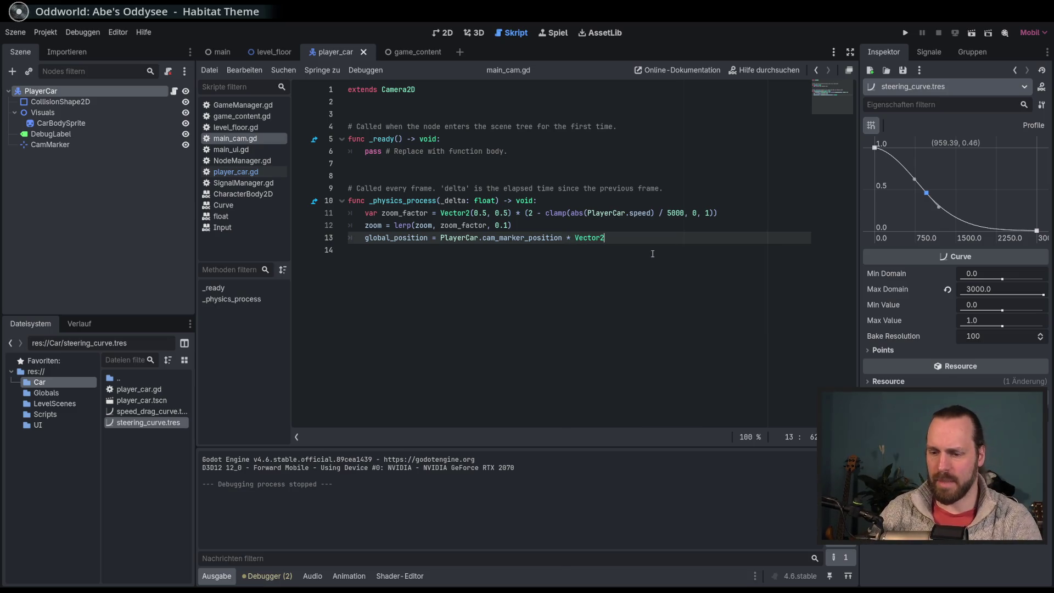
type("(0.5")
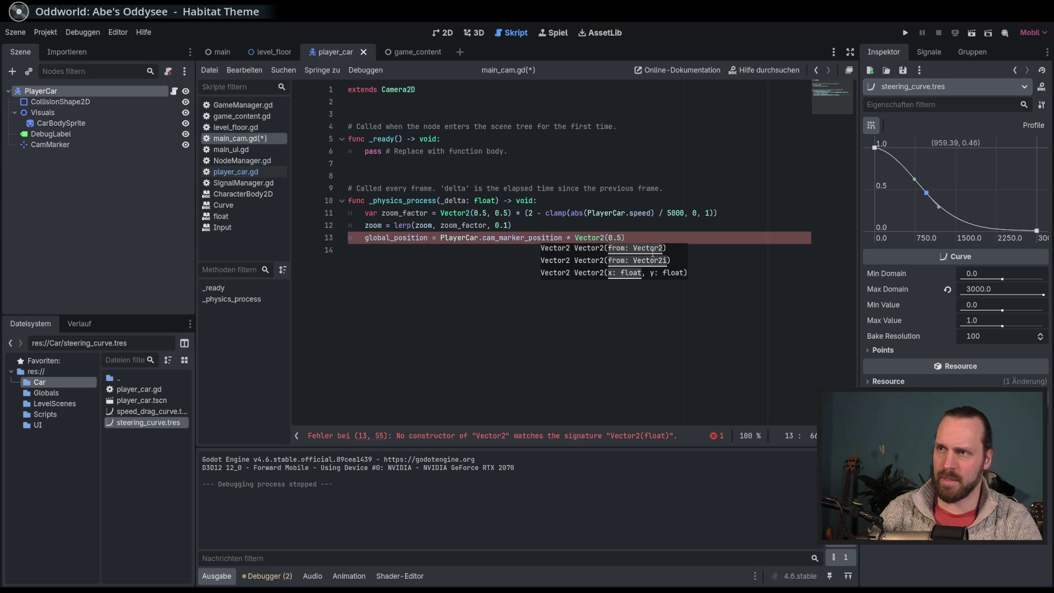
type(", 0.8")
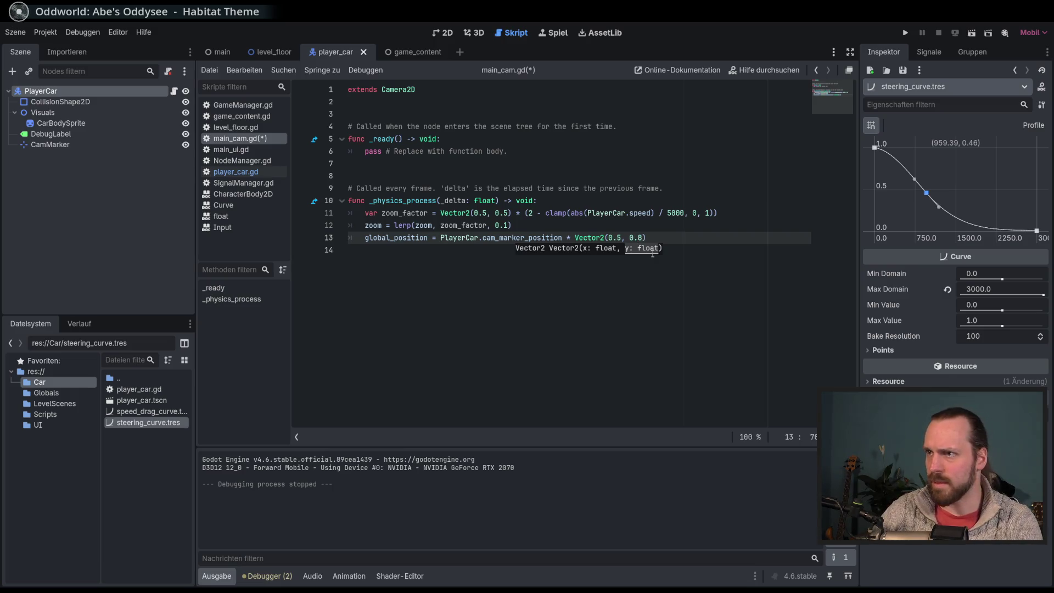
key("F5")
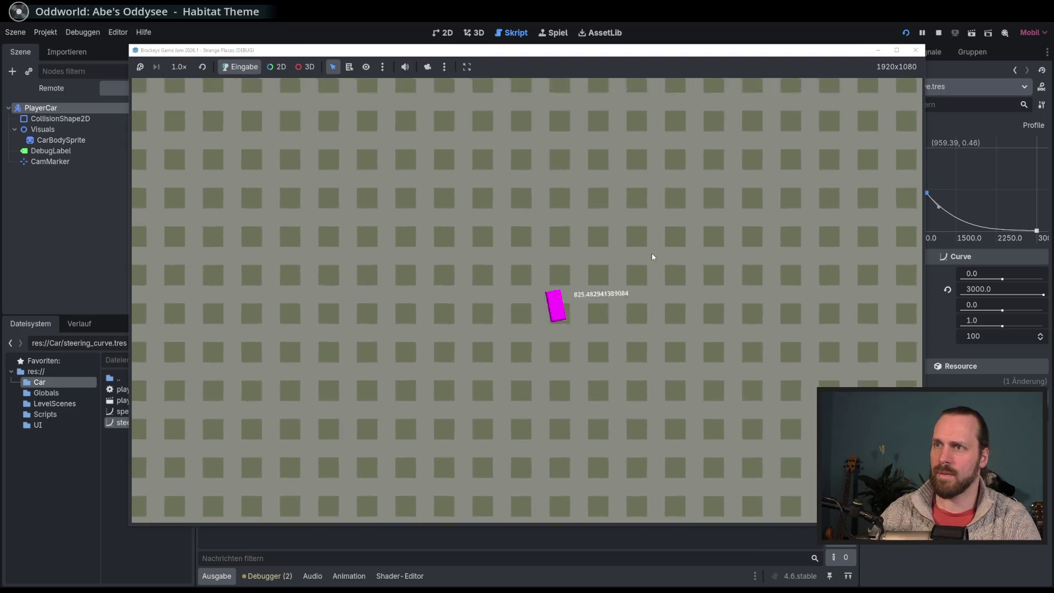
Drive the car in circles to check the Vector2(0.5, 0.8) camera offset, then stop
key("Up")
key("Left")
key("Right")
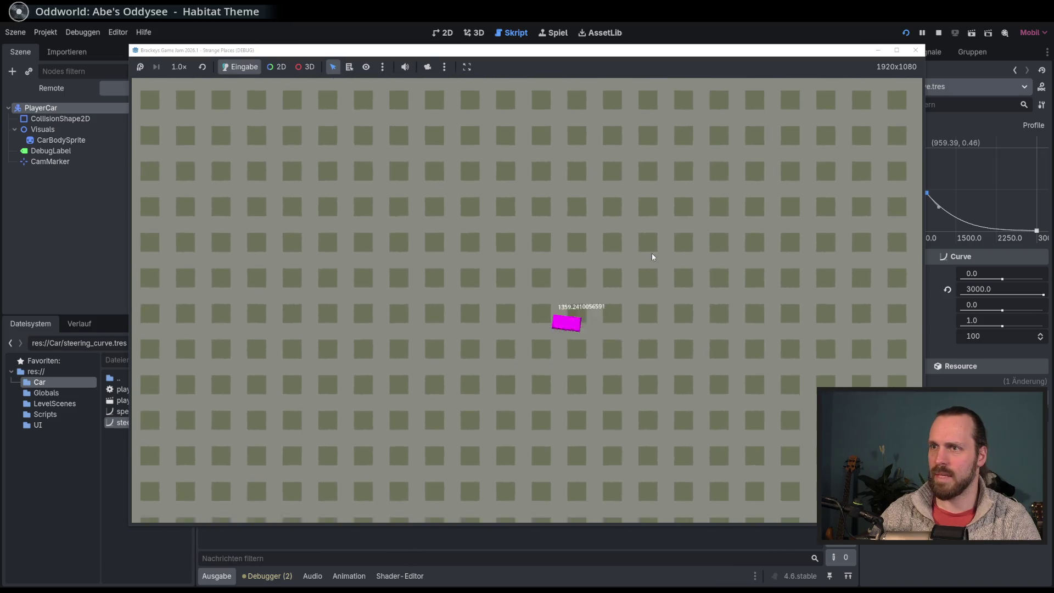
key("Right")
key("Left")
key("Left")
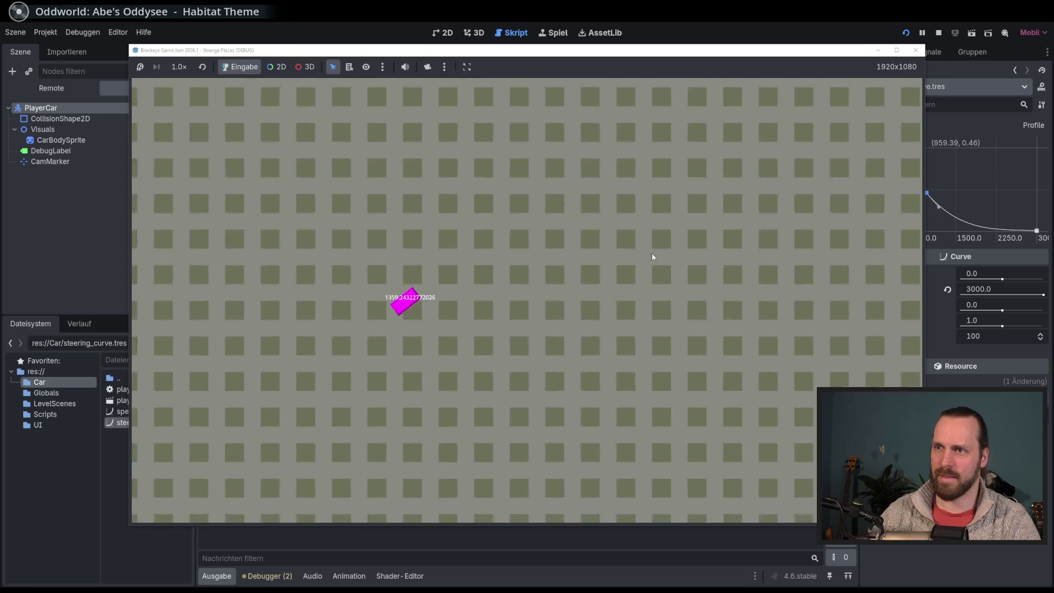
key("Left")
key("Left")
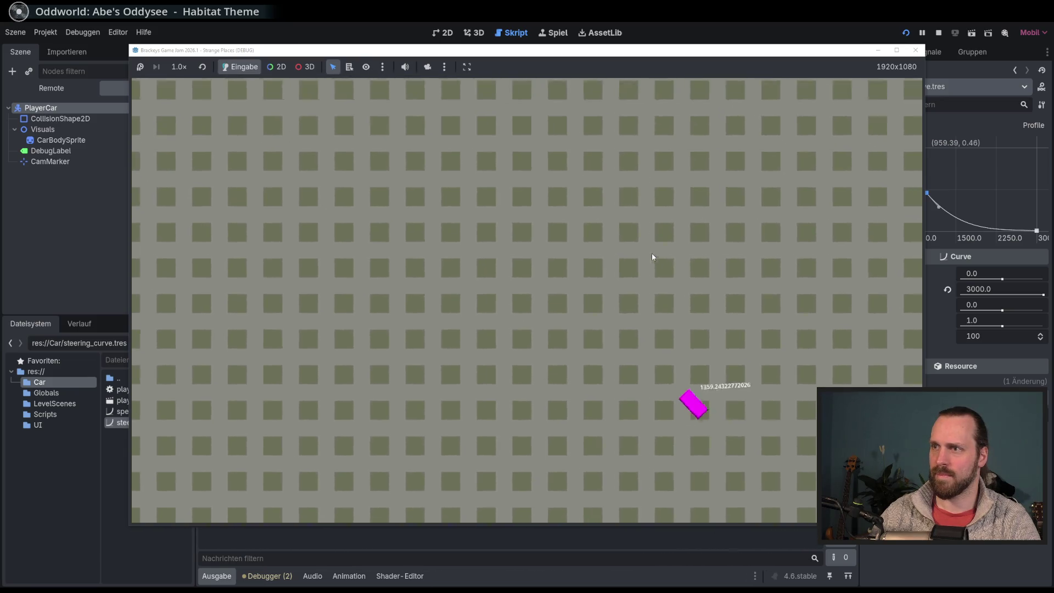
key("Left")
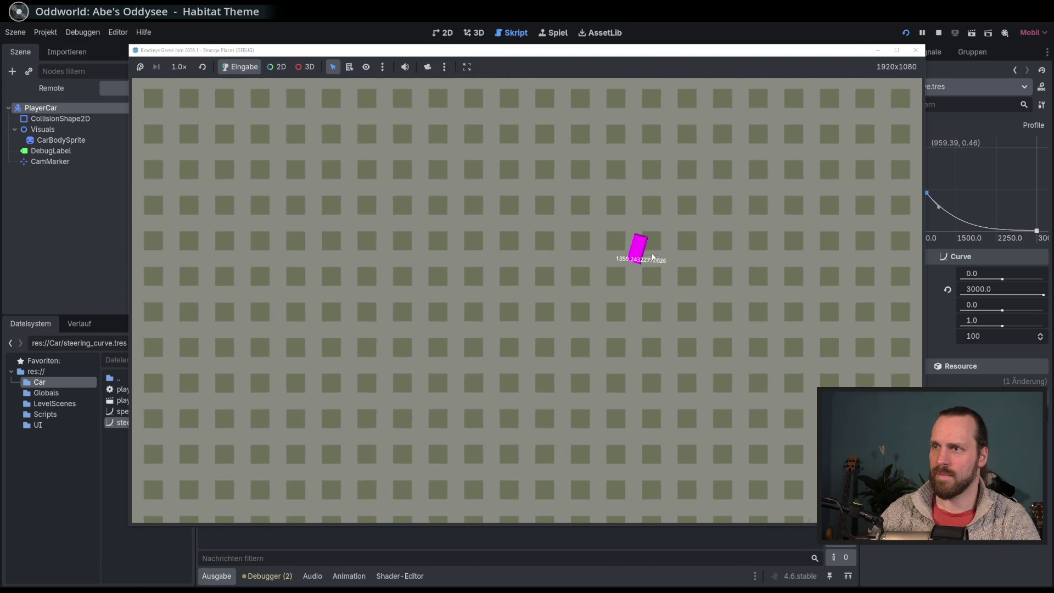
key("Left")
key("Left")
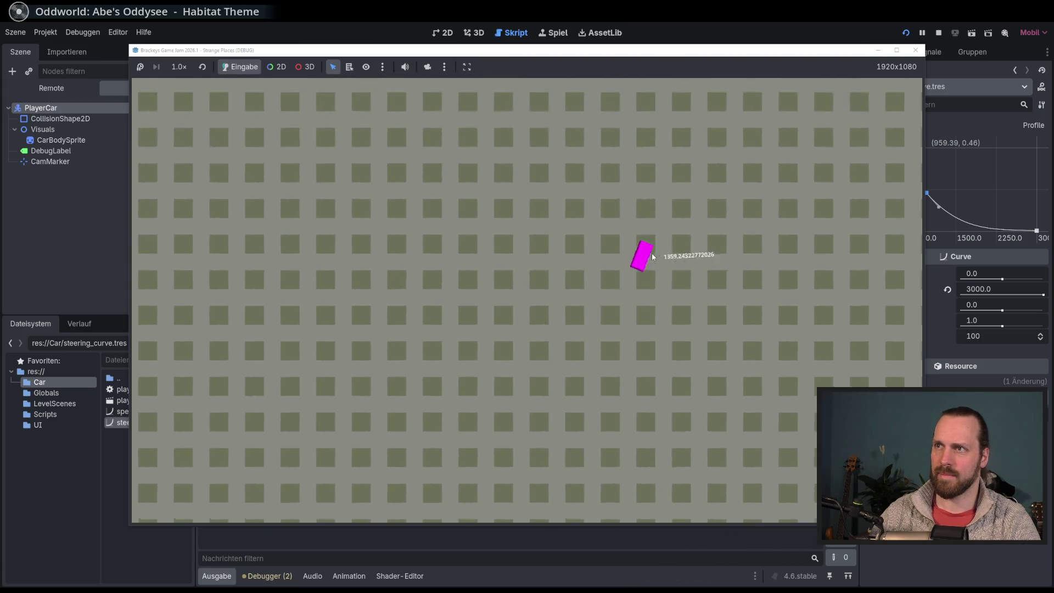
key("Left")
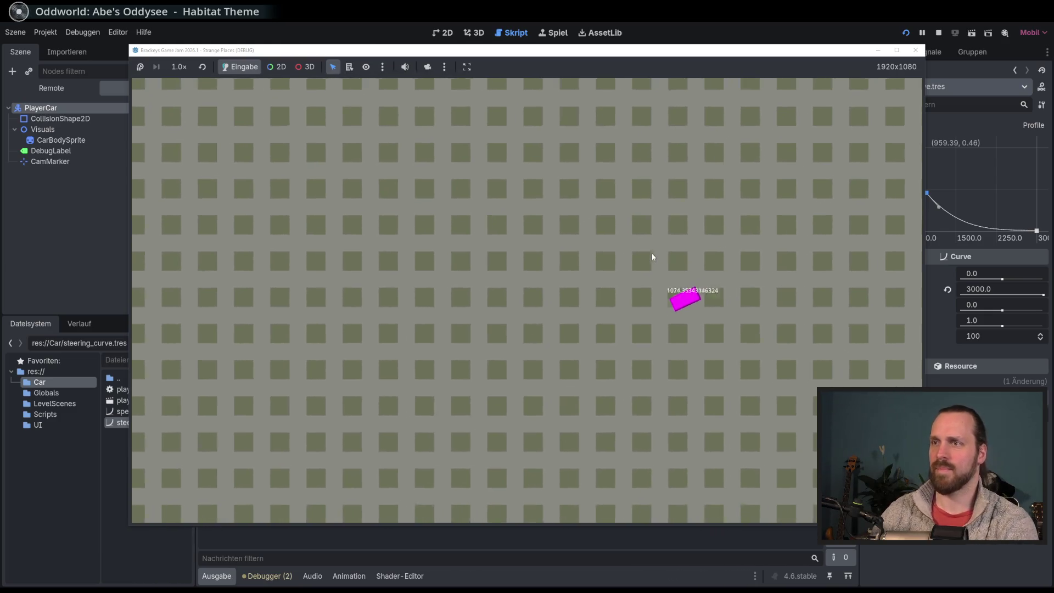
key("F8")
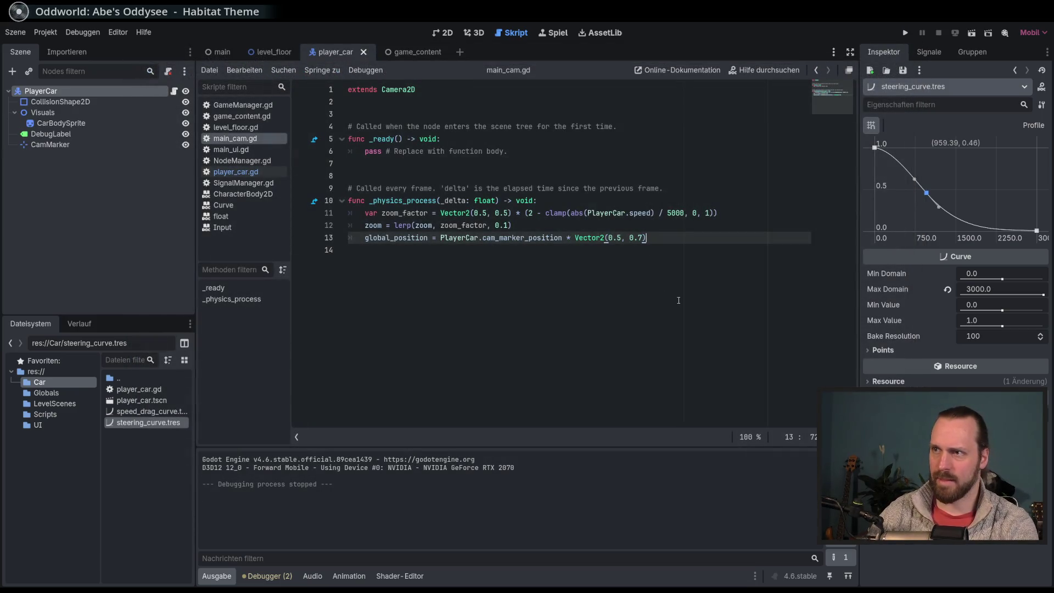
Run a second short test drive with the 0.5 offset and stop the game
key("F5")
key("Left")
key("Right")
key("Left")
key("Right")
key("Right")
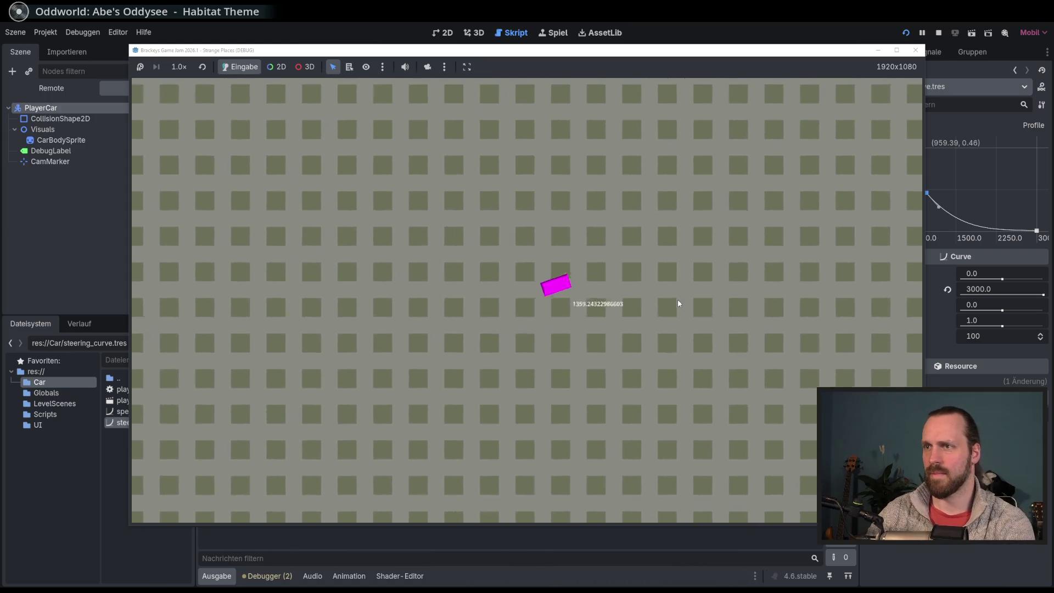
key("F8")
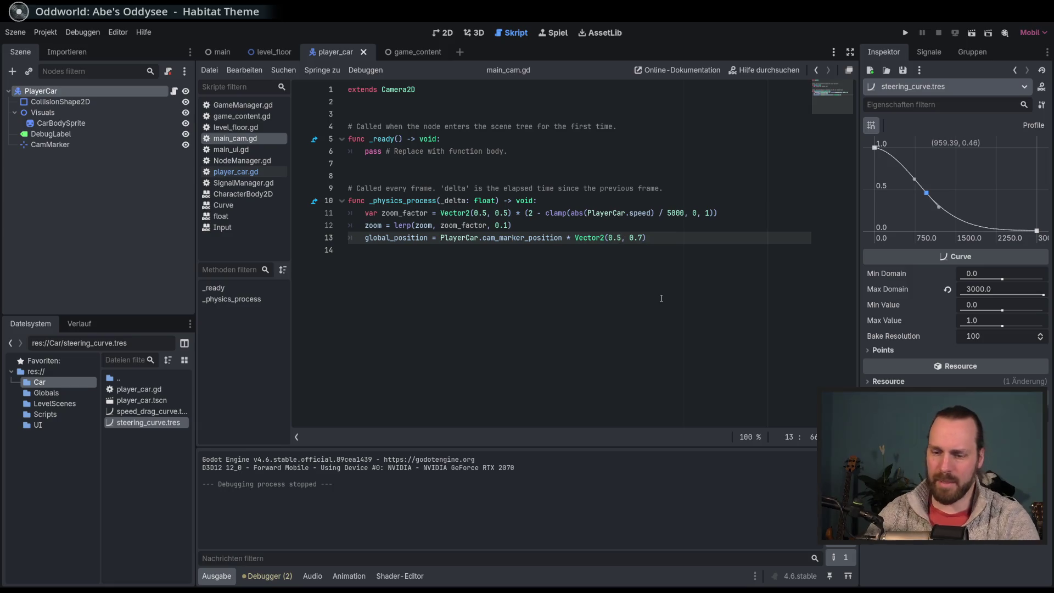
Change the camera x factor on line 13 from 0.5 to 0.6 and relaunch the game
key("BackSpace")
type("6")
key("Right")
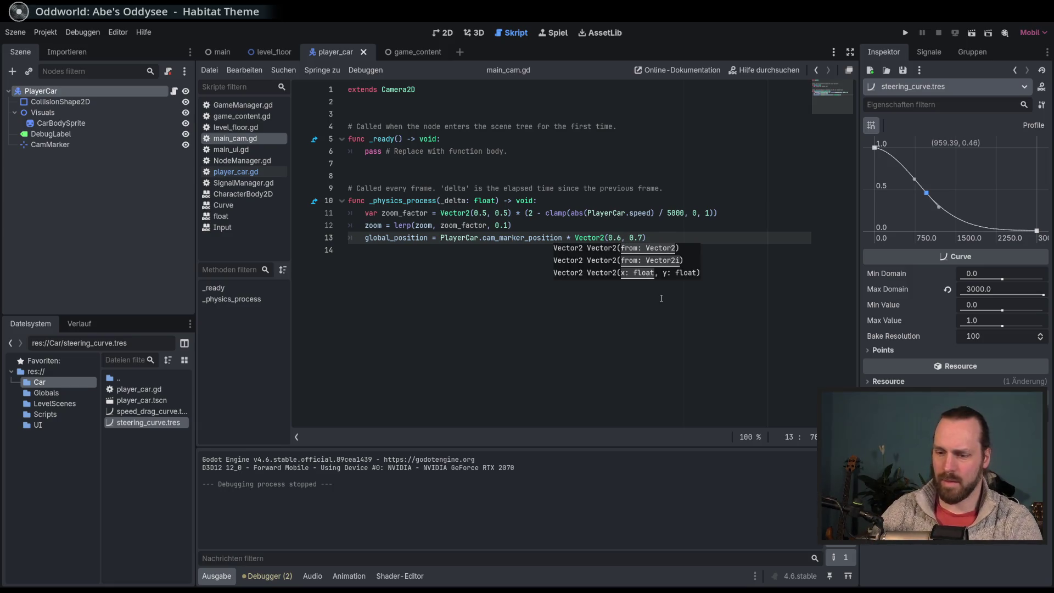
key("F5")
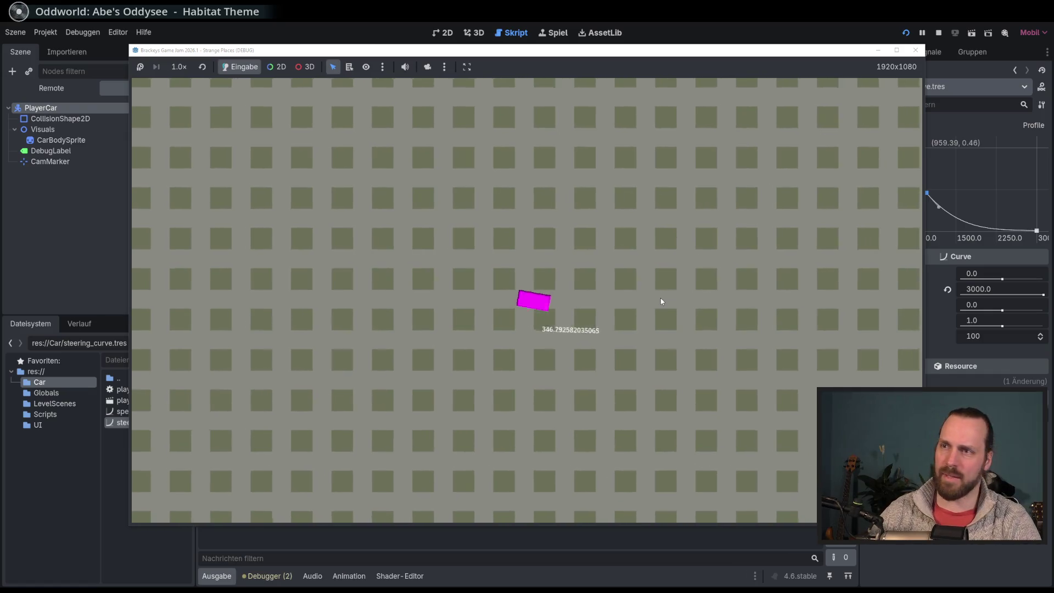
key("Up")
key("Right")
key("Left")
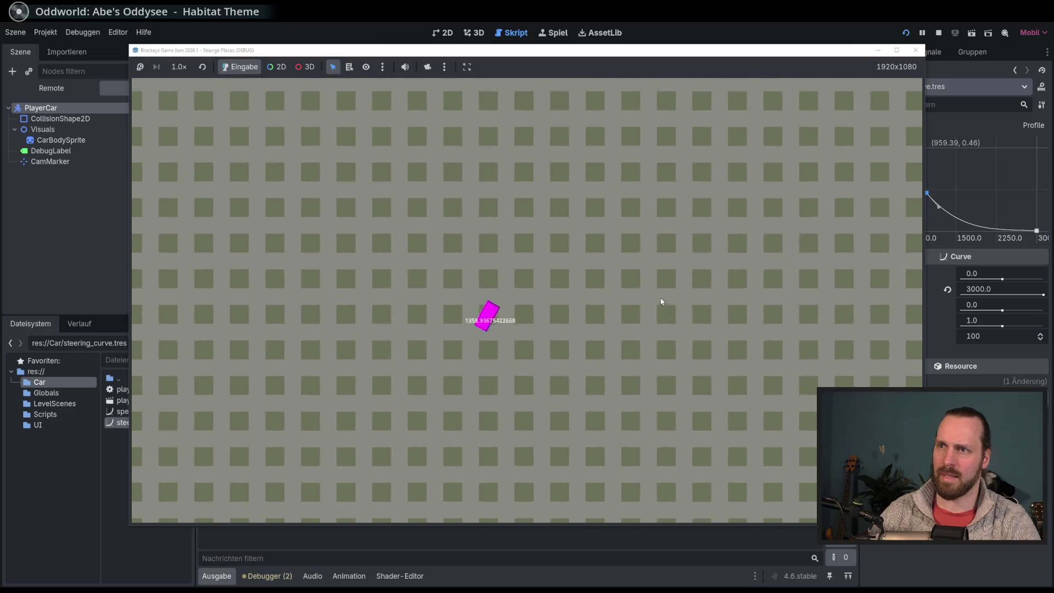
Weave and circle the car to test the Vector2(0.6, 0.8) camera offset, then stop
key("Right")
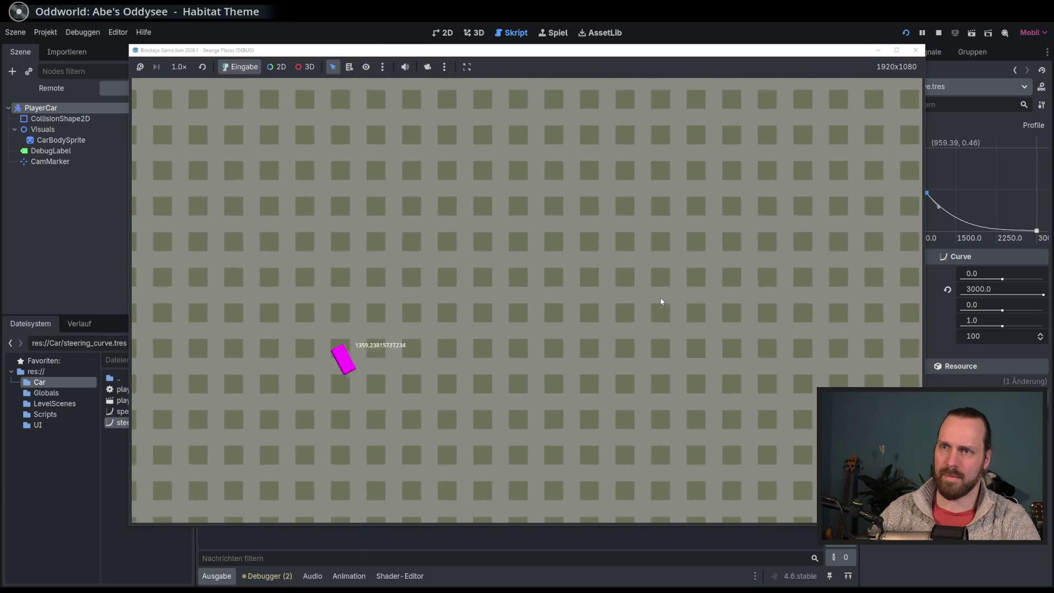
key("Right")
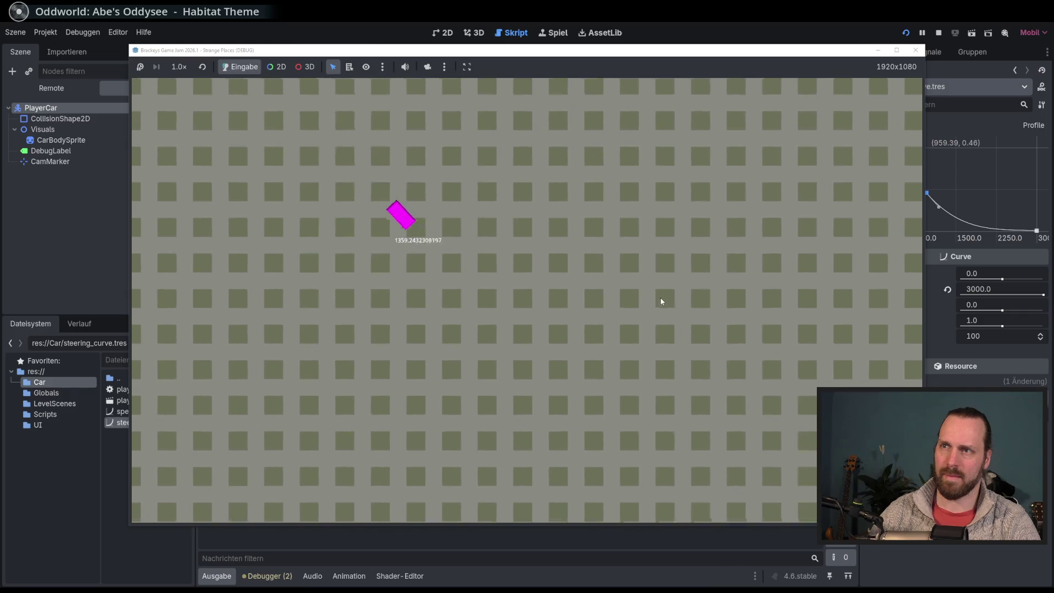
key("Left")
key("Right")
key("Left")
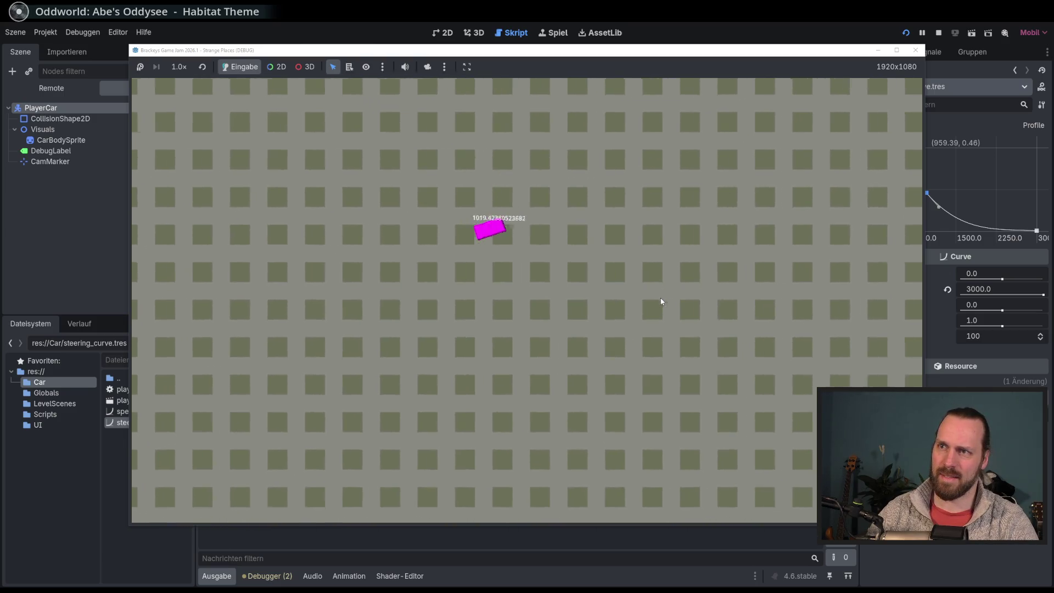
key("Left")
key("Right")
key("Left")
key("Left")
key("Right")
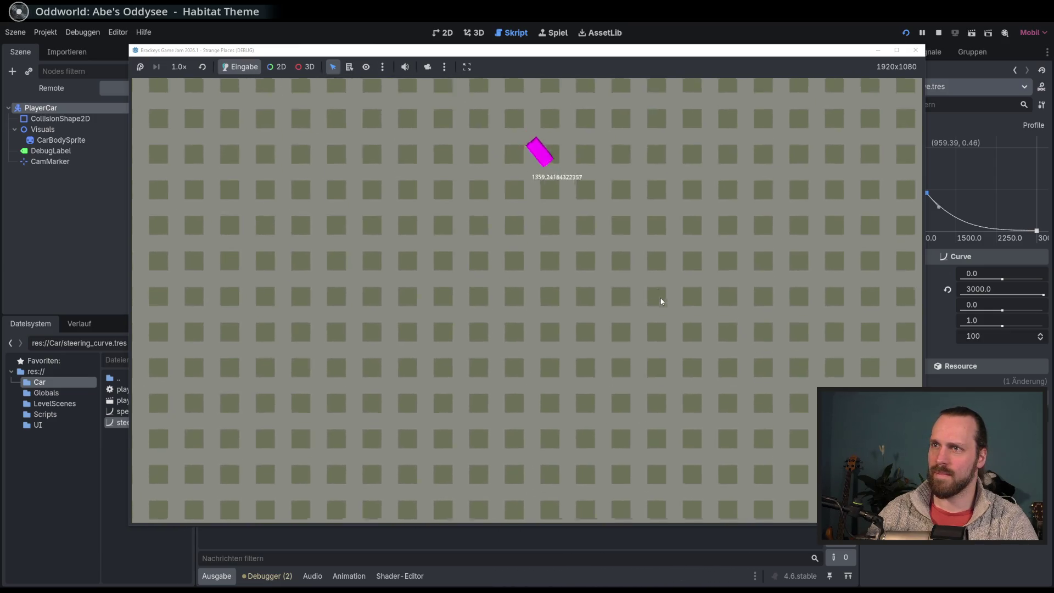
key("F8")
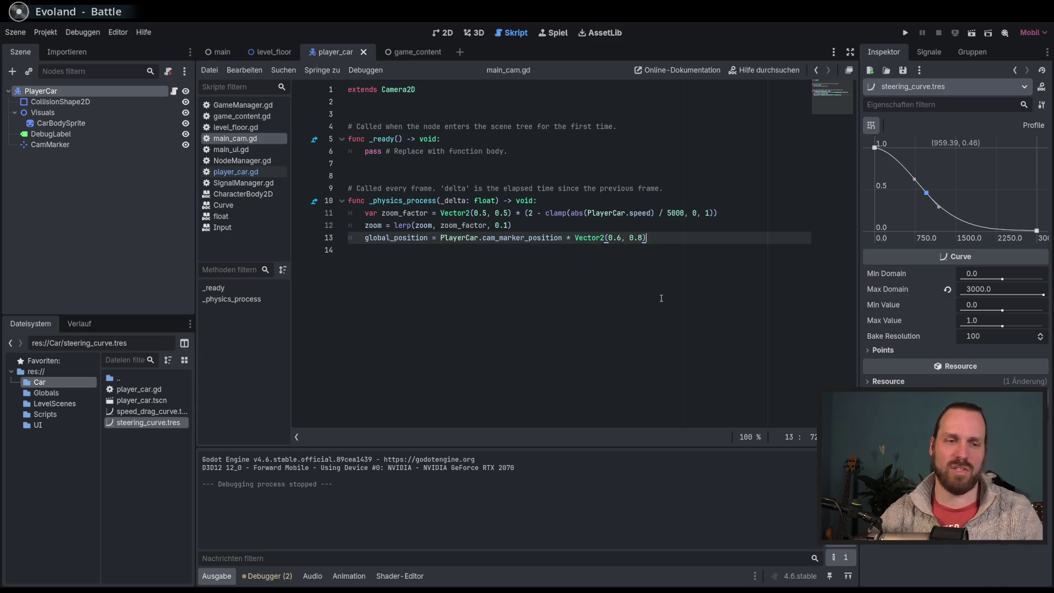
key("Up")
key("Down")
key("Down")
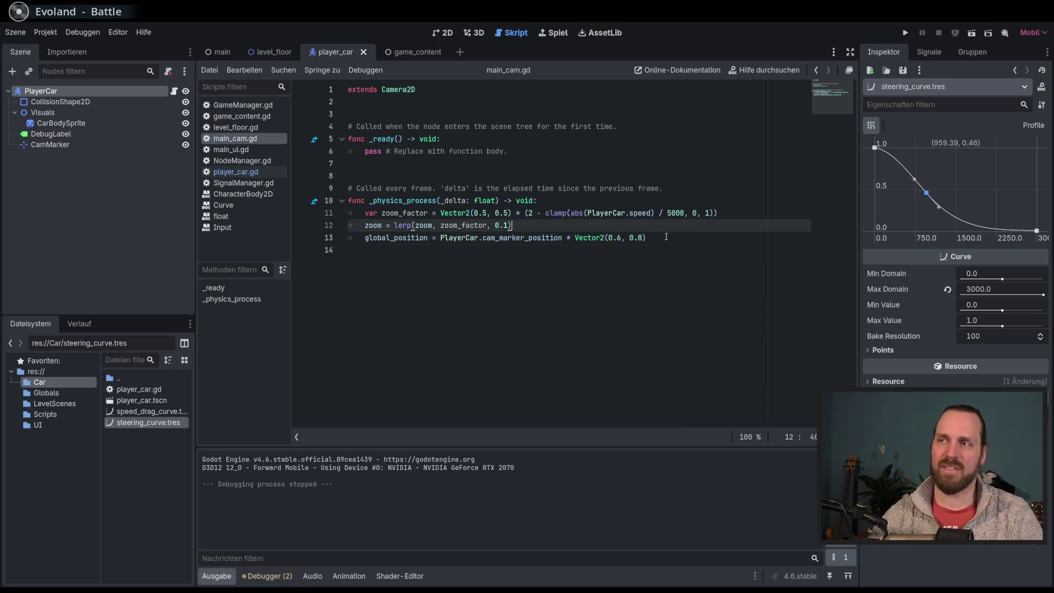
key("F5")
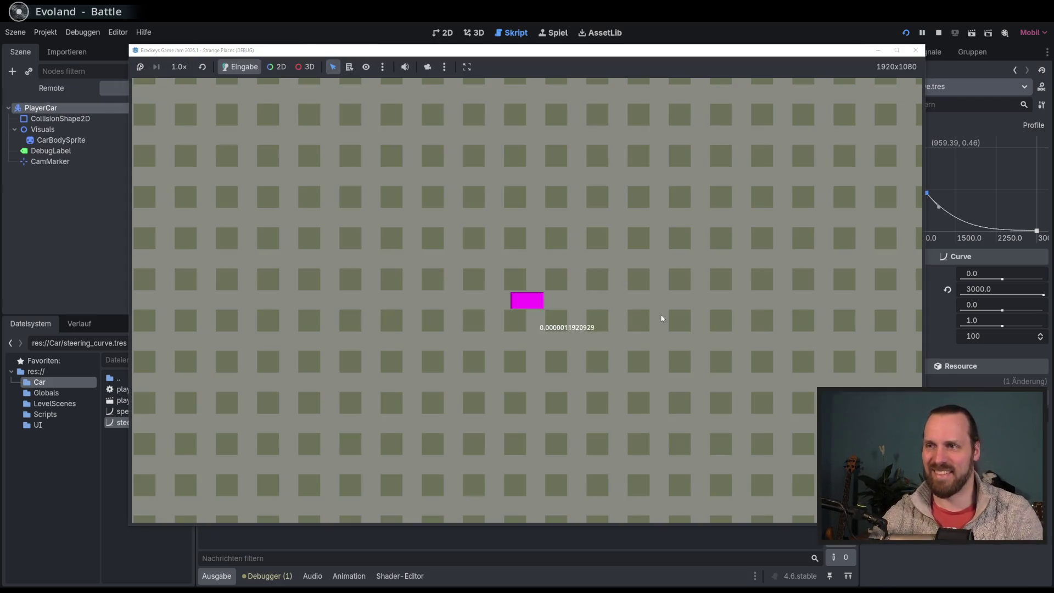
key("Left")
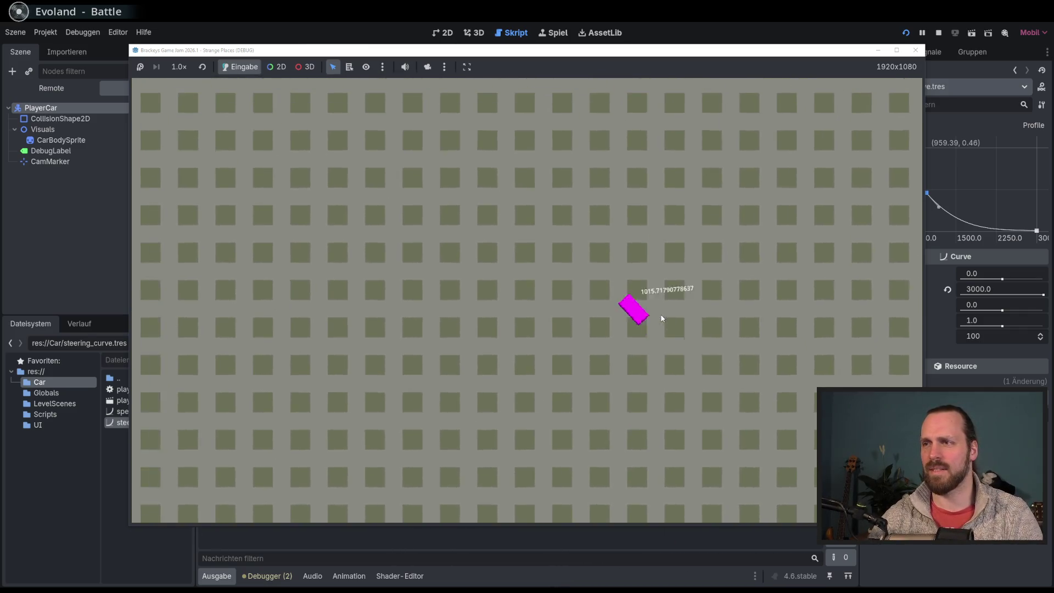
key("Right")
key("Up")
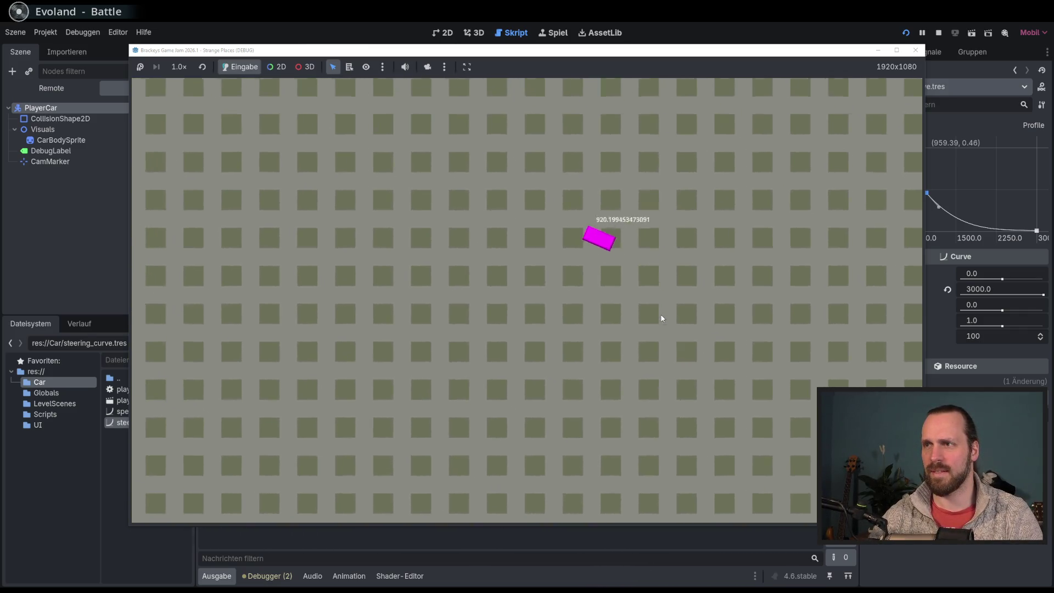
key("Left")
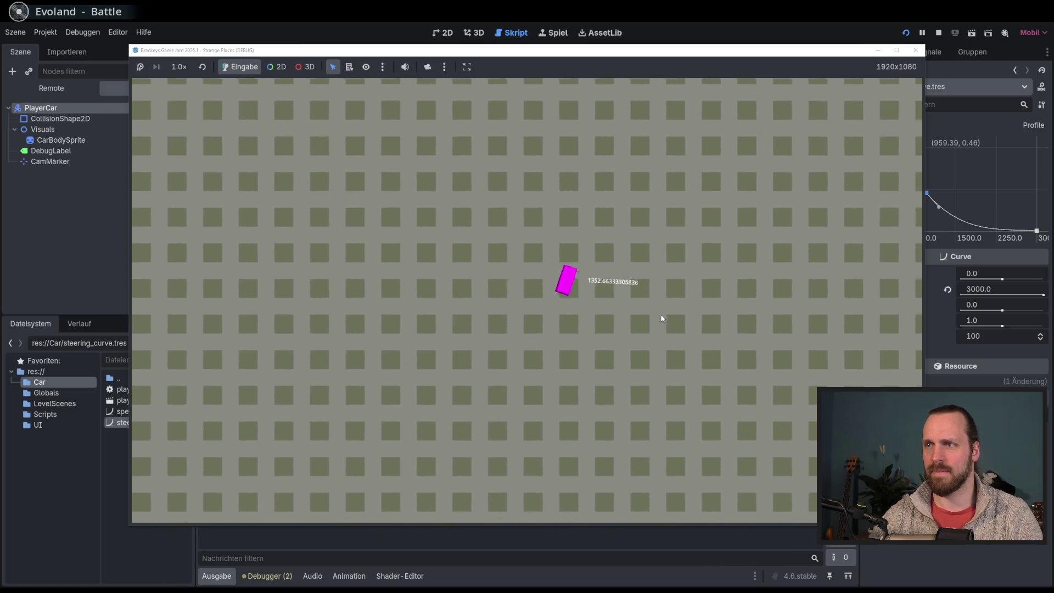
key("Left")
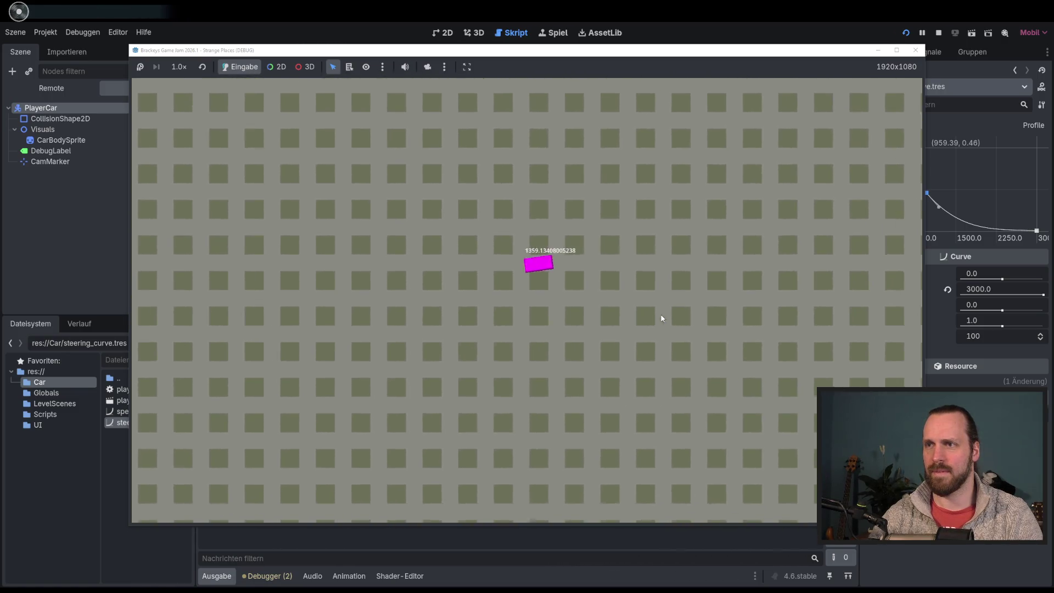
key("Right")
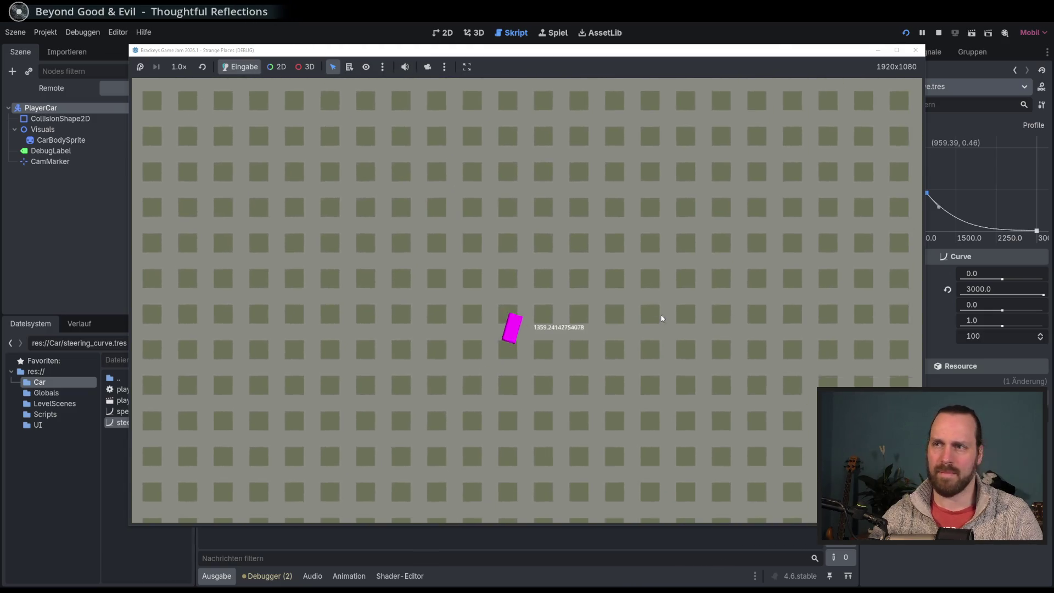
key("Right")
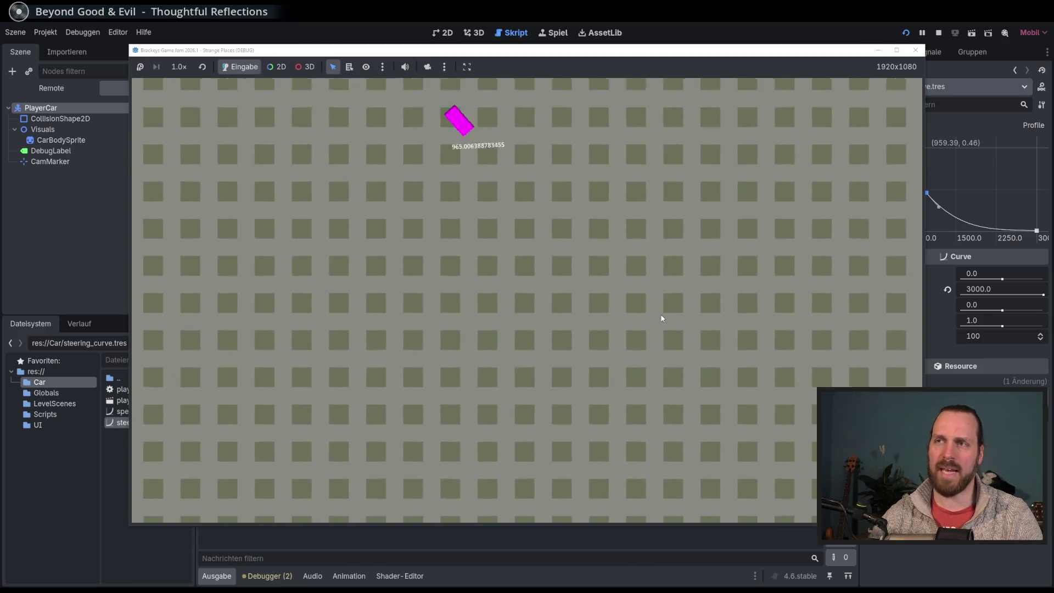
key("Right")
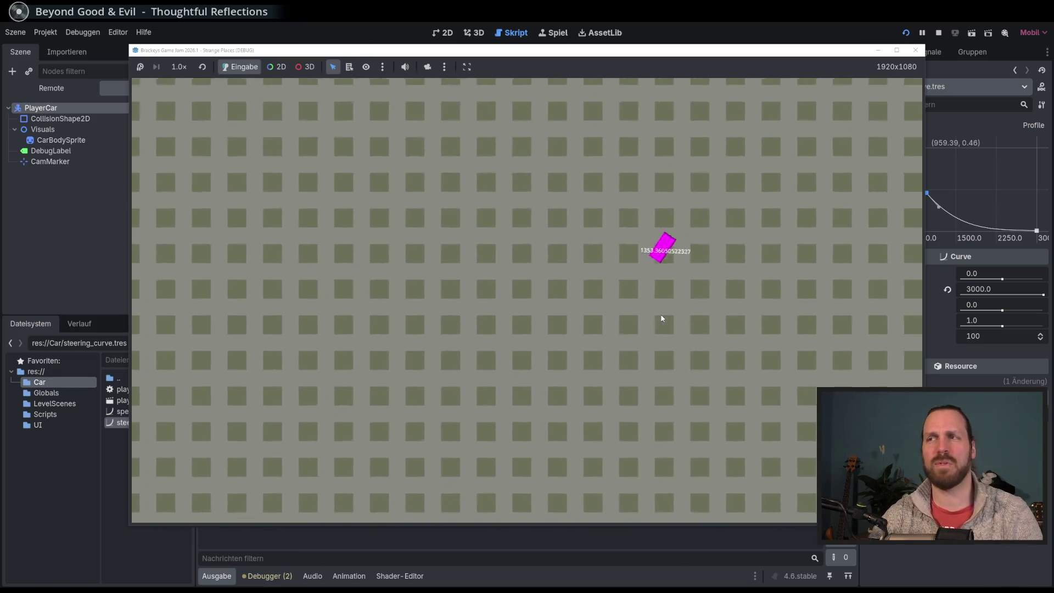
key("Right")
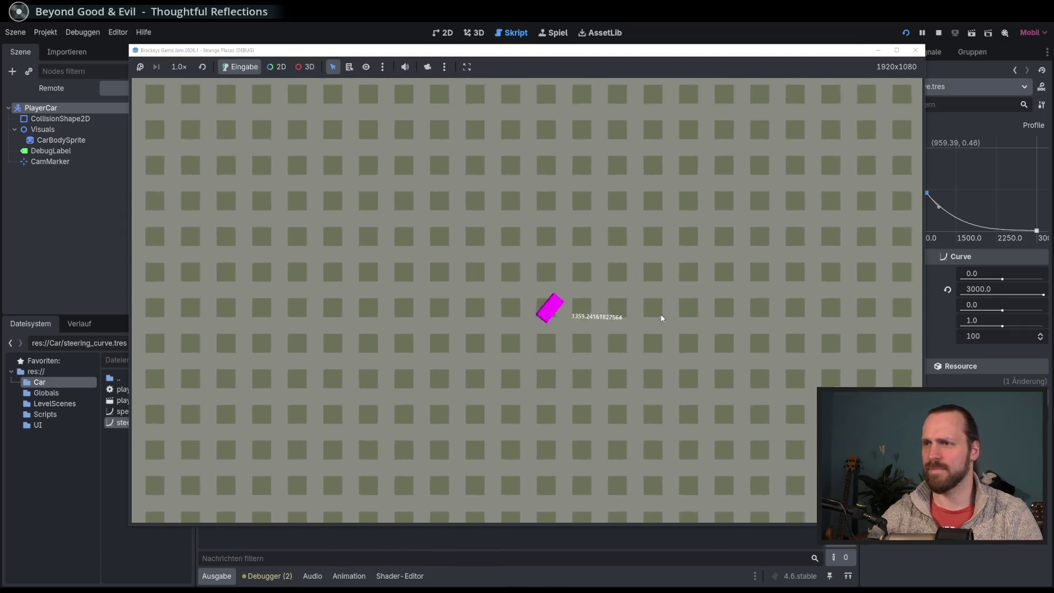
key("F8")
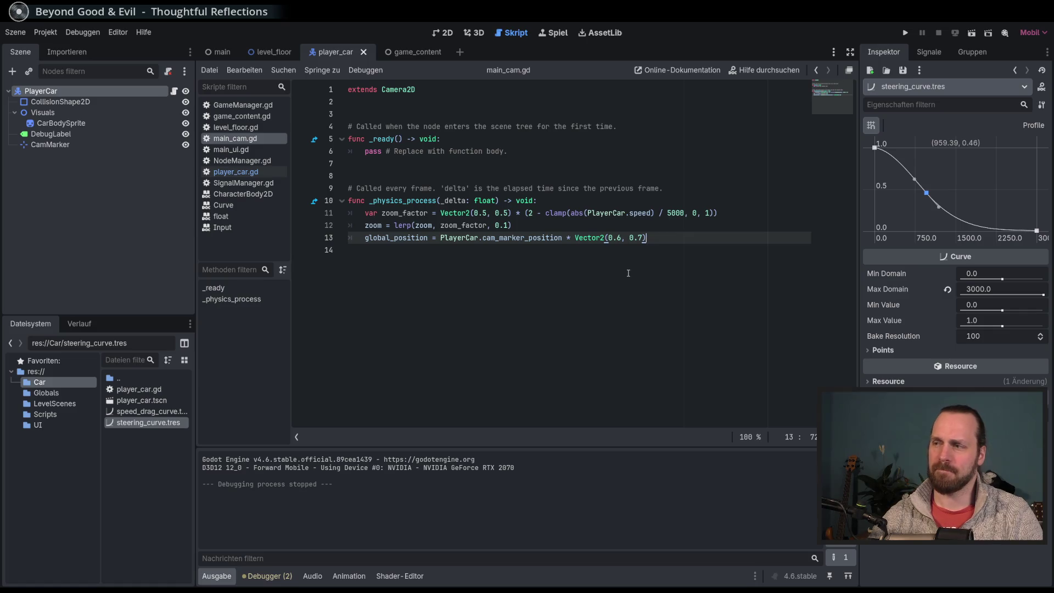
left_click(659, 225)
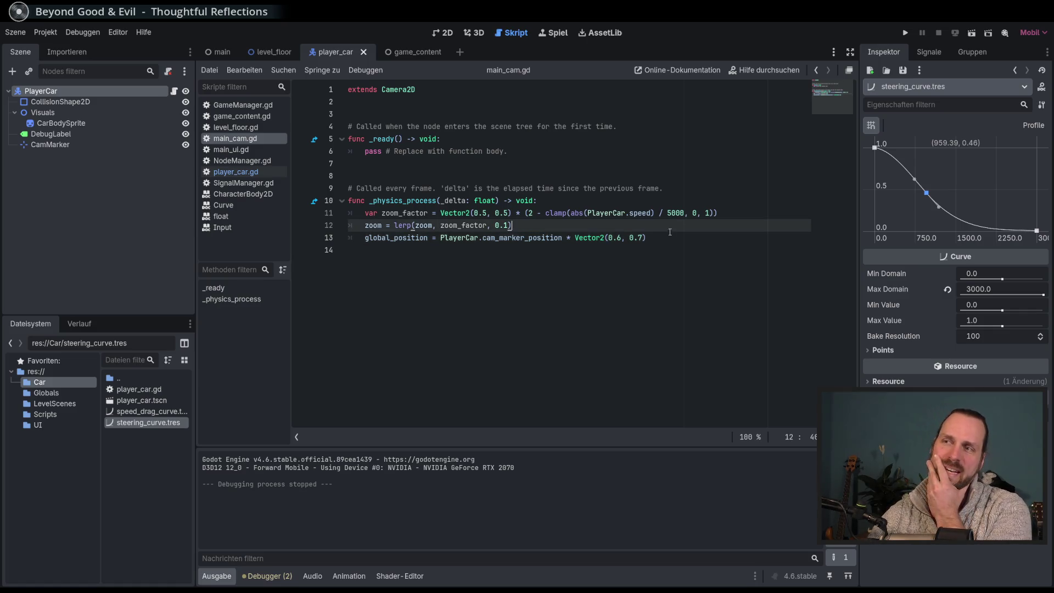
left_click(674, 237)
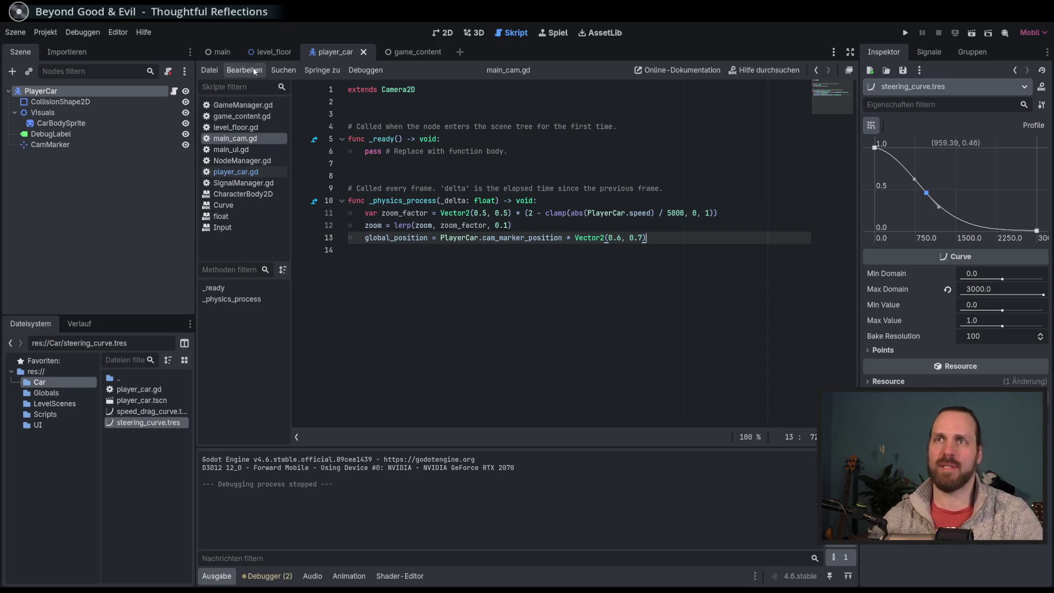
Show player_car in the 2D view, zoom out, and select PlayerCar to see its properties
left_click(442, 32)
scroll(320, 157, "down", 5)
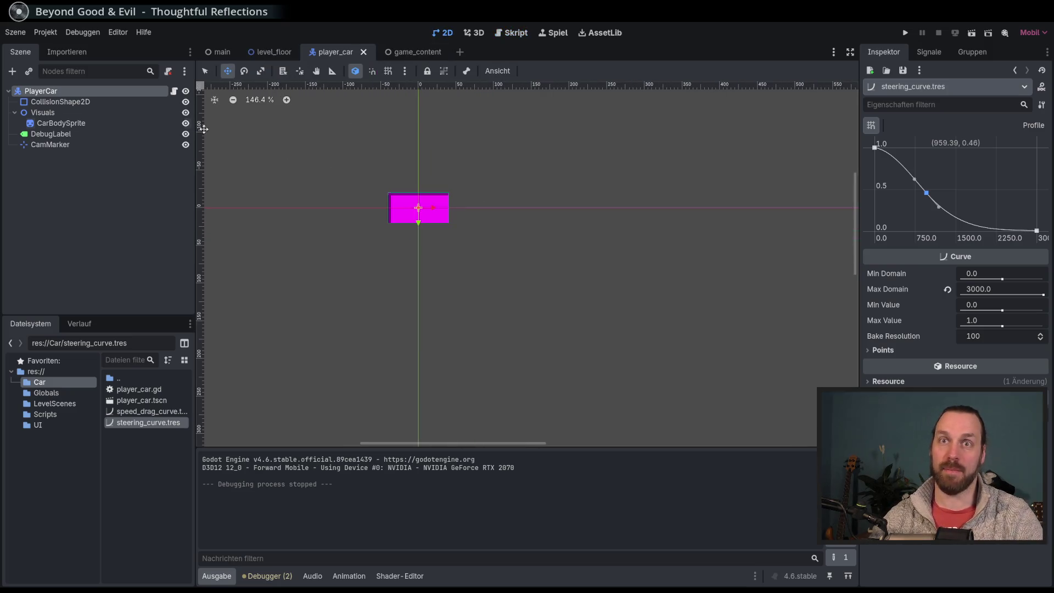
left_click(125, 90)
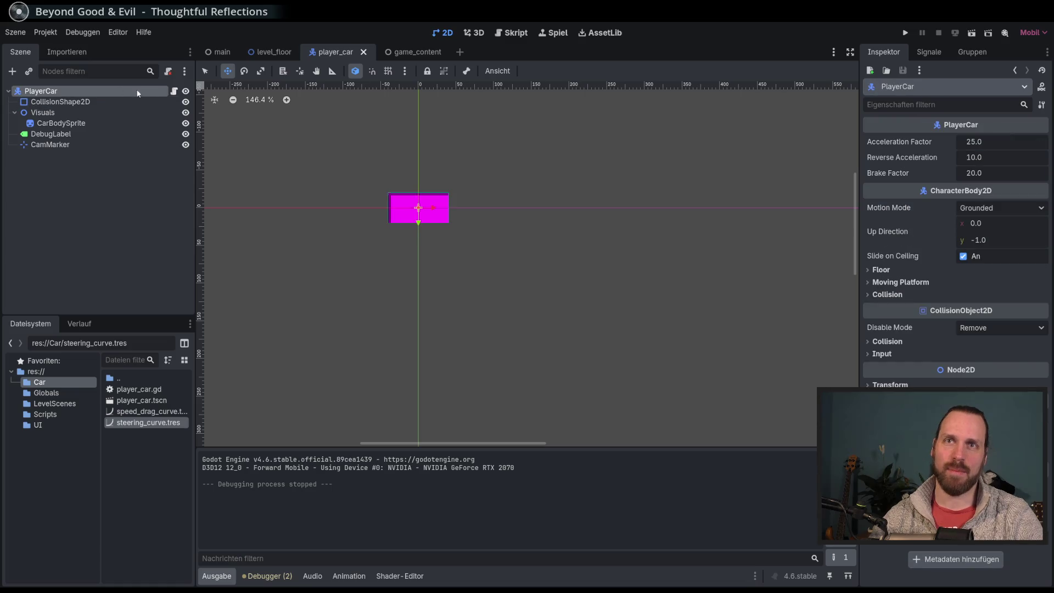
scroll(433, 195, "down", 5)
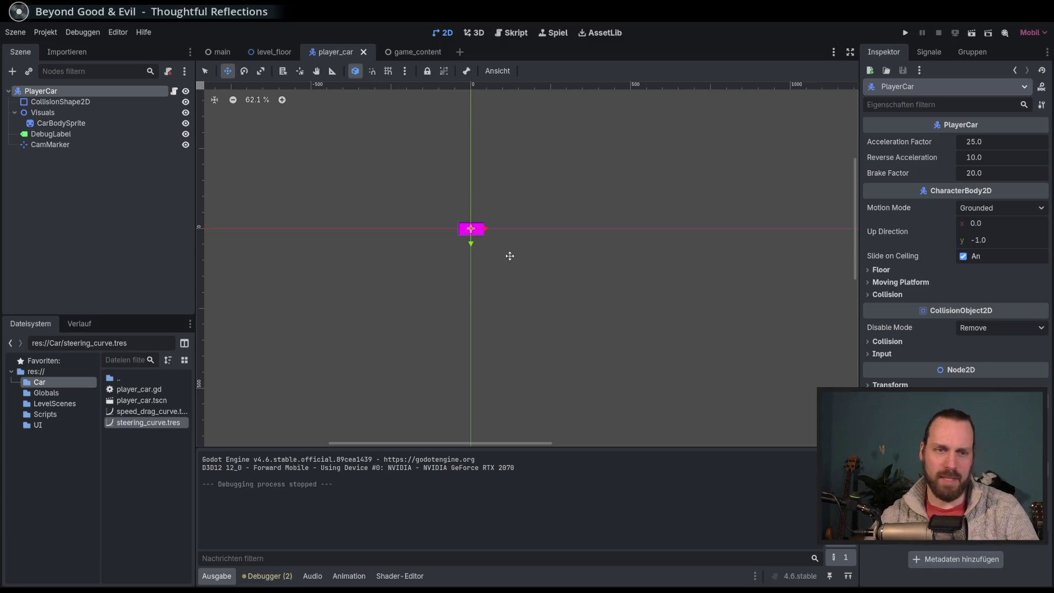
scroll(510, 256, "down", 4)
left_click_drag(465, 239, 446, 225)
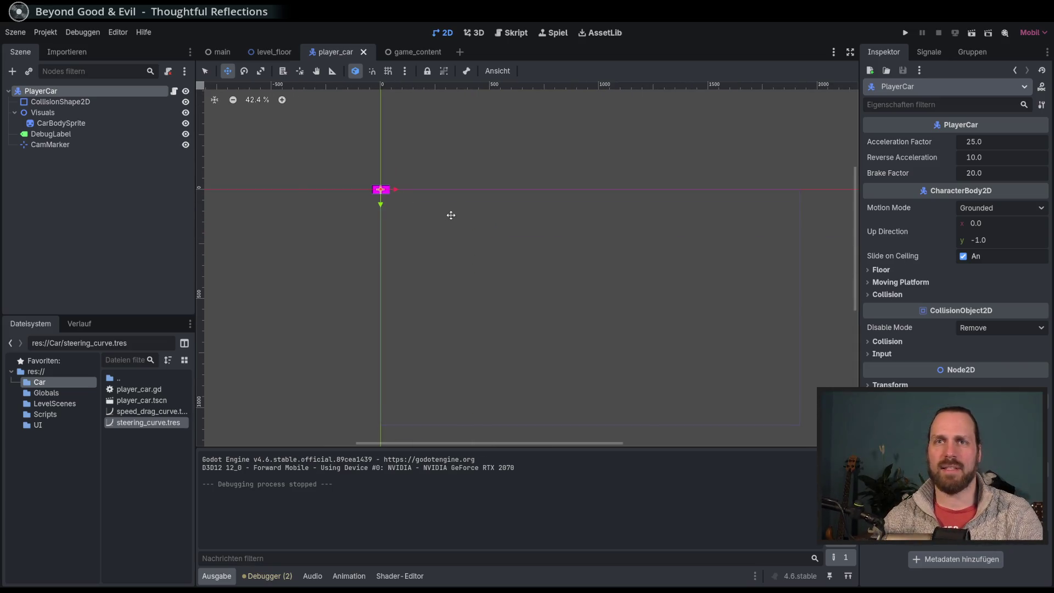
scroll(558, 268, "down", 4)
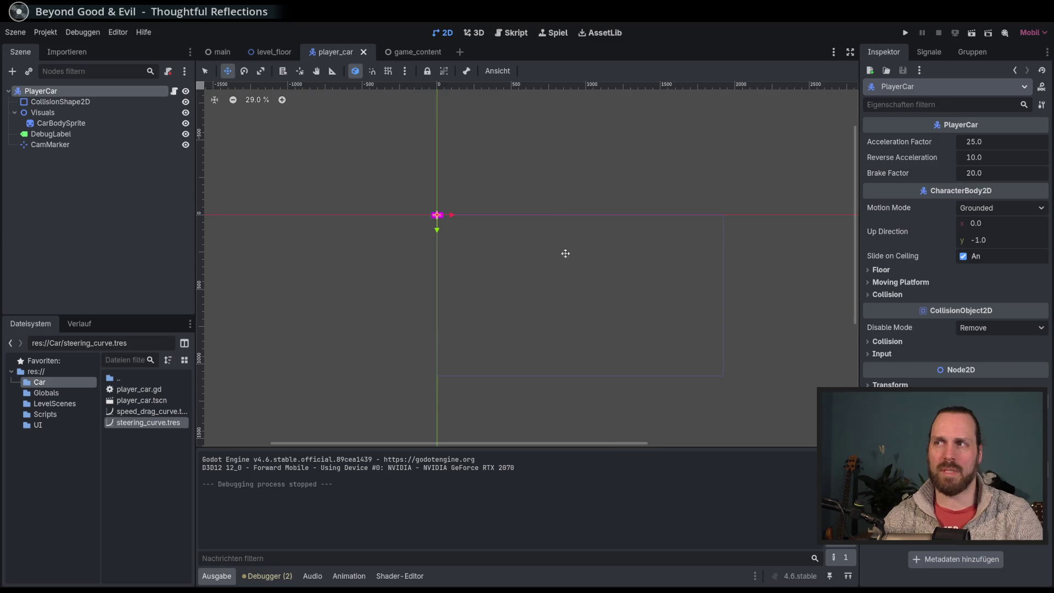
mouse_move(537, 259)
left_mouse_down()
mouse_move(570, 245)
mouse_move(563, 252)
left_mouse_up()
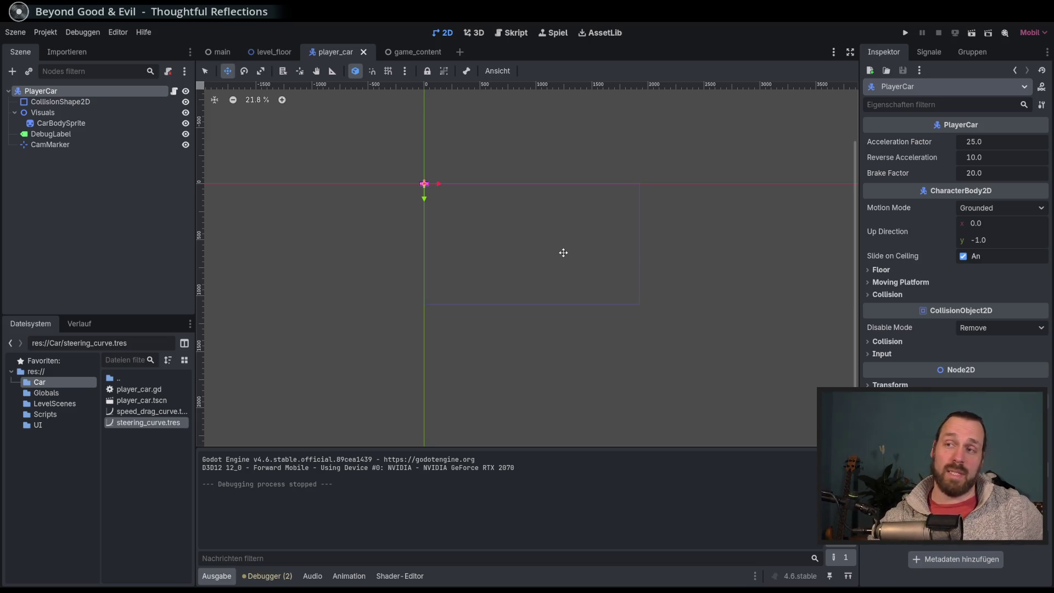
mouse_move(563, 253)
left_mouse_down()
mouse_move(537, 251)
mouse_move(515, 268)
left_mouse_up()
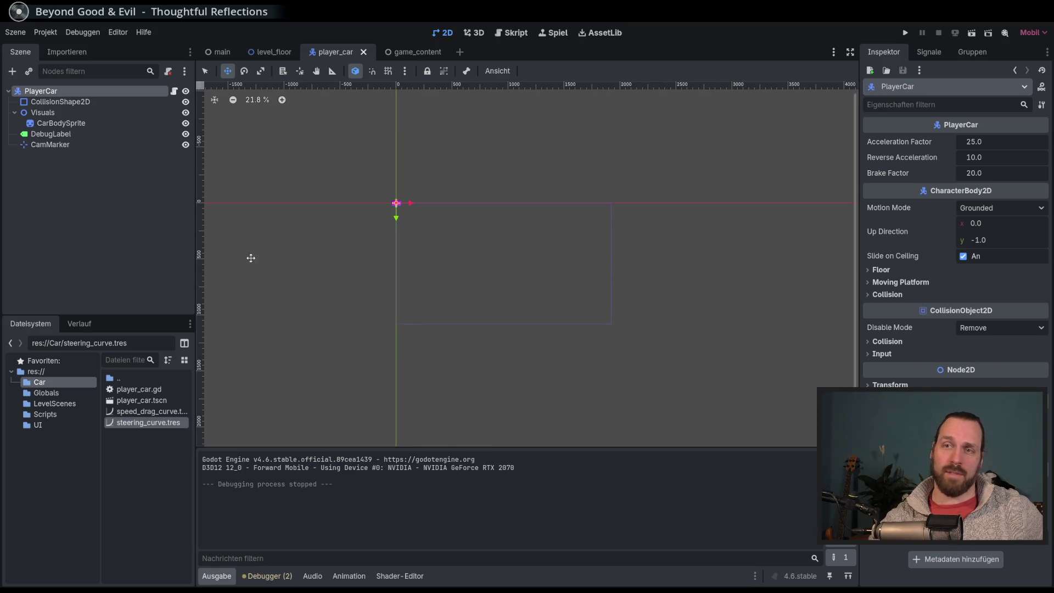
left_click_drag(193, 257, 200, 257)
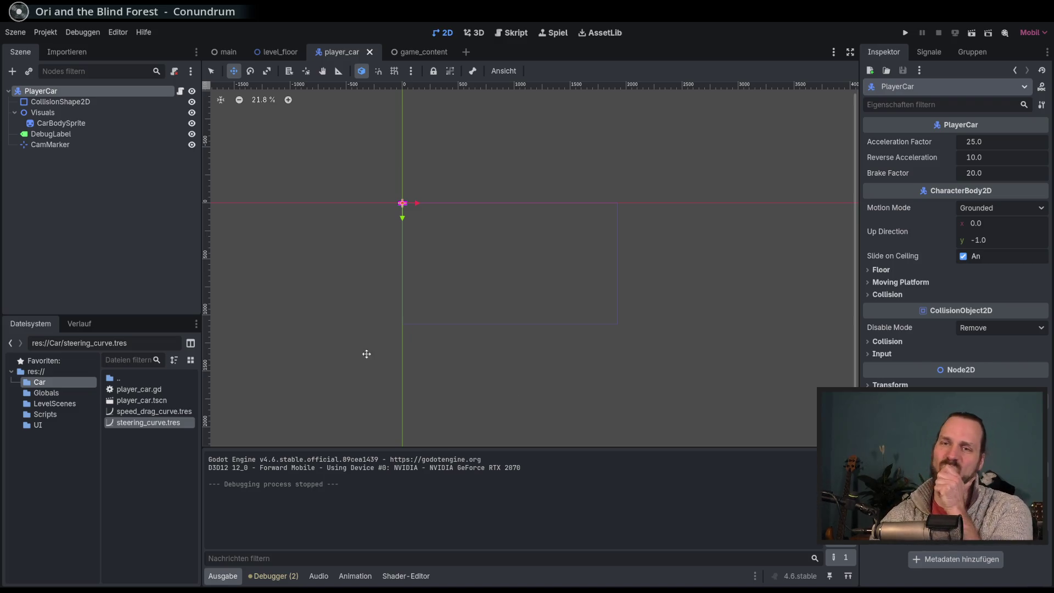
left_click(61, 403)
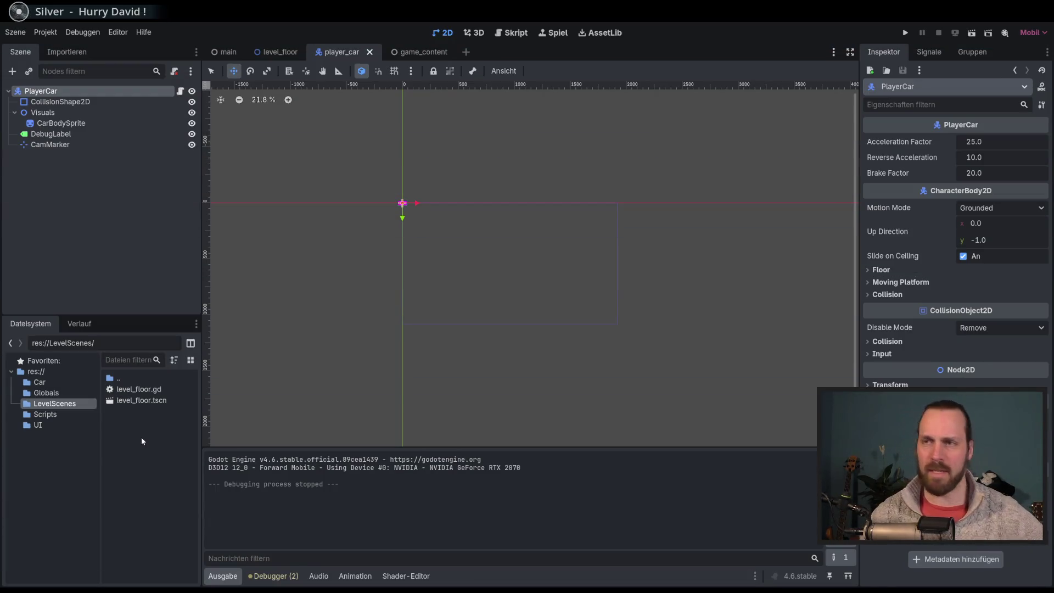
Pan the player_car view slightly and launch the game for a test drive
left_click_drag(447, 275, 469, 274)
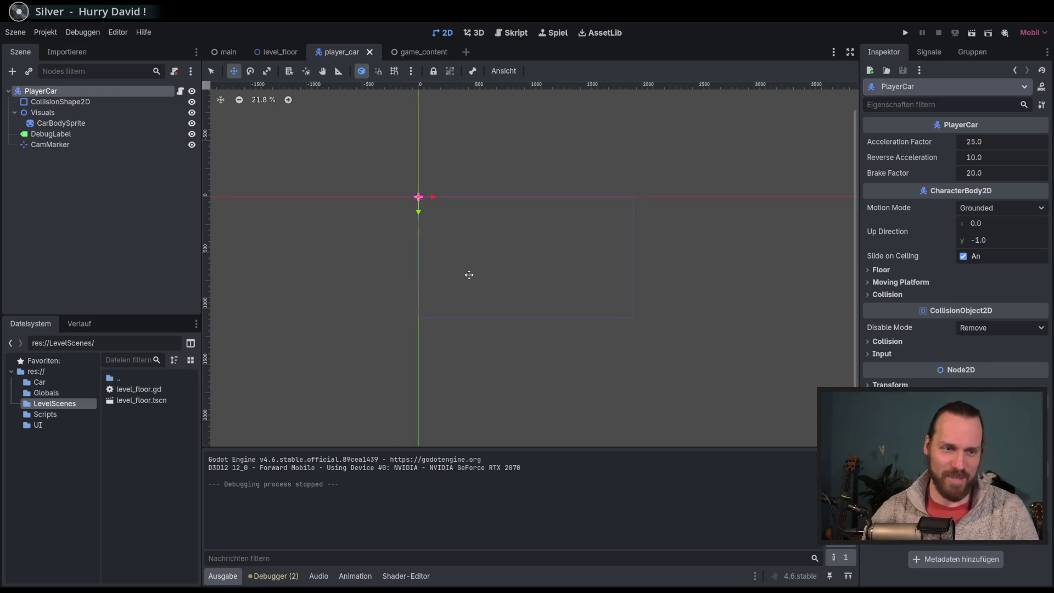
key("F5")
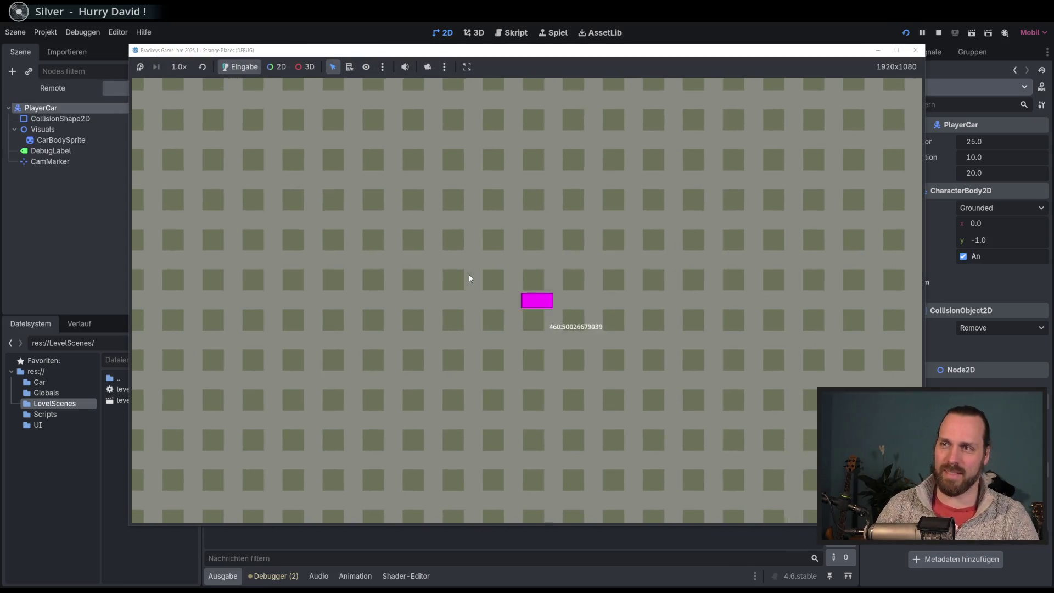
key("w")
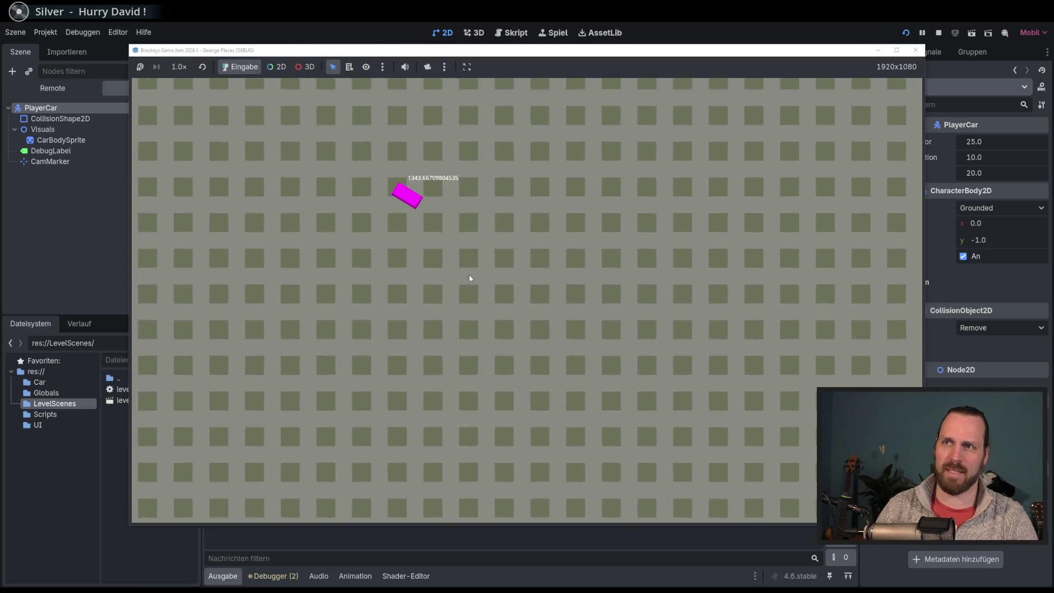
key("s")
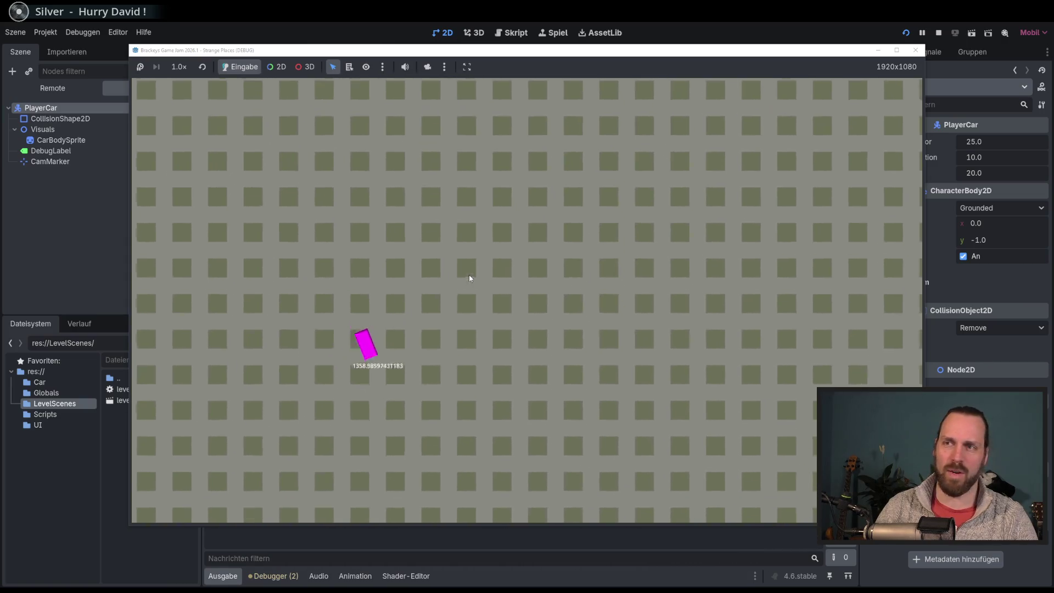
key("d")
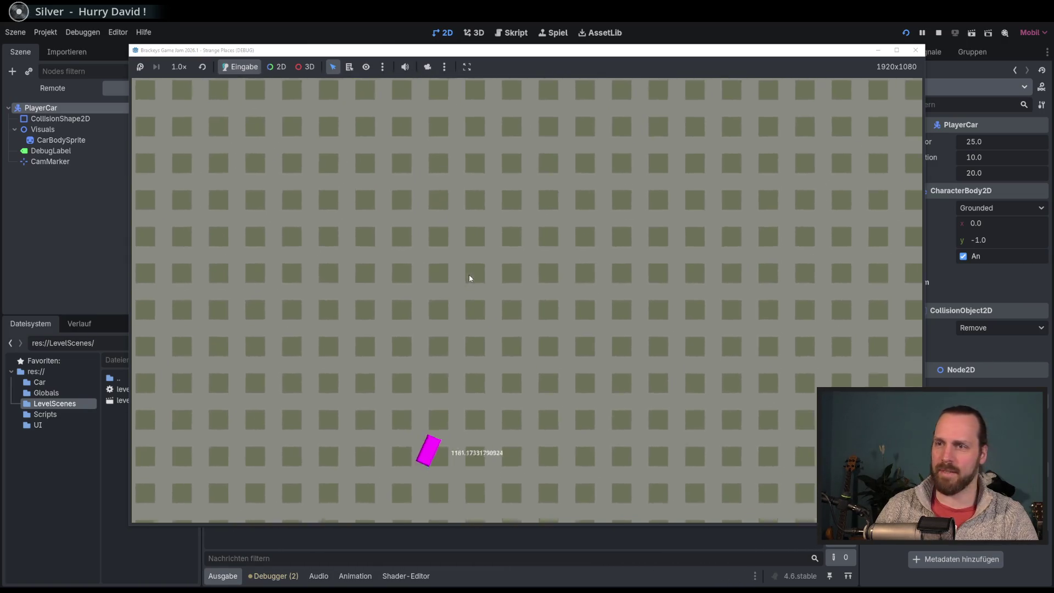
key("w")
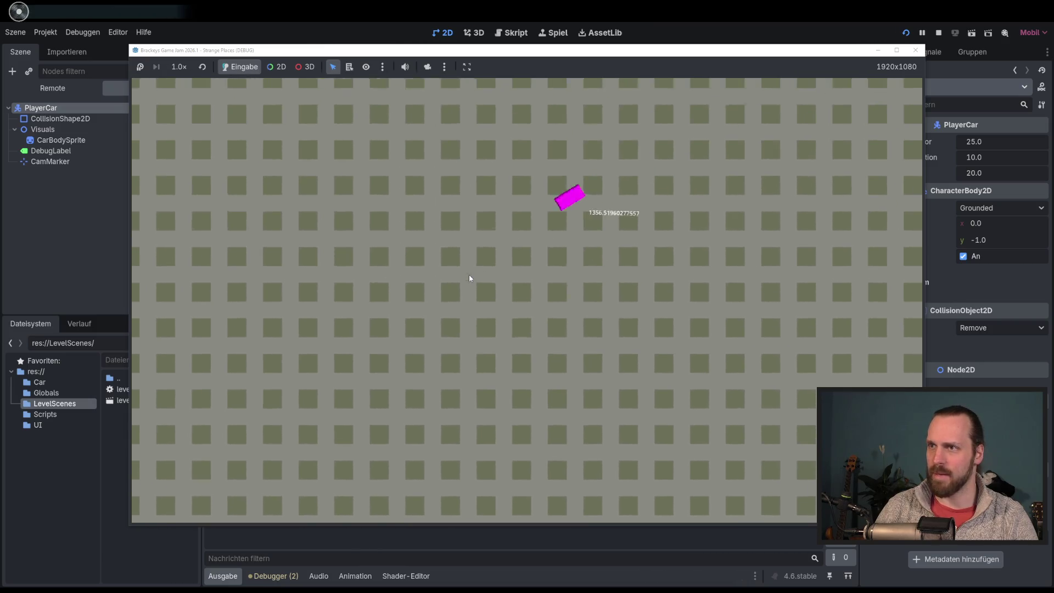
key("a")
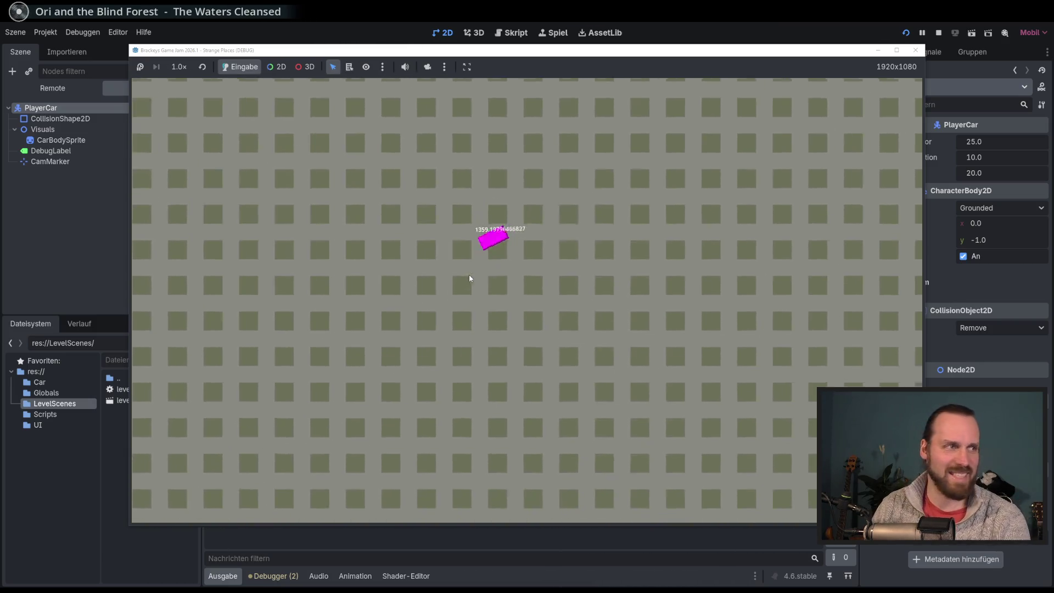
key("F8")
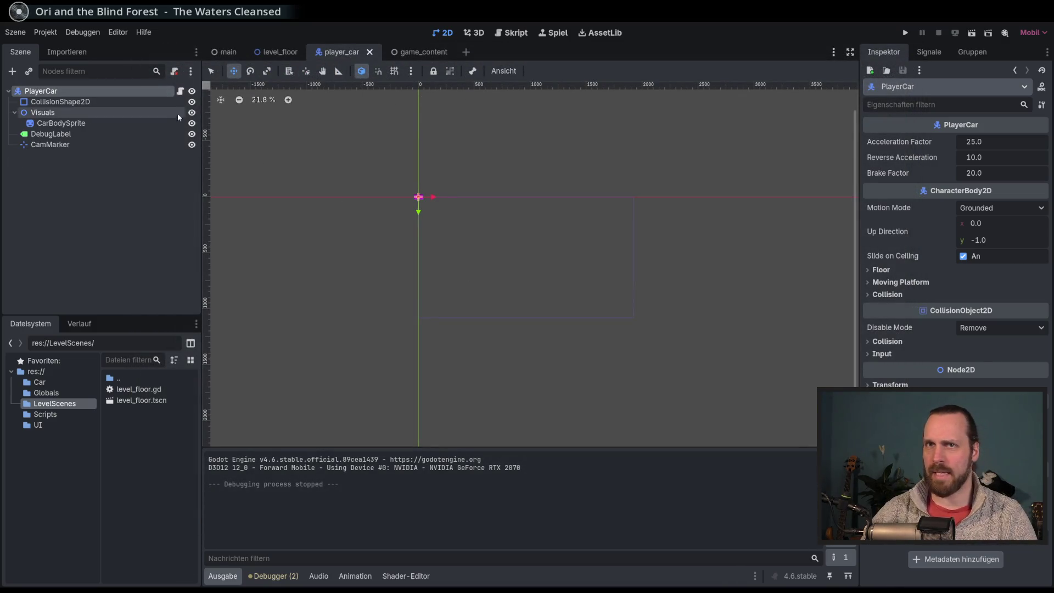
In game_content, add a TileMapLayer node under LevelLayer by searching 'tile'
key("ctrl+Tab")
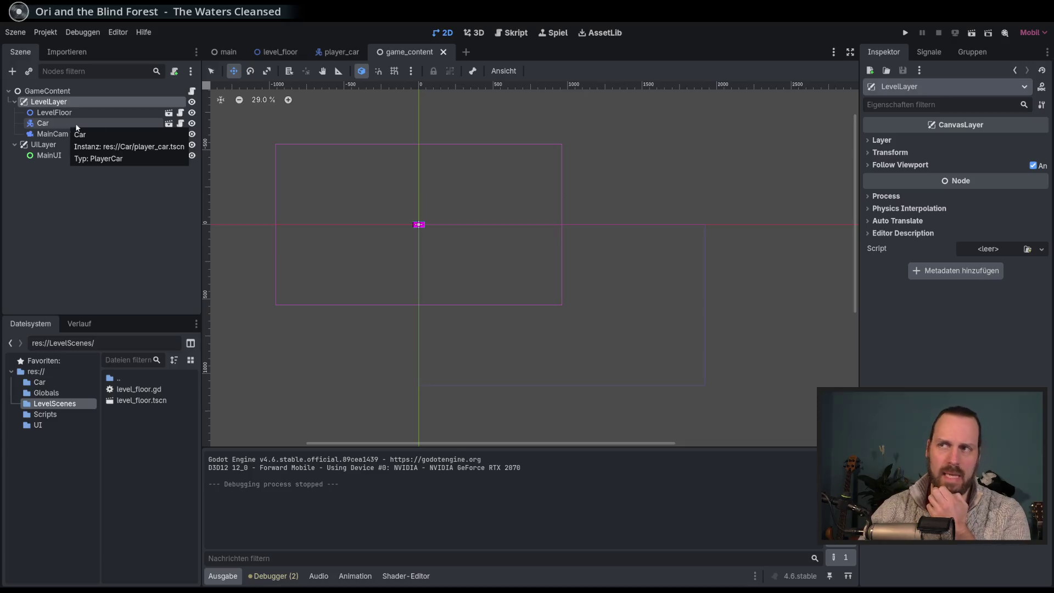
left_click_drag(537, 231, 522, 214)
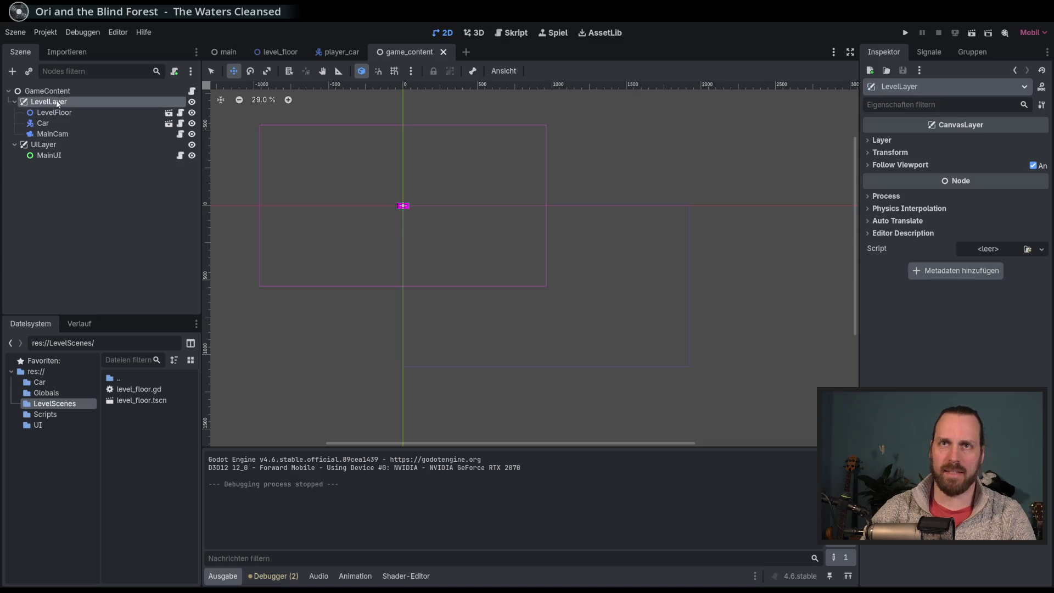
left_click(12, 72)
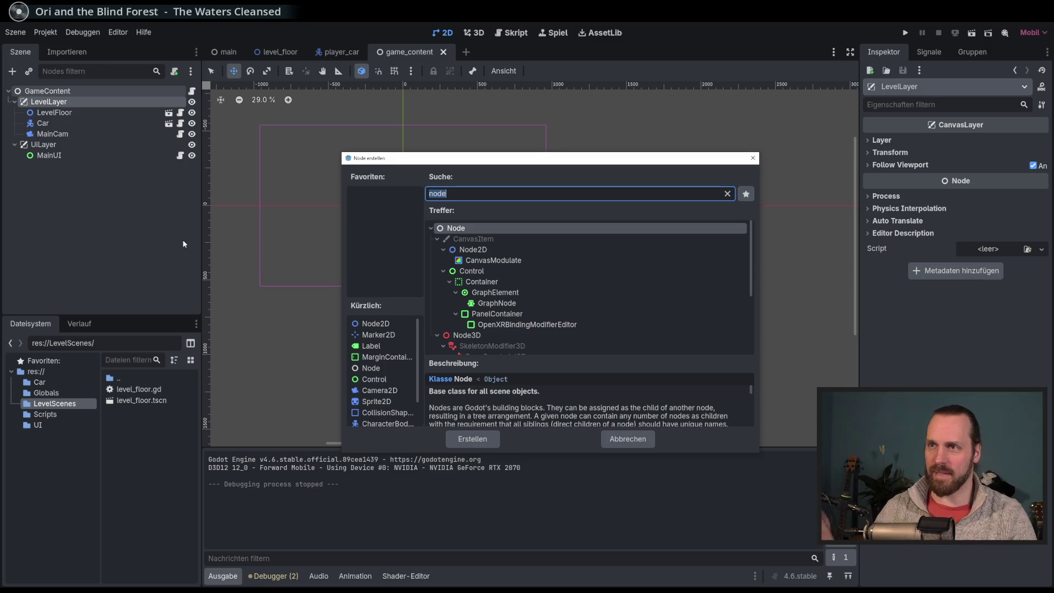
type("tile")
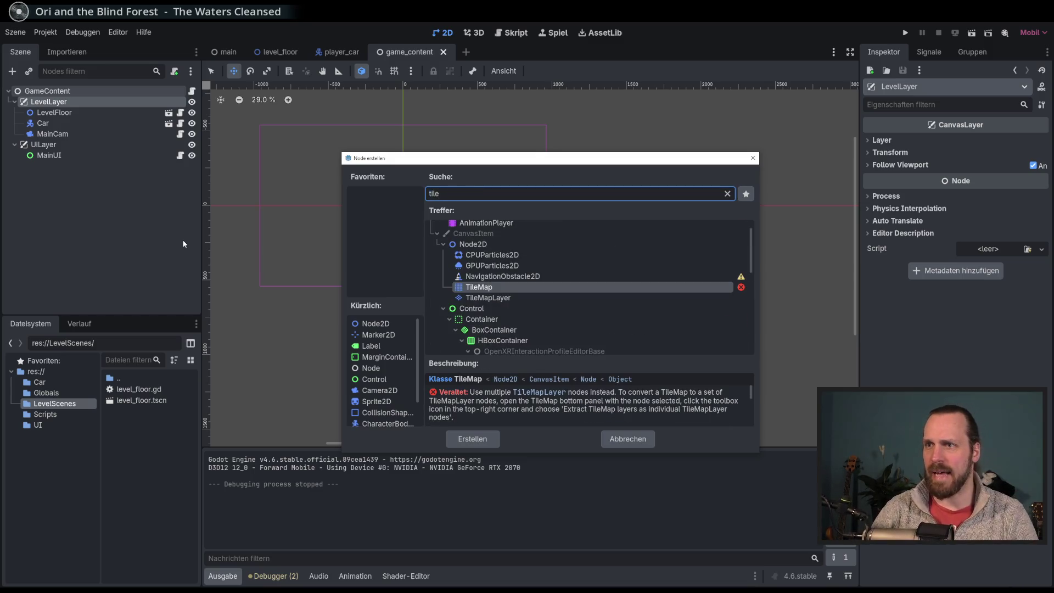
key("Up")
key("Down")
key("Down")
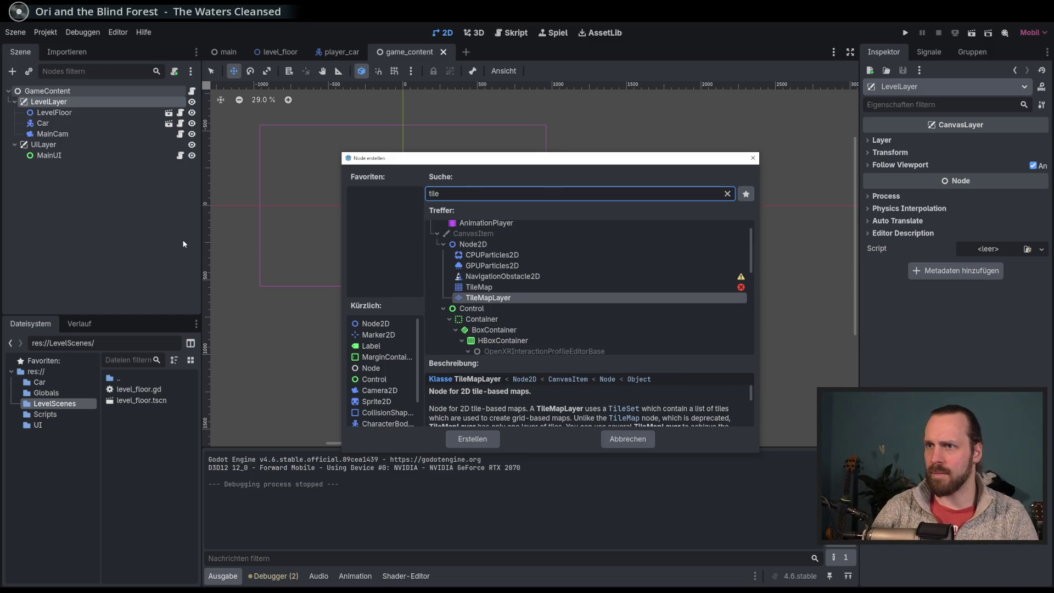
key("Return")
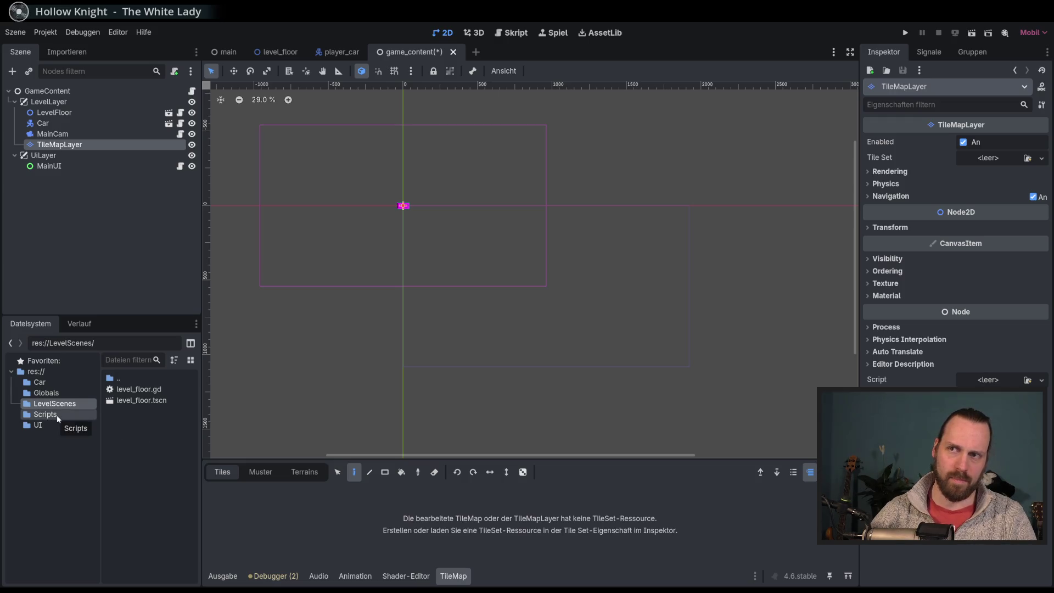
scroll(388, 364, "right", 1)
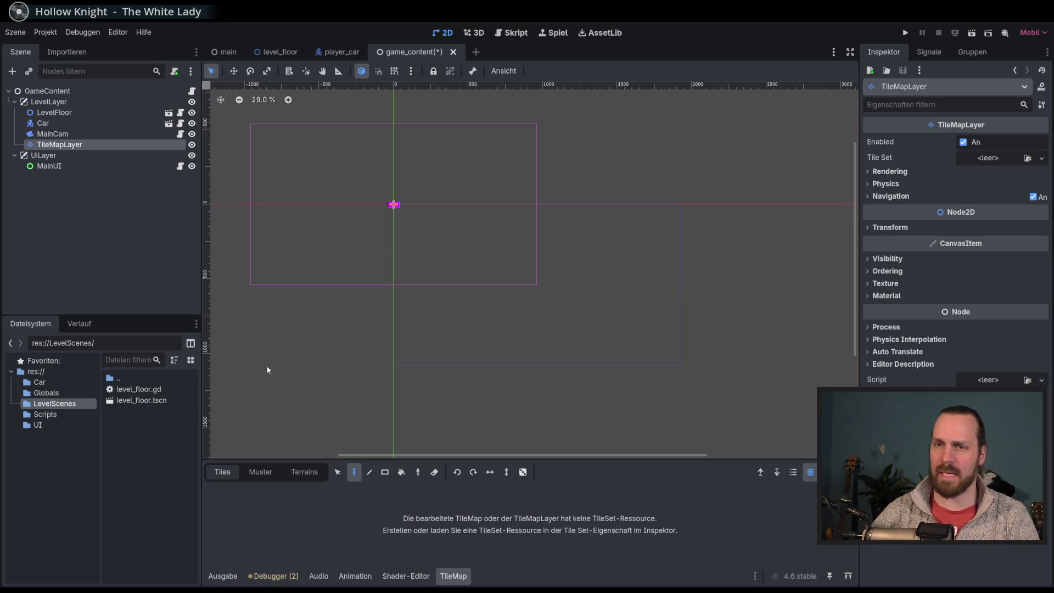
Enlarge the tile map panel, browse its sections, and open the empty Tile Set options
left_click_drag(548, 460, 544, 445)
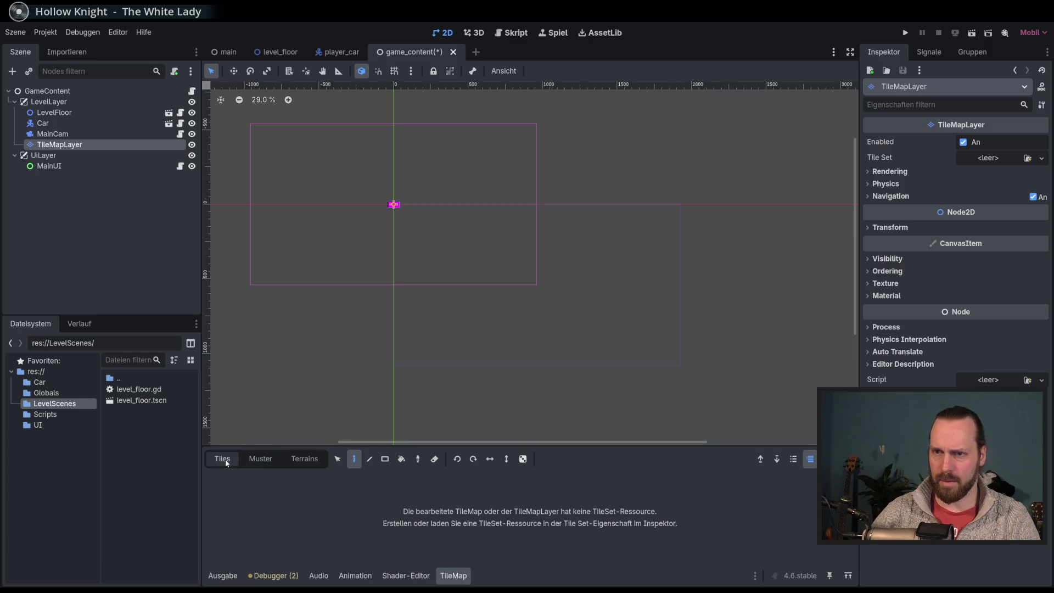
left_click(294, 460)
left_click(271, 465)
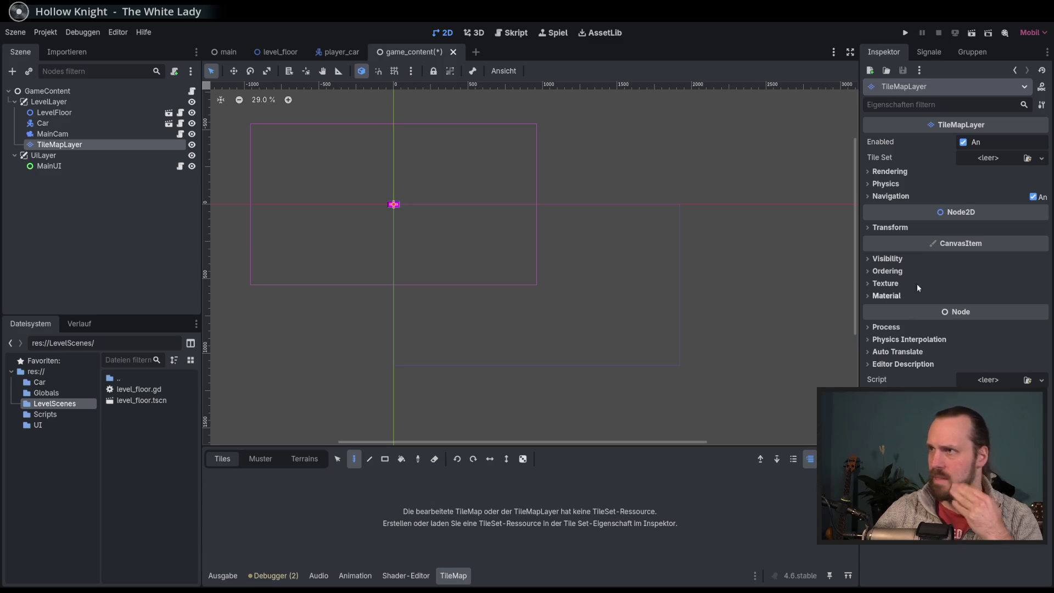
left_click(1003, 157)
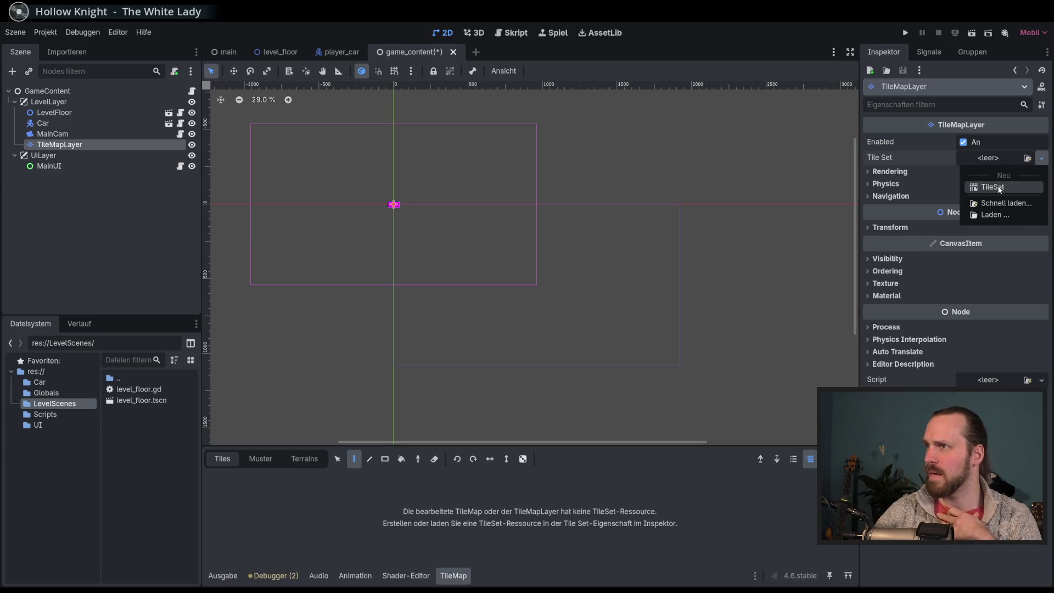
Assign a new TileSet to the TileMapLayer, enlarge its panel, and look over the Patterns tab
left_click(1002, 185)
mouse_move(424, 460)
left_mouse_down()
mouse_move(371, 379)
mouse_move(324, 406)
left_mouse_up()
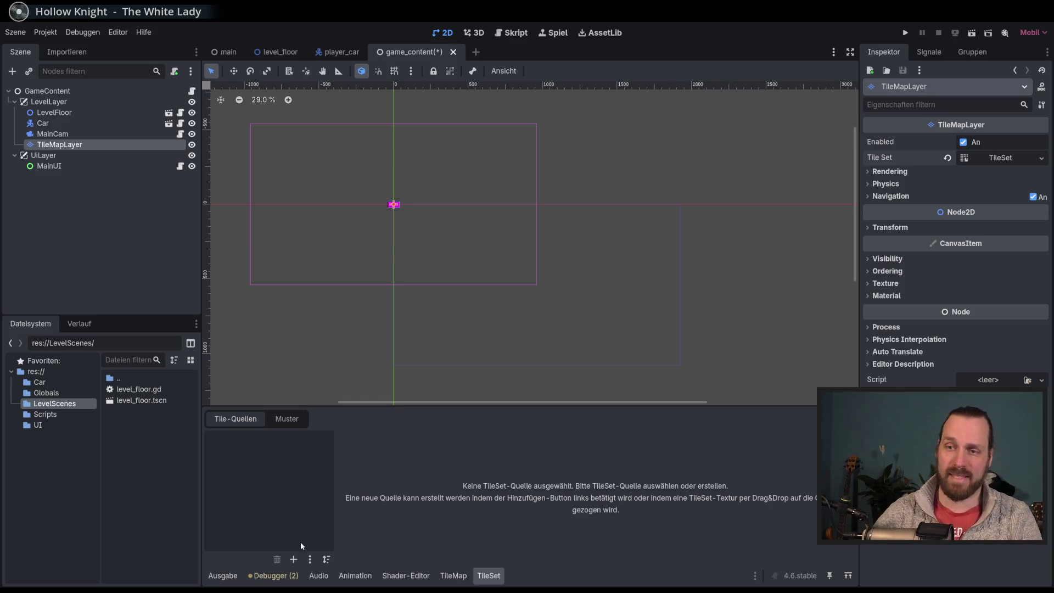
left_click(293, 558)
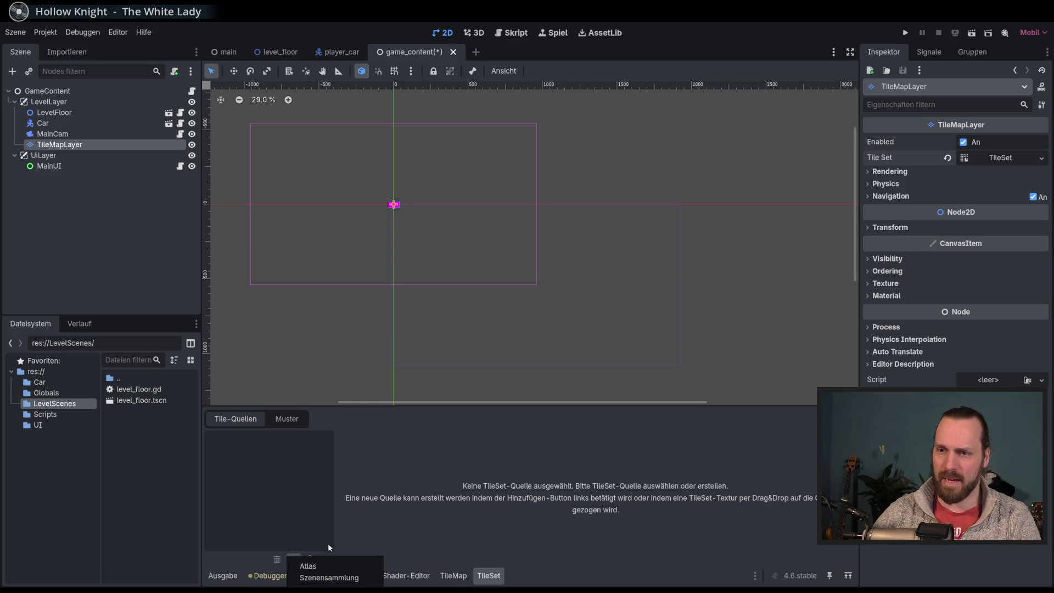
left_click(309, 496)
left_click(287, 419)
left_click(252, 420)
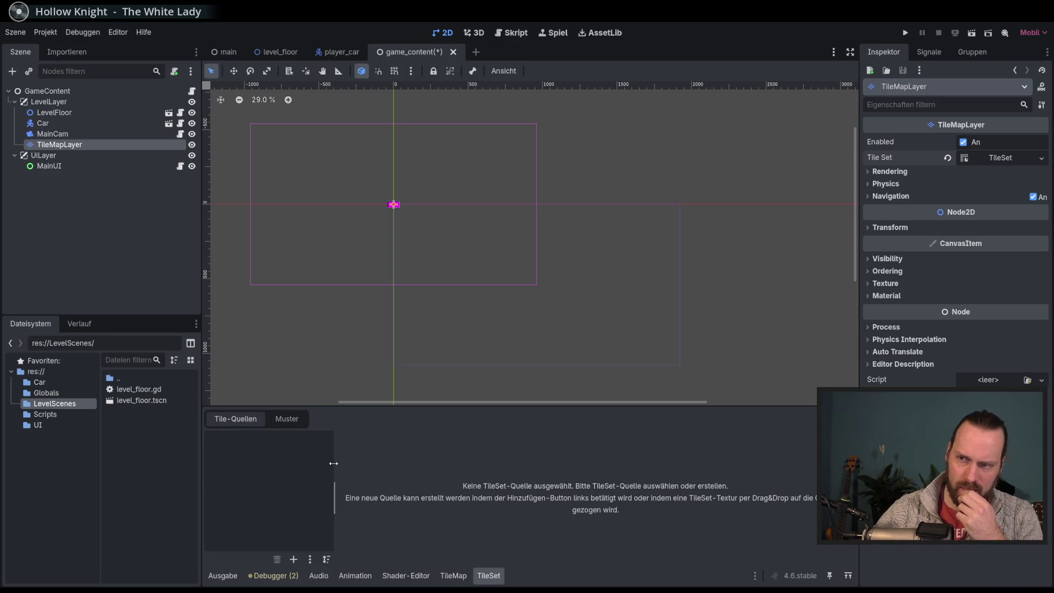
Try adding an Atlas source, check accepted file types, cancel, and open Search Help
left_click(293, 559)
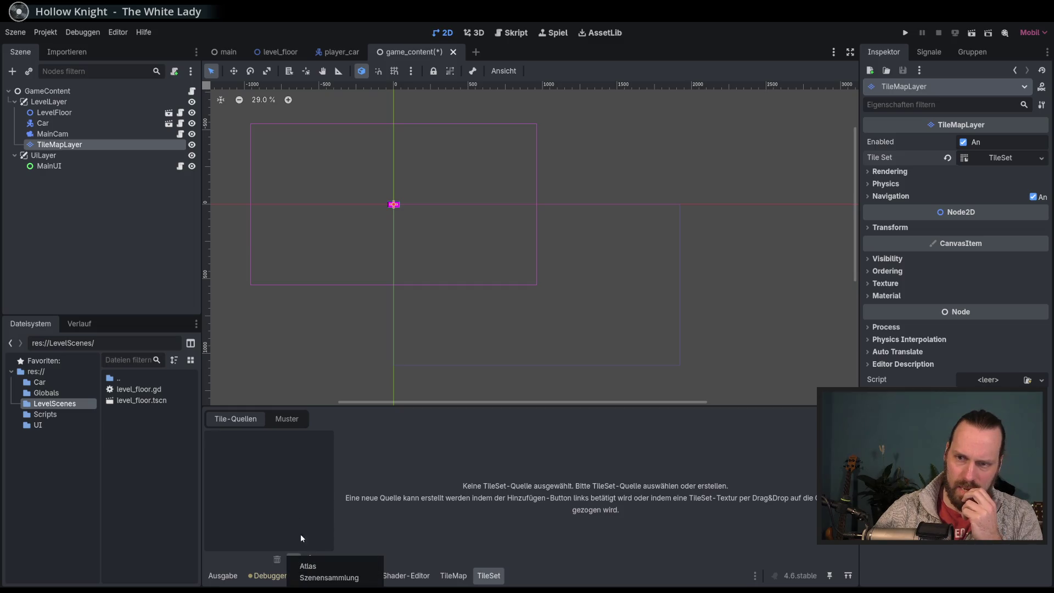
left_click(307, 565)
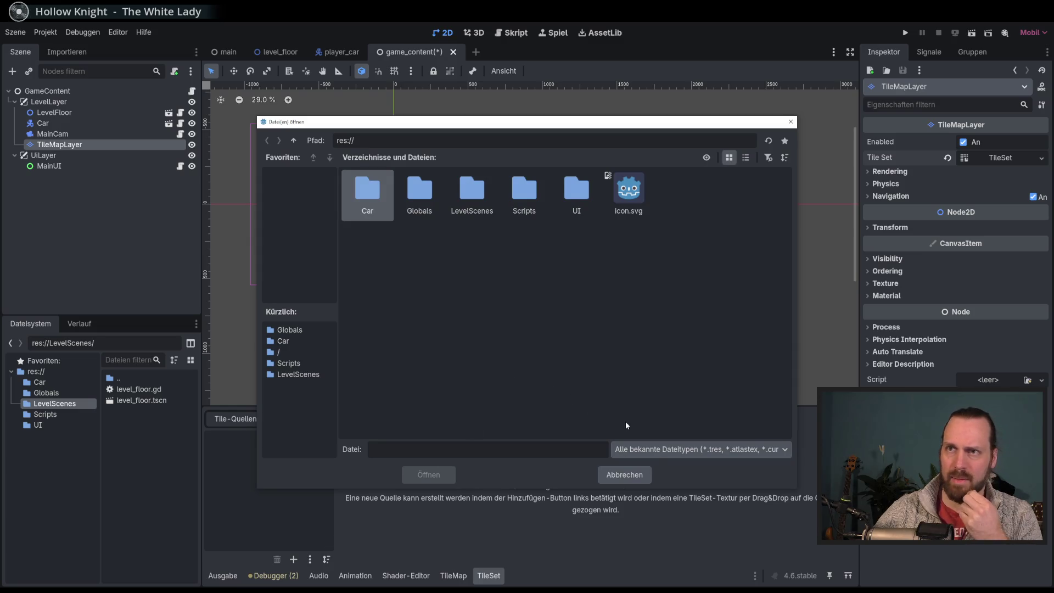
left_click(639, 476)
left_click(293, 558)
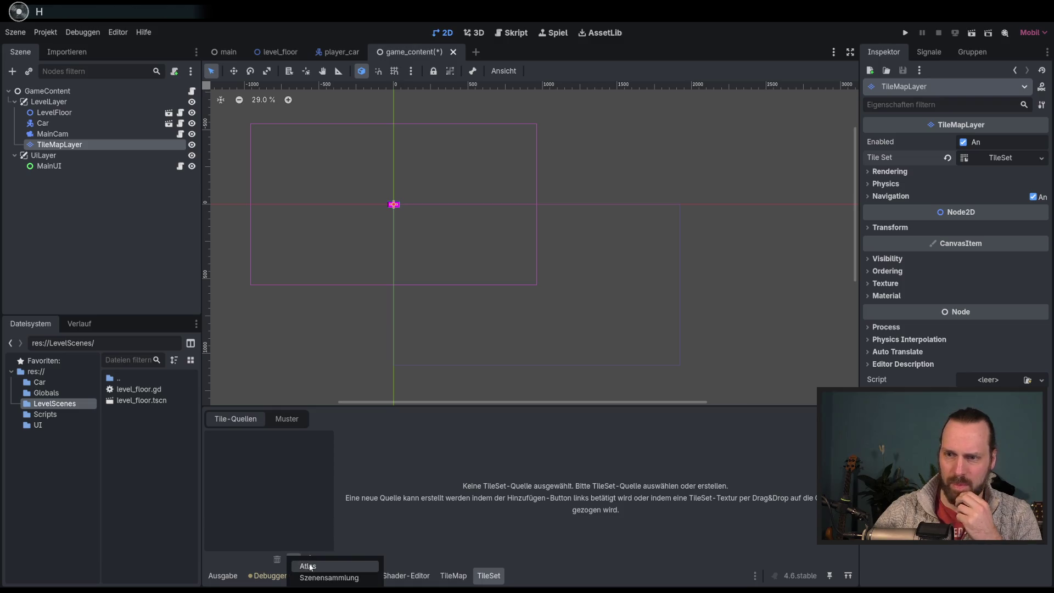
left_click(307, 566)
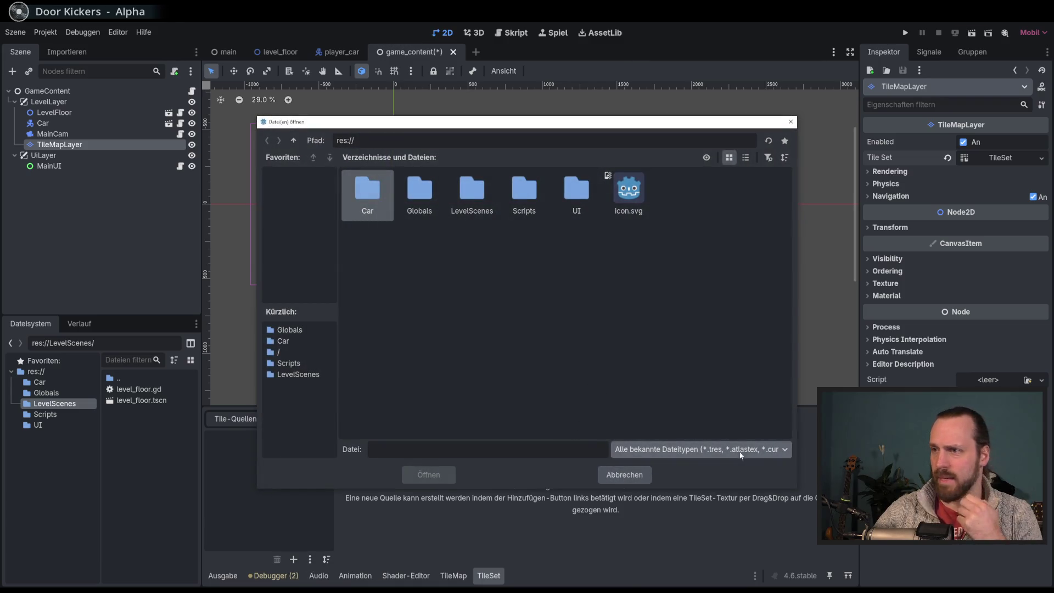
left_click(741, 450)
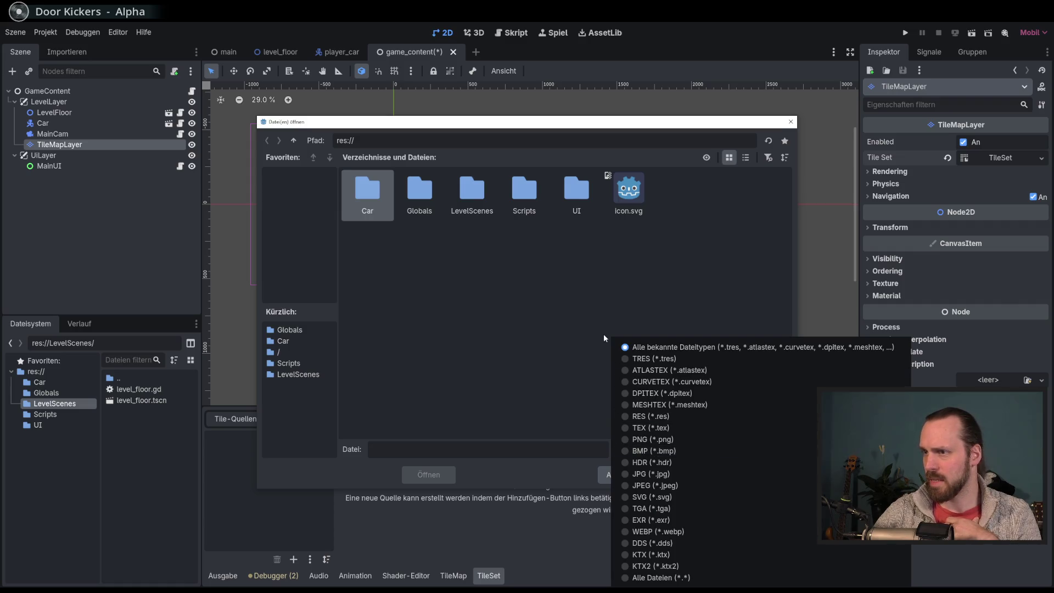
left_click(604, 334)
left_click(626, 481)
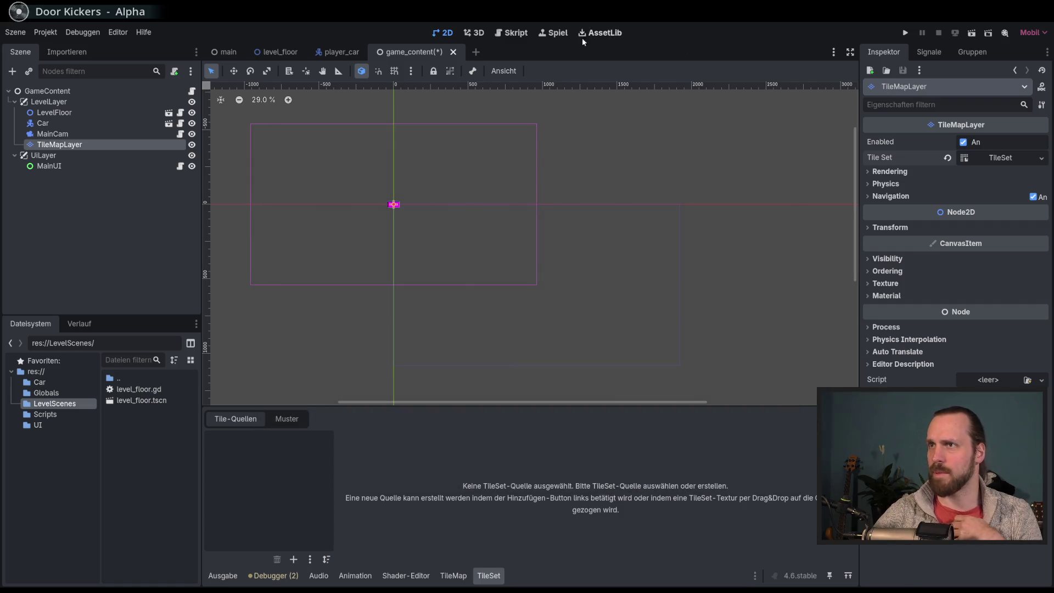
left_click(514, 33)
left_click(769, 71)
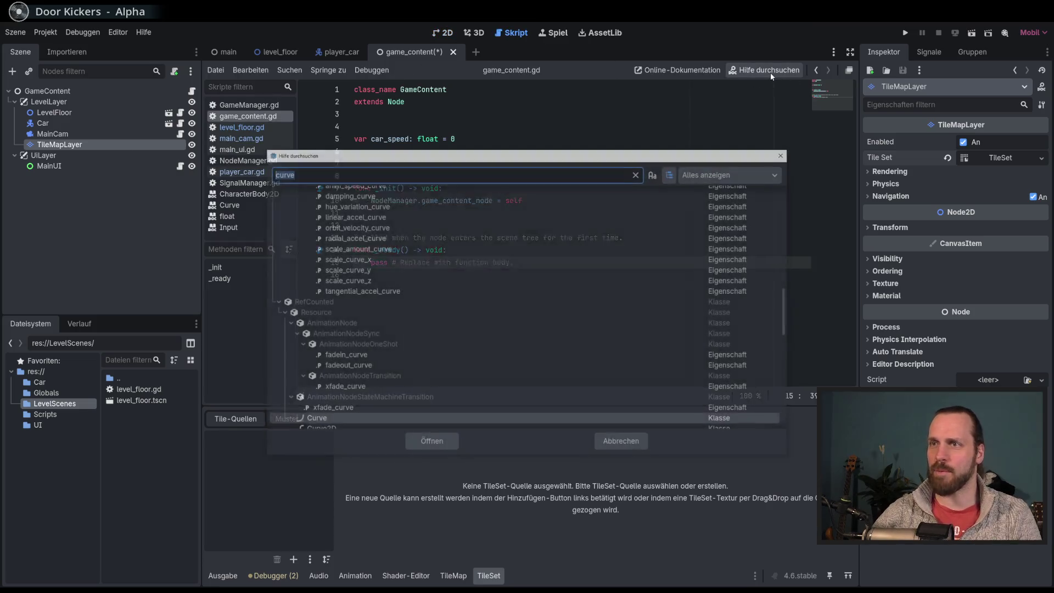
Search help for 'tile', read the TileMapLayer and TileSet references, then return to 2D
type("tile")
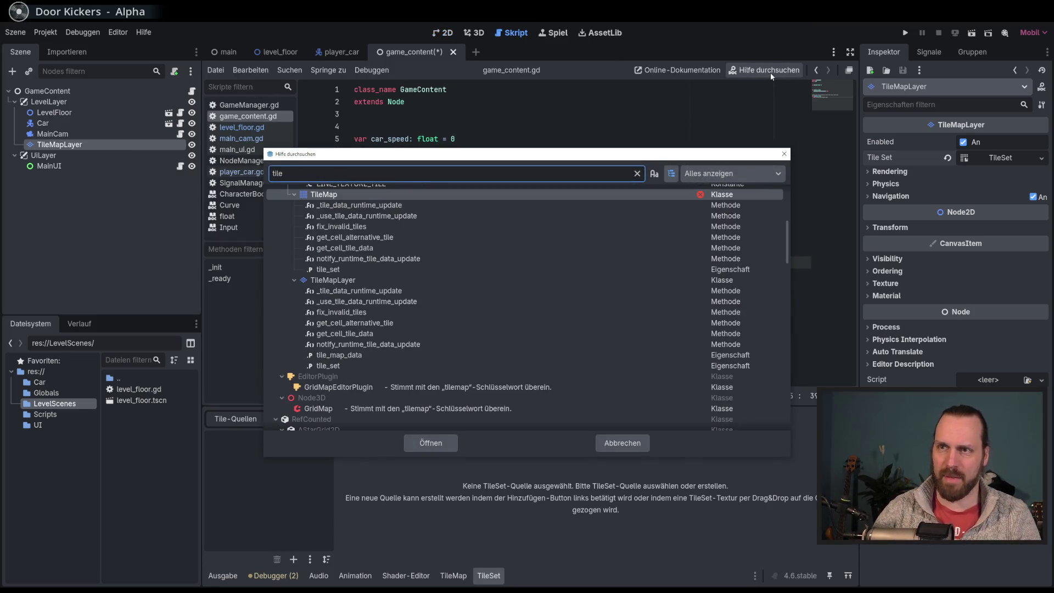
double_click(338, 280)
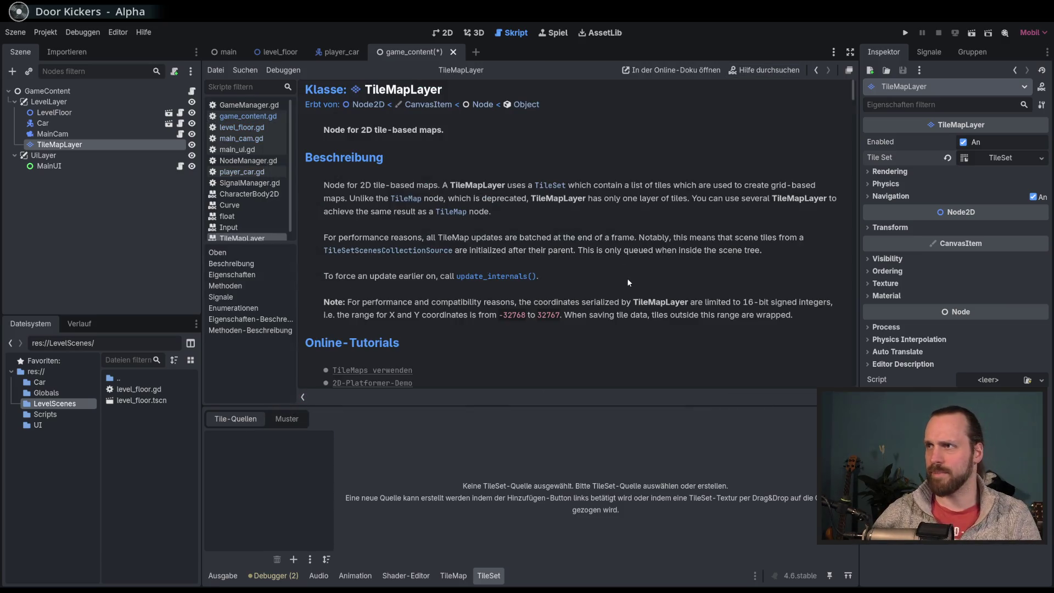
scroll(628, 281, "down", 3)
left_click_drag(557, 406, 557, 458)
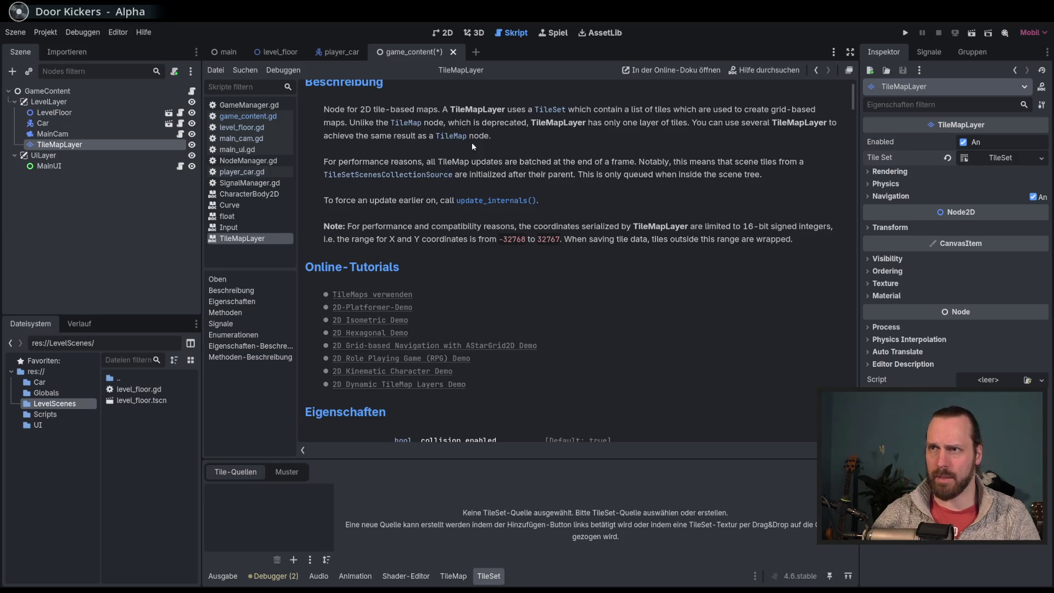
left_click(550, 110)
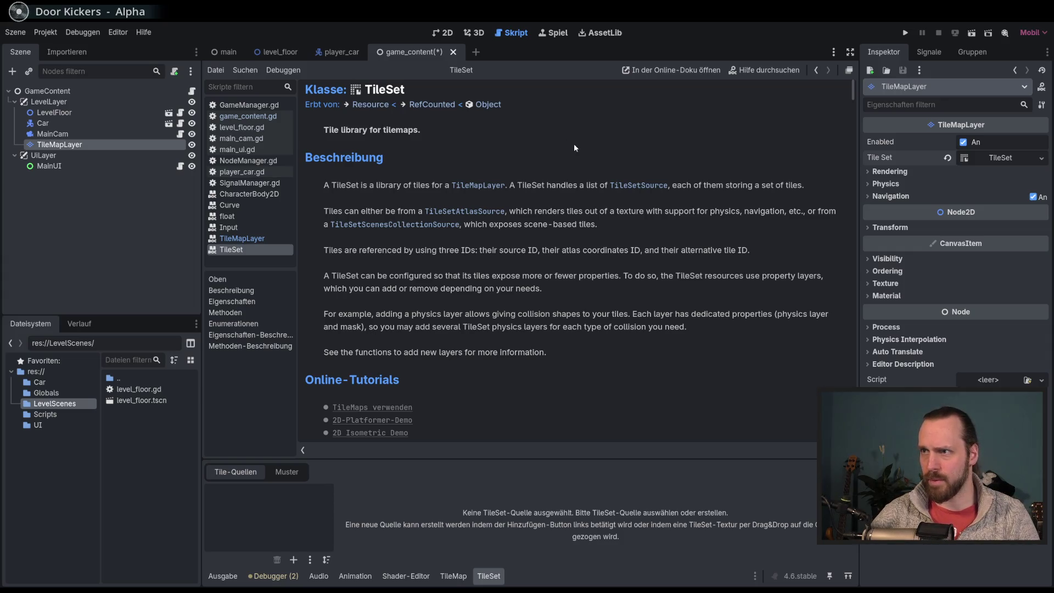
left_click(451, 33)
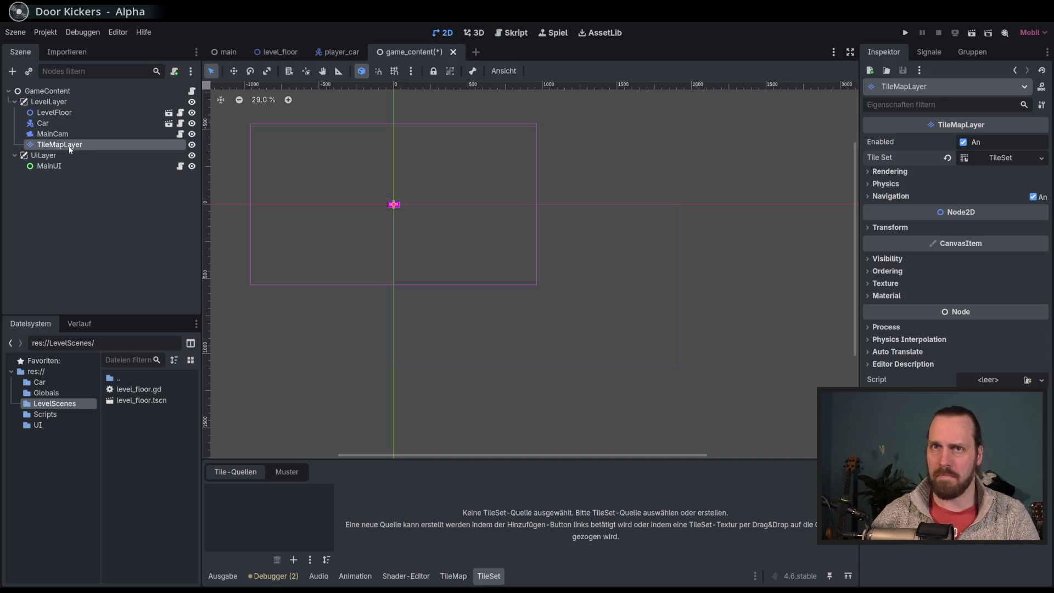
left_click(110, 134)
left_click(890, 171)
left_click(892, 171)
left_click(894, 197)
left_click(894, 197)
left_click(890, 196)
left_click(890, 197)
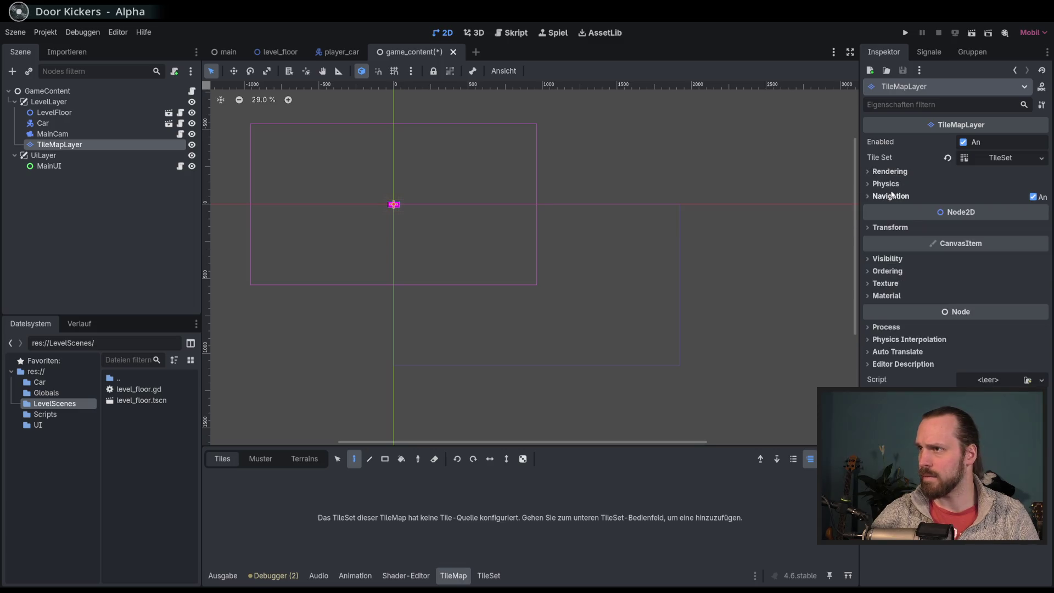
left_click(892, 184)
left_click(893, 185)
left_click(893, 185)
left_click(893, 185)
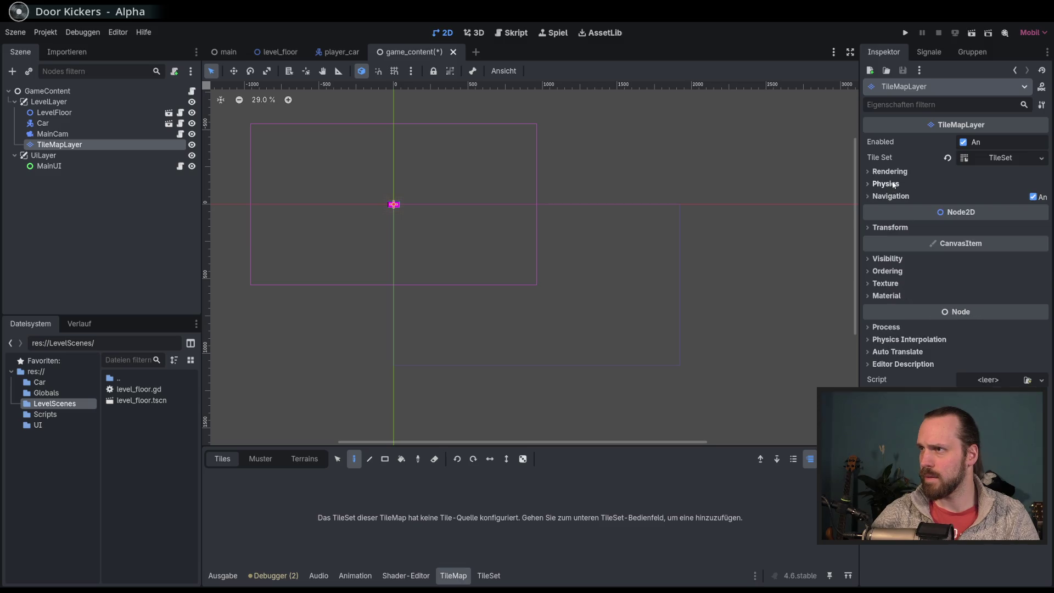
left_click(893, 171)
left_click(894, 172)
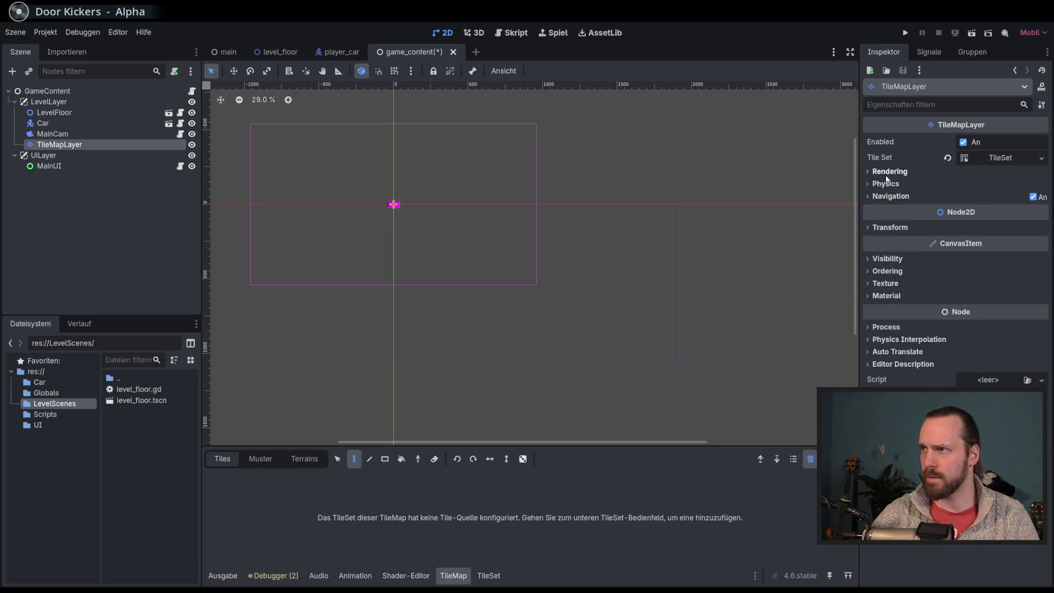
left_click(999, 159)
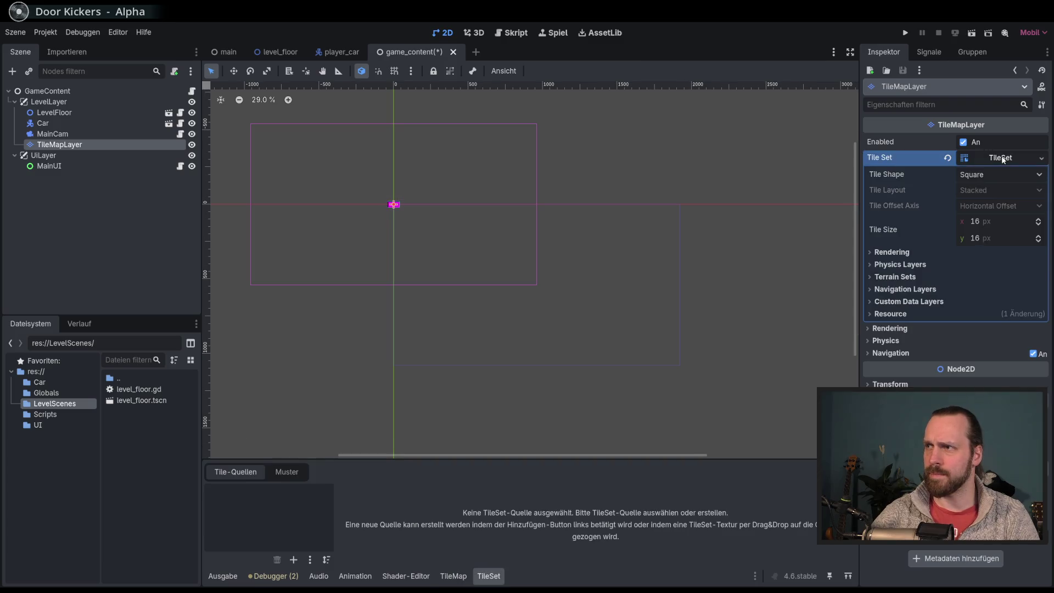
left_click(992, 220)
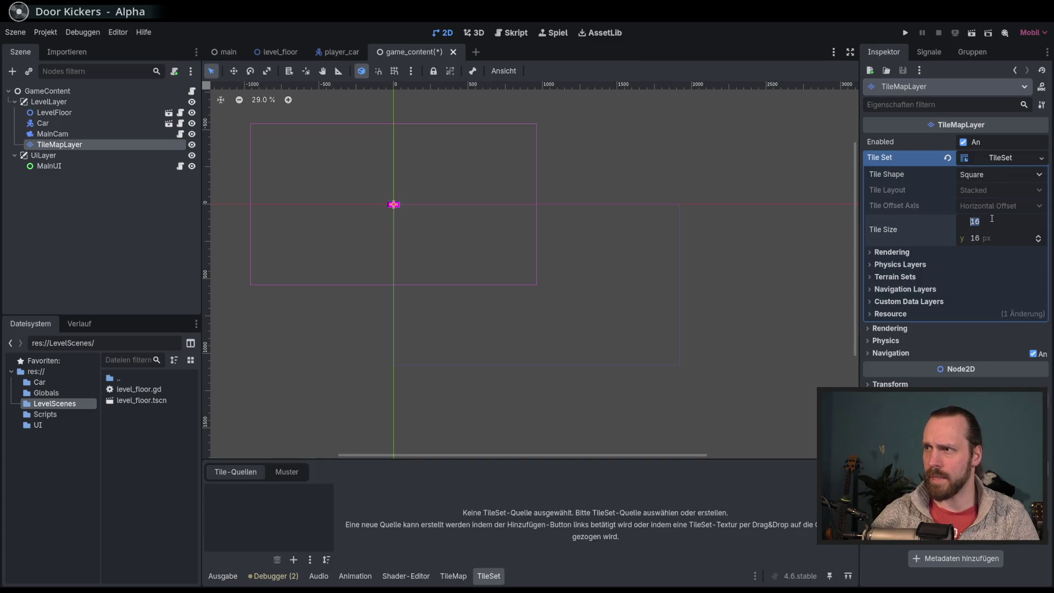
scroll(423, 182, "up", 4)
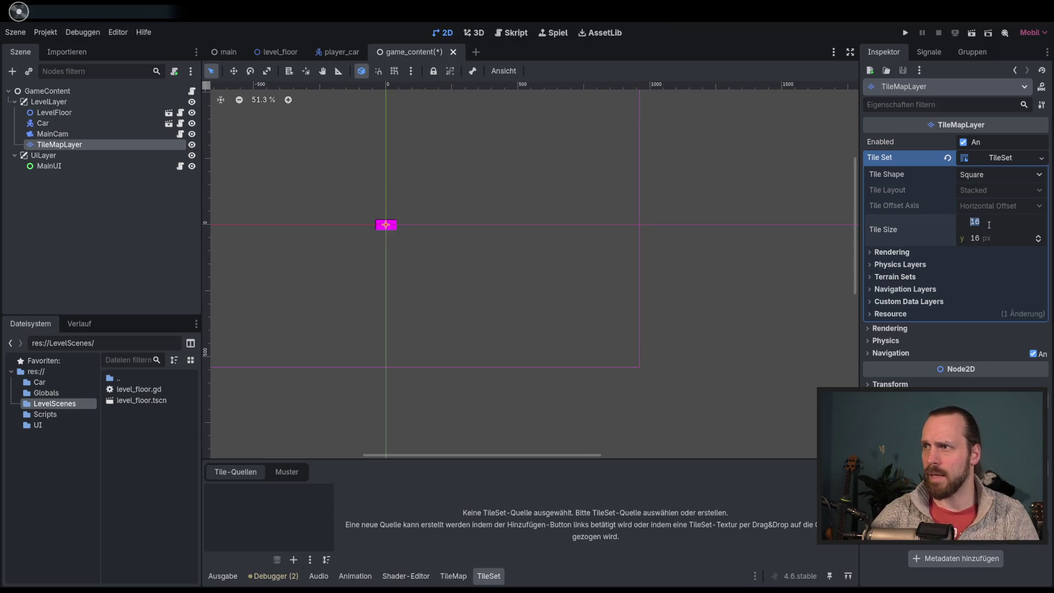
type("100")
key("Return")
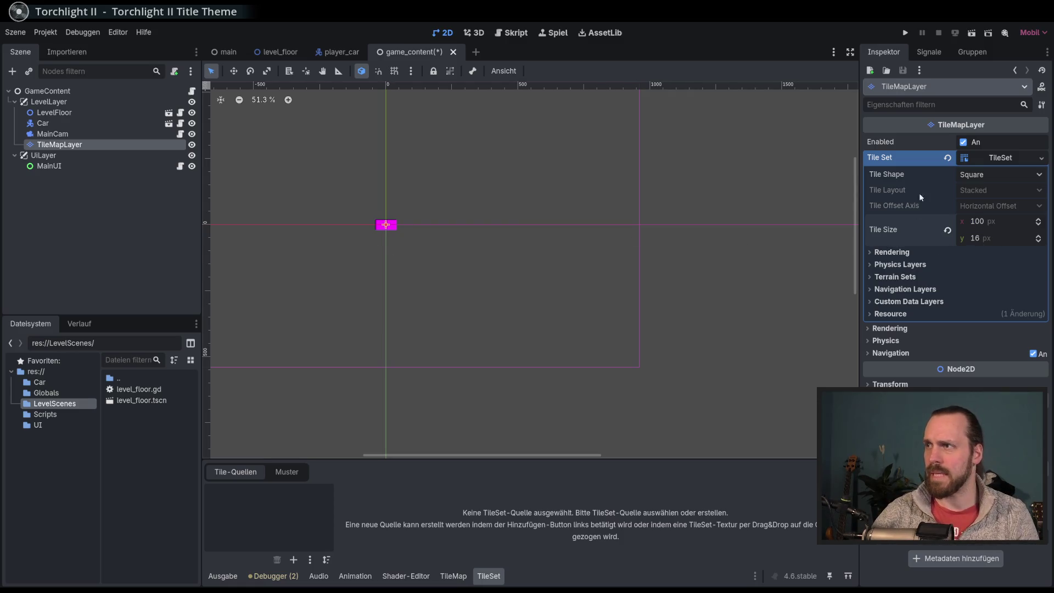
left_click(996, 174)
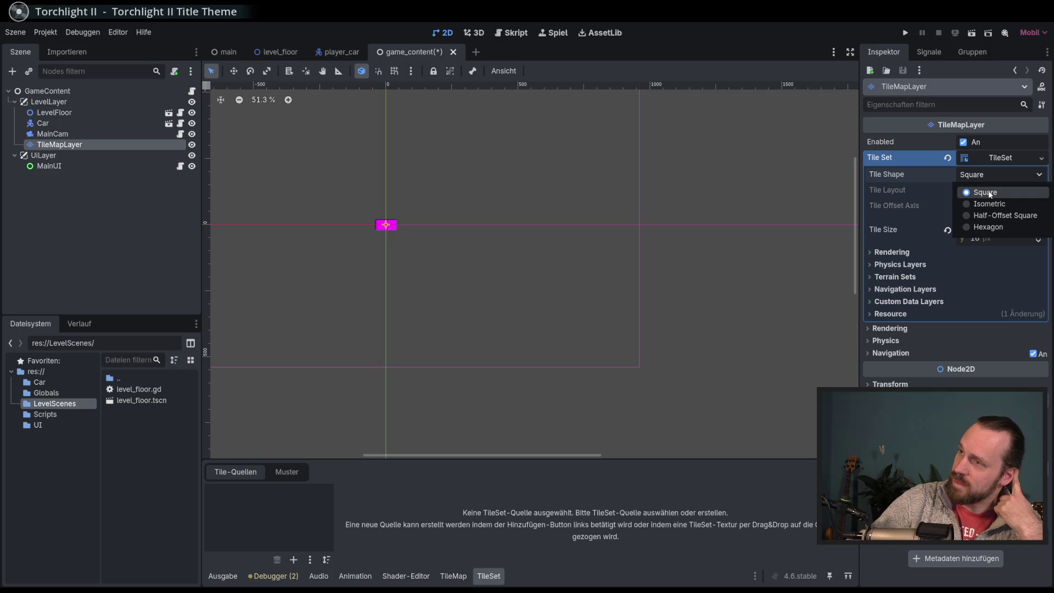
left_click(988, 192)
left_click(993, 222)
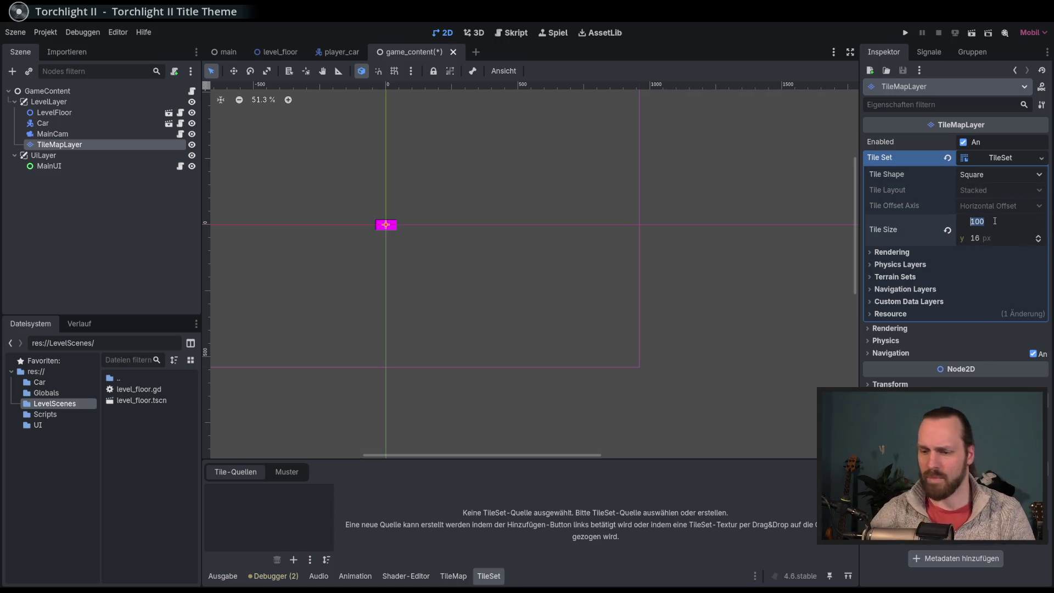
type("500")
key("Return")
left_click(1007, 238)
type("500")
key("Return")
scroll(551, 278, "down", 2)
left_click(1001, 239)
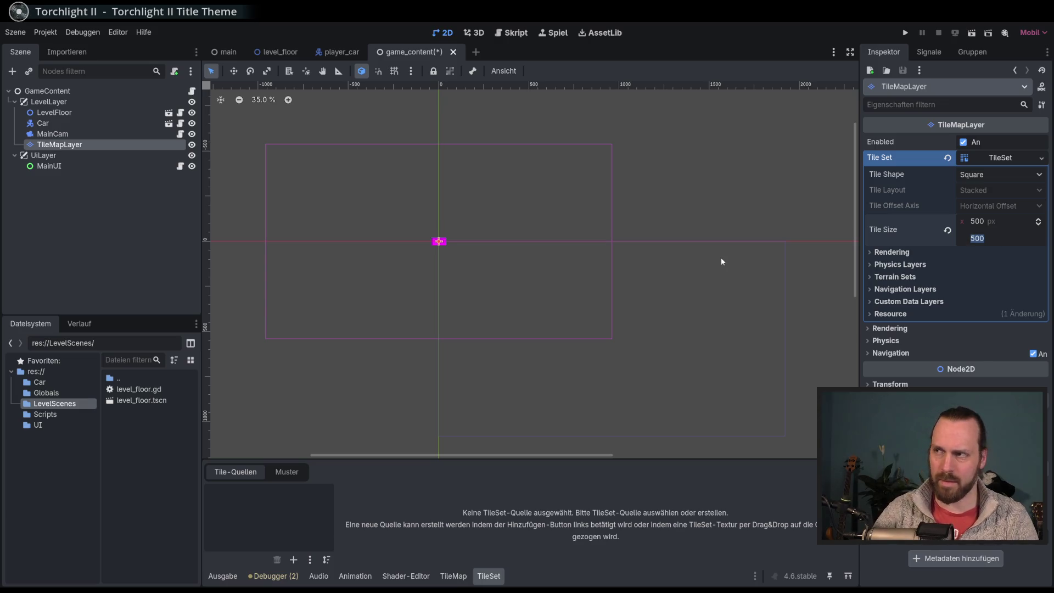
key("Return")
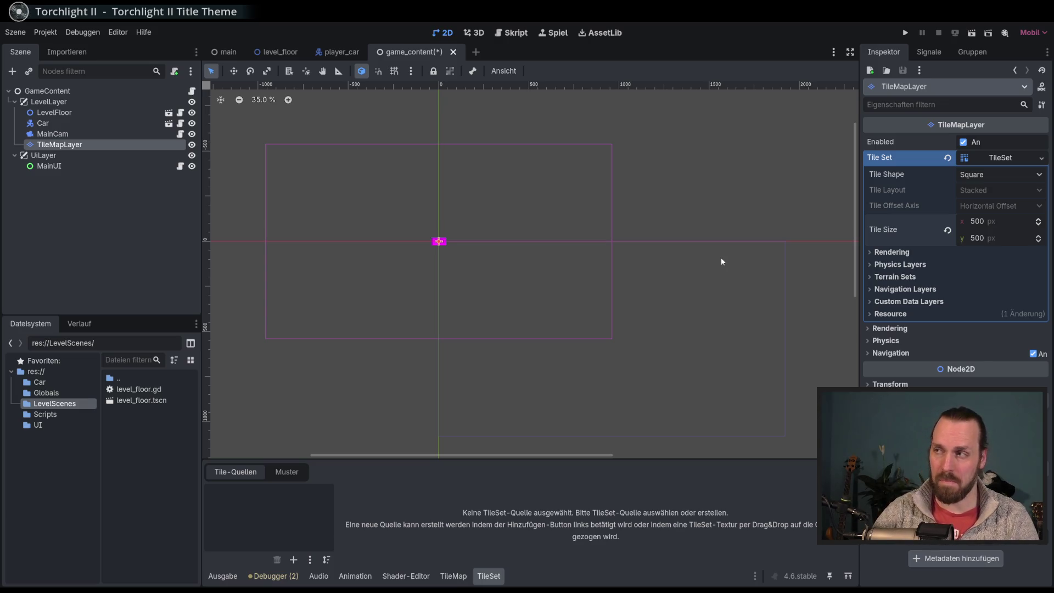
scroll(739, 255, "down", 1)
left_click(468, 226)
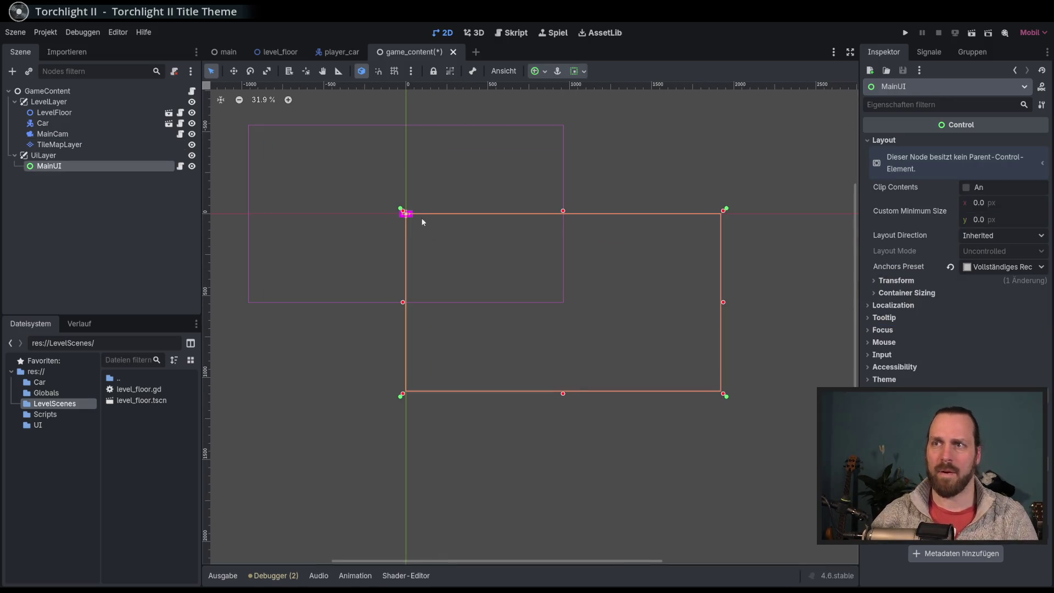
left_click(355, 136)
left_click(93, 144)
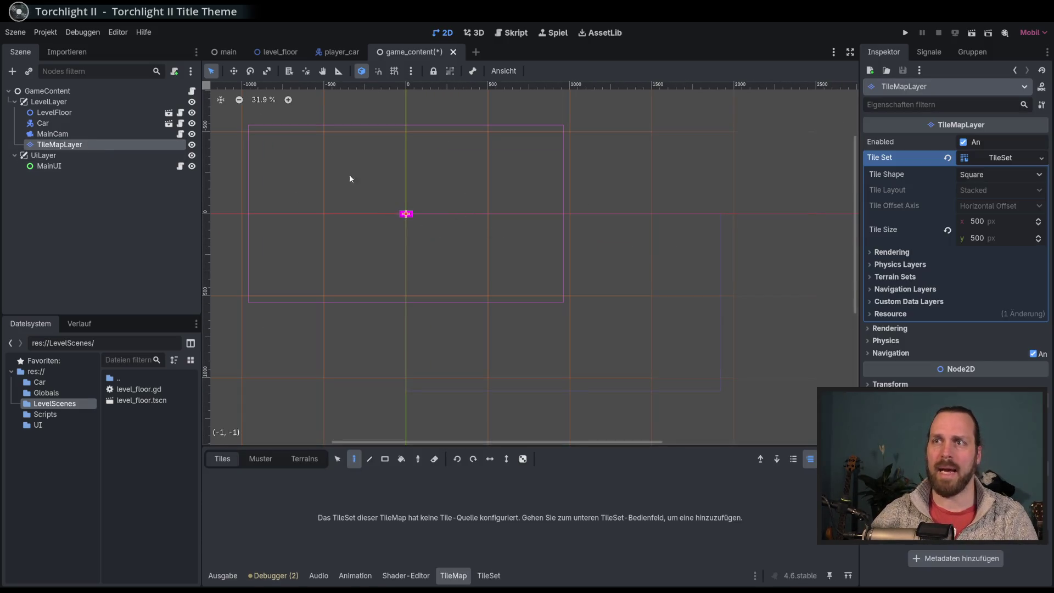
scroll(537, 208, "down", 2)
mouse_move(537, 207)
left_mouse_down()
mouse_move(432, 215)
mouse_move(512, 205)
left_mouse_up()
scroll(445, 210, "up", 2)
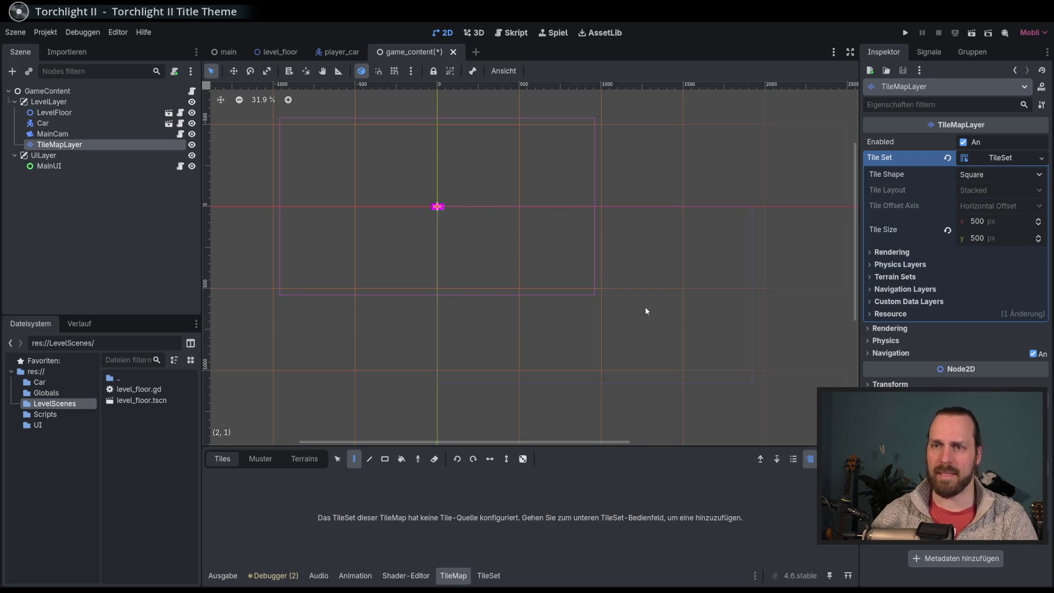
scroll(541, 174, "down", 2)
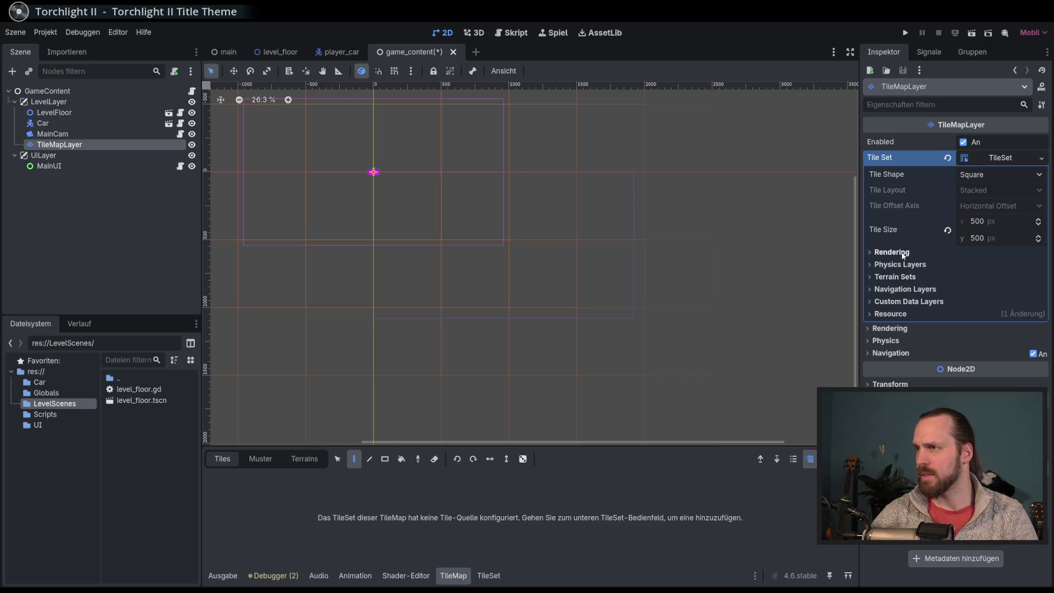
left_click(900, 277)
left_click(901, 277)
left_click(899, 289)
left_click(899, 290)
left_click(896, 277)
left_click(901, 276)
left_click(903, 302)
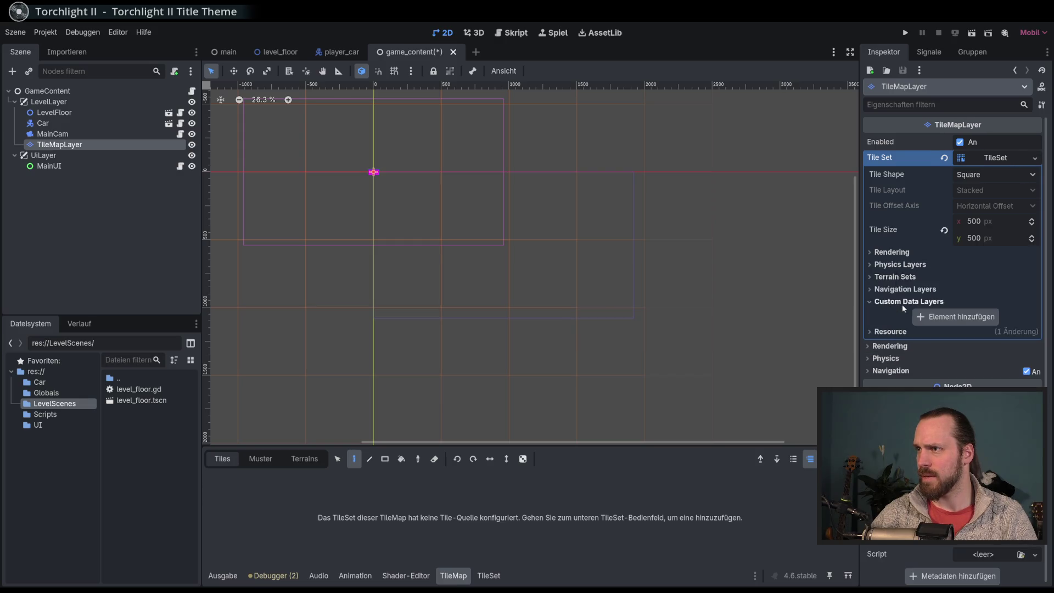
left_click(900, 302)
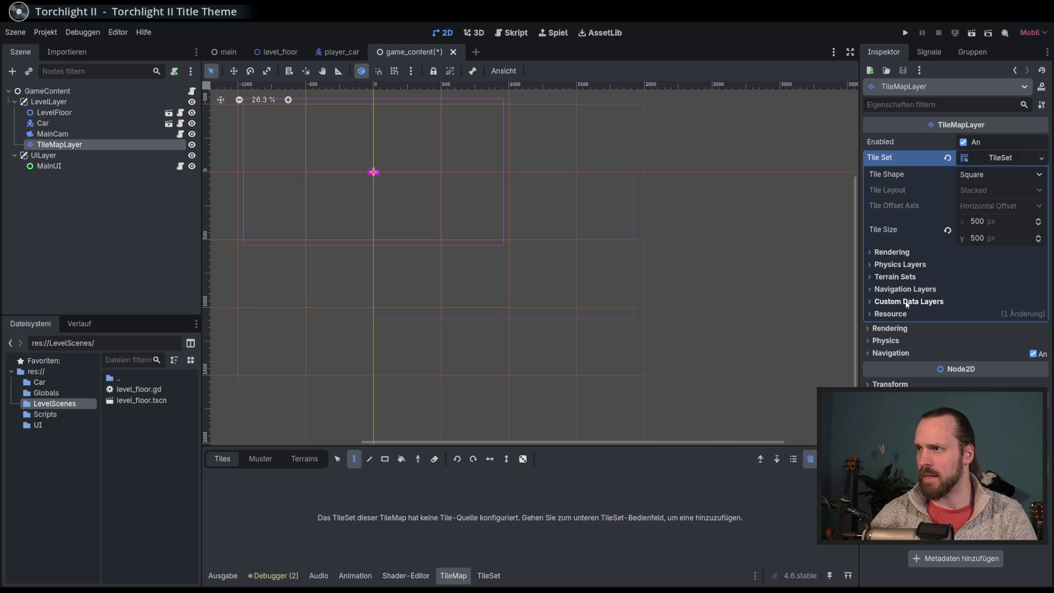
left_click(900, 302)
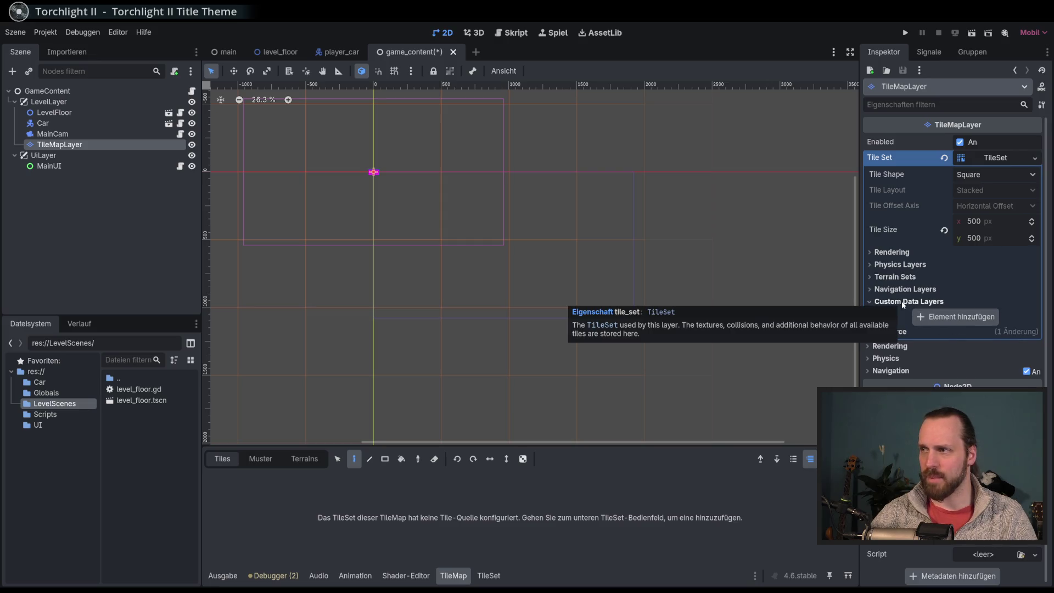
left_click(903, 303)
scroll(617, 270, "down", 1)
scroll(527, 271, "up", 2)
left_click_drag(577, 309, 576, 310)
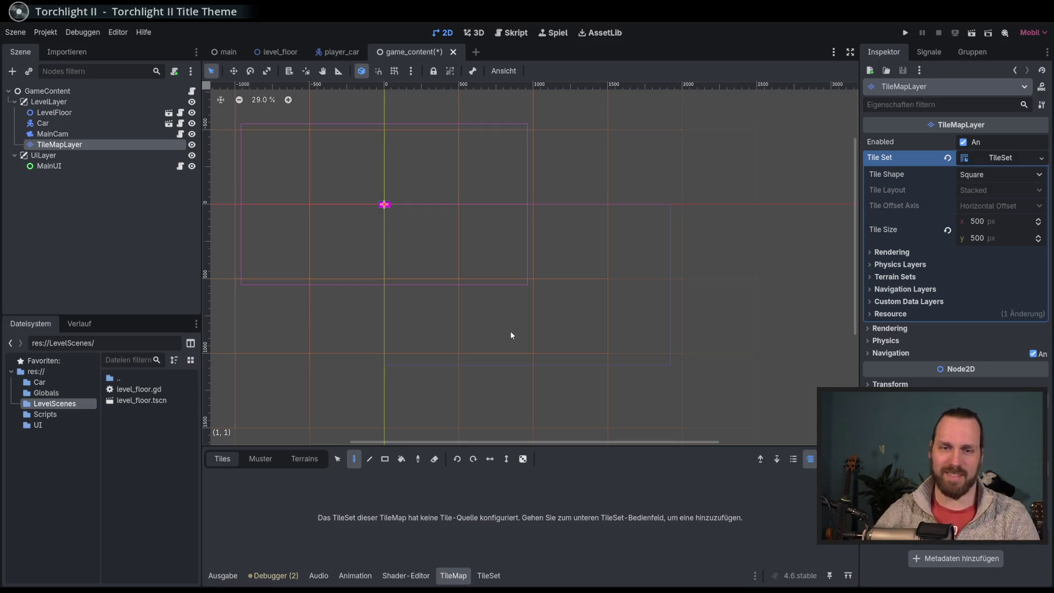
left_click(98, 154)
left_click(96, 145)
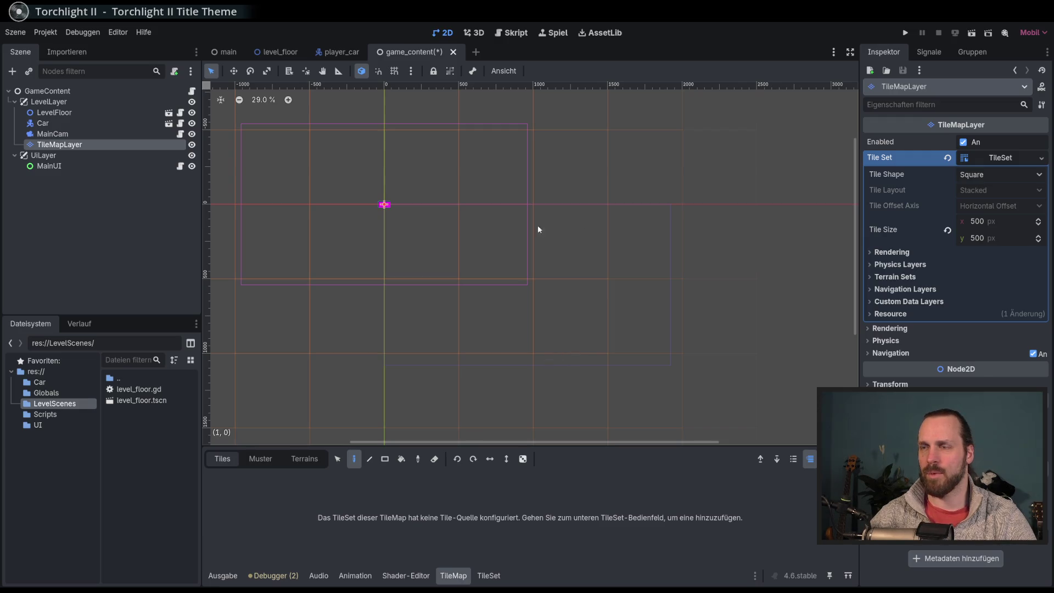
Add an empty Custom Data Layers element in the TileSet inspector, then remove it
left_click(914, 302)
left_click(944, 316)
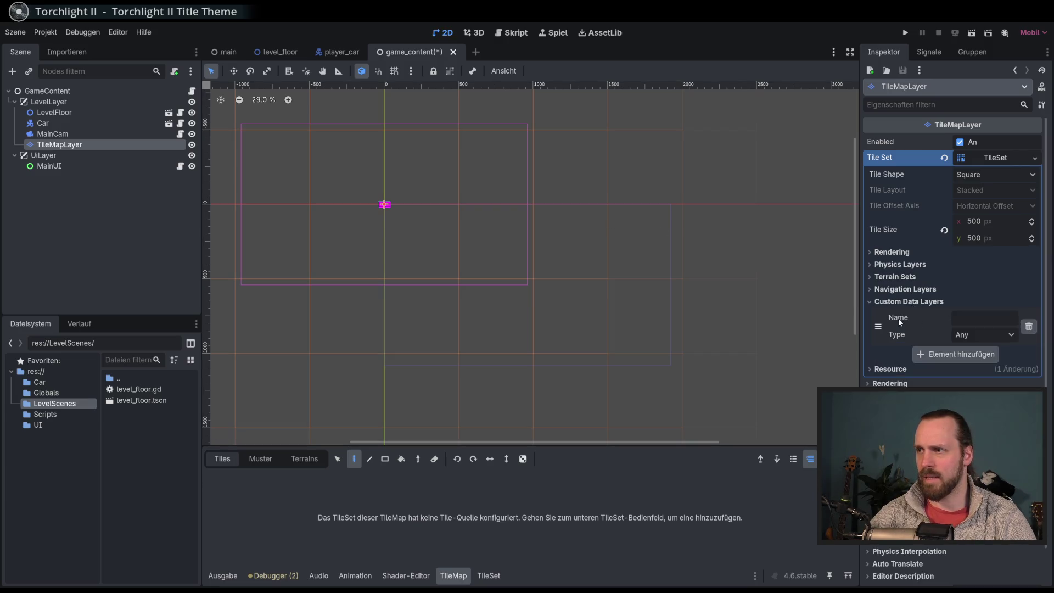
left_click(1028, 326)
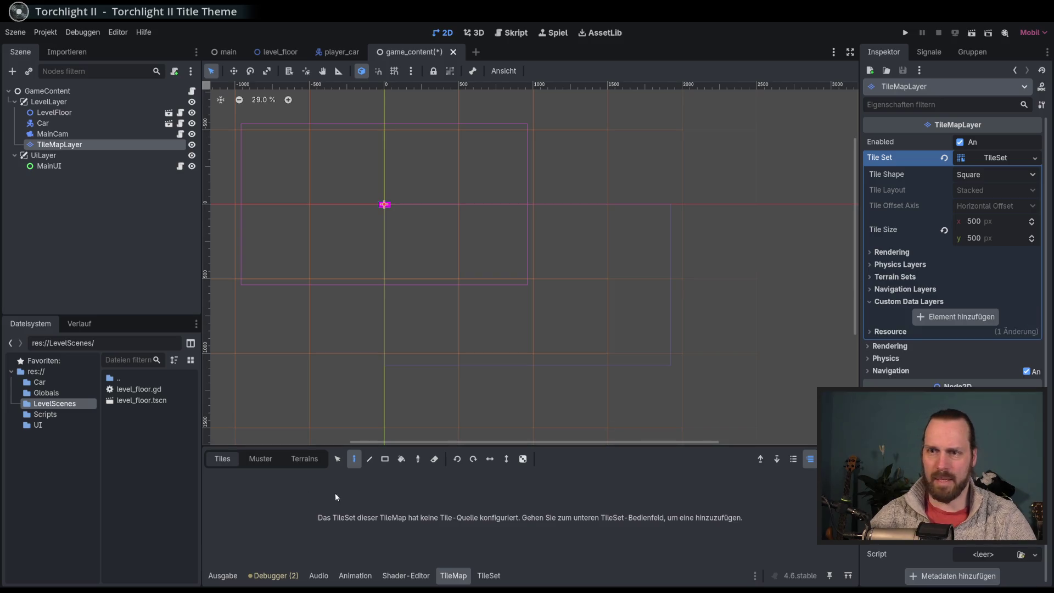
Show the TileSet editor panel below the canvas
left_click(488, 575)
left_click(453, 575)
left_click(489, 575)
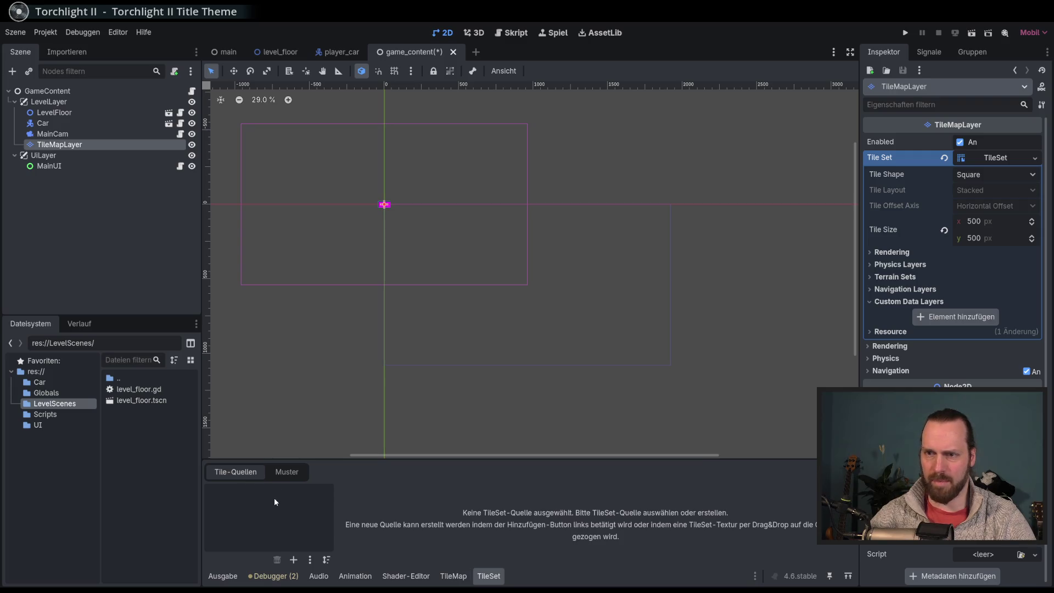
left_click_drag(384, 460, 384, 425)
left_click(999, 157)
left_click(999, 157)
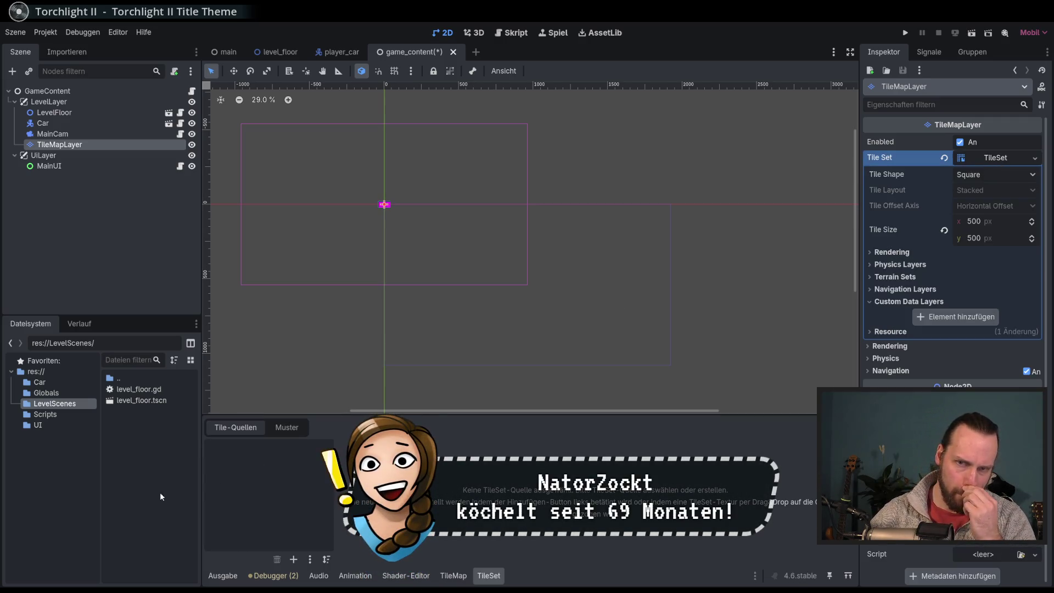
left_click(295, 560)
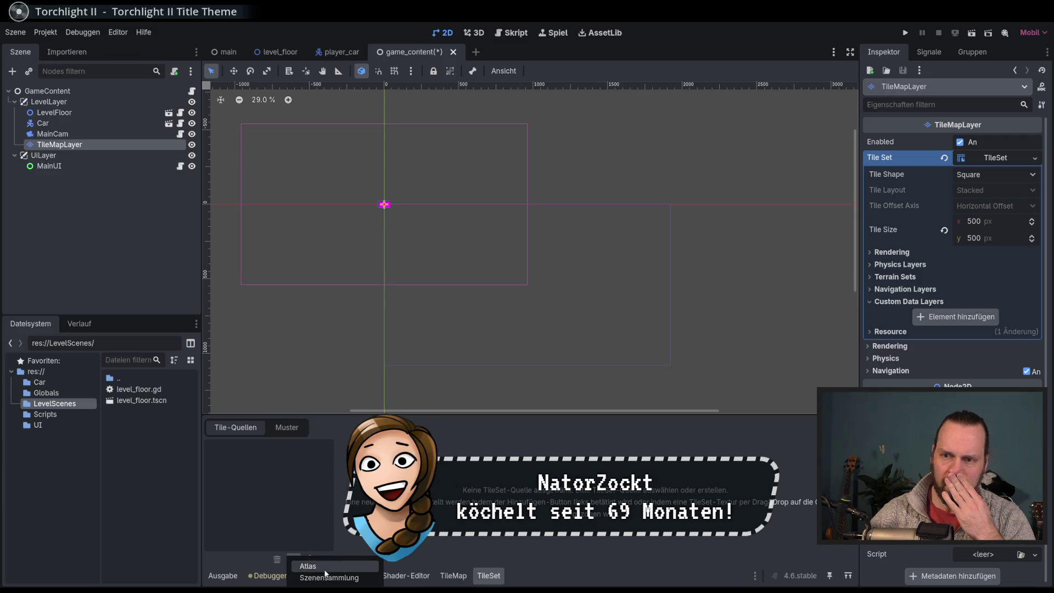
left_click(323, 566)
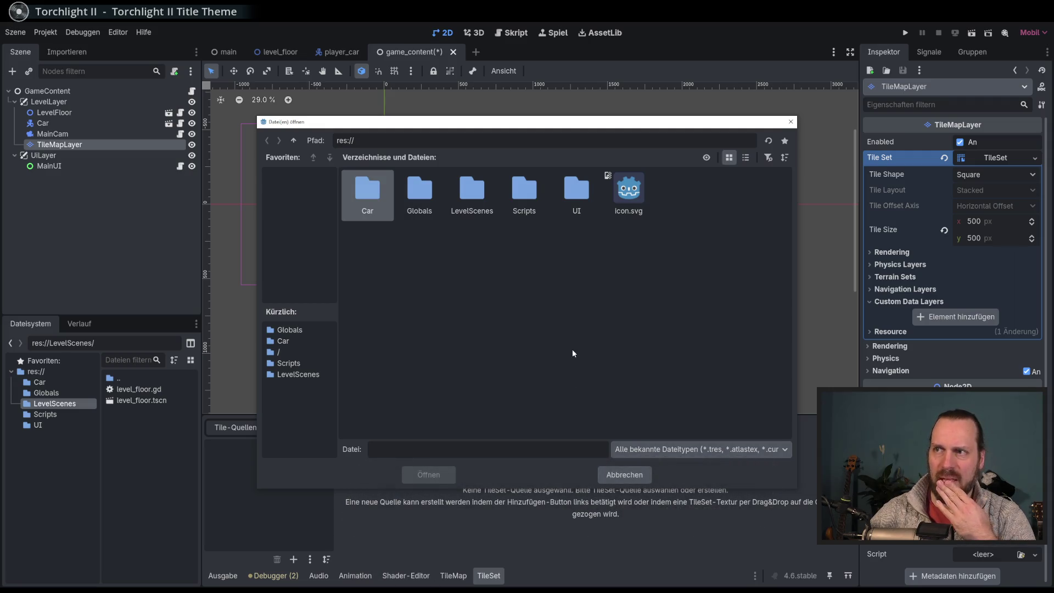
double_click(627, 192)
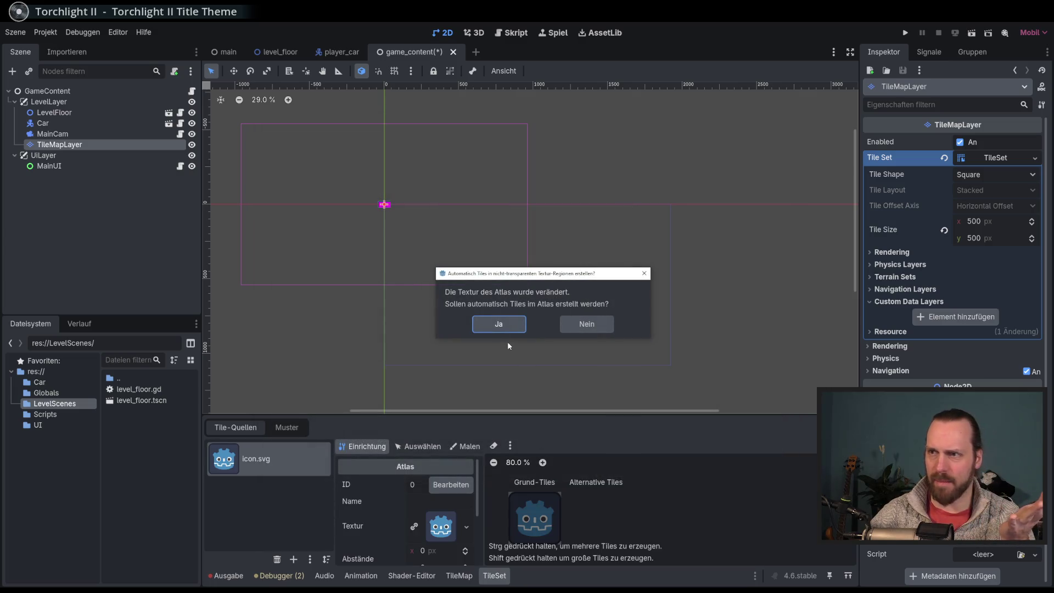
left_click(586, 325)
left_click(279, 558)
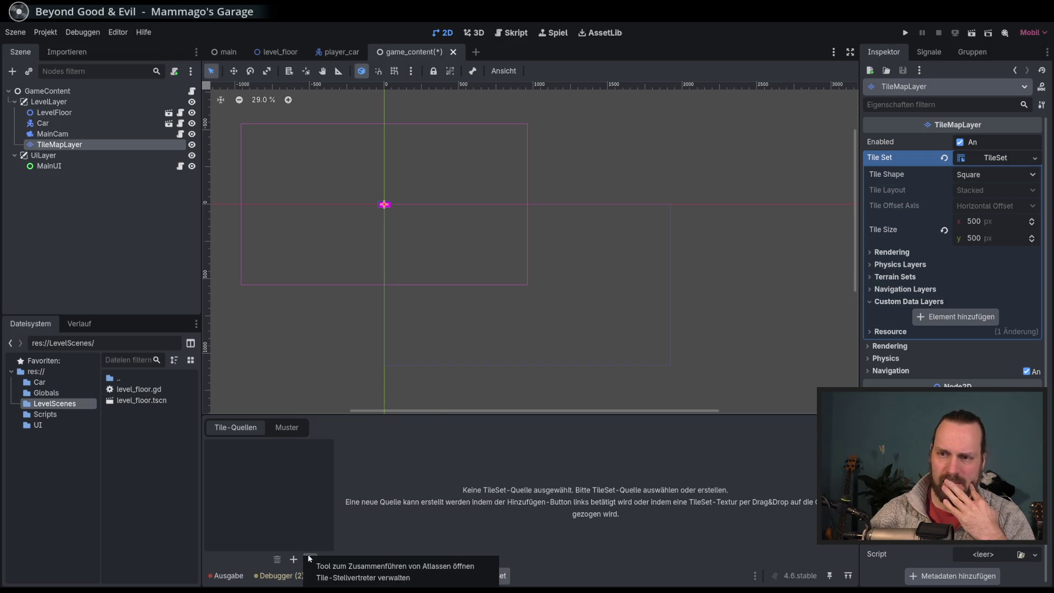
left_click(285, 428)
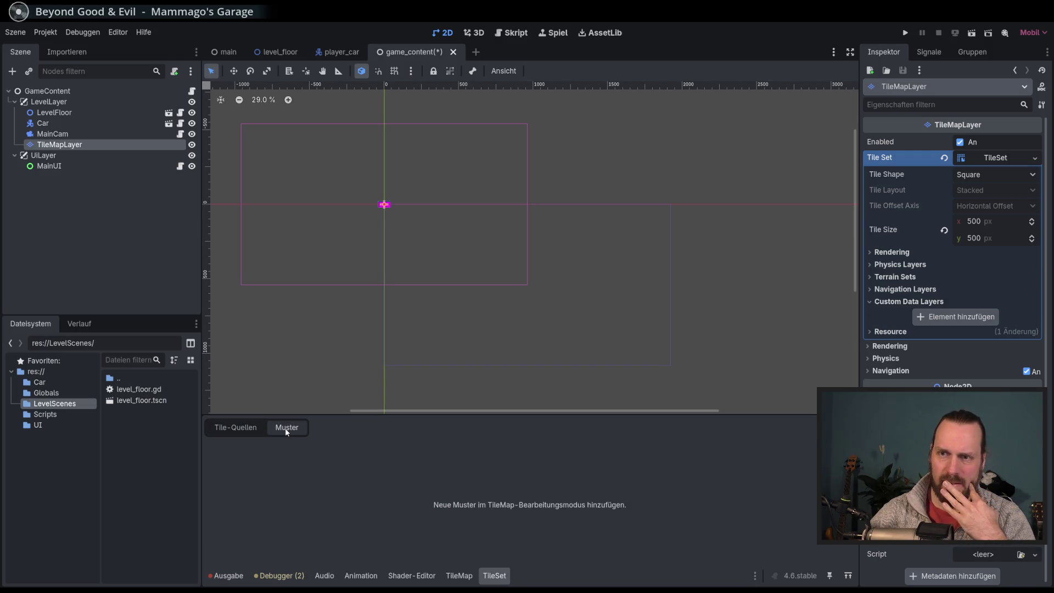
left_click(249, 430)
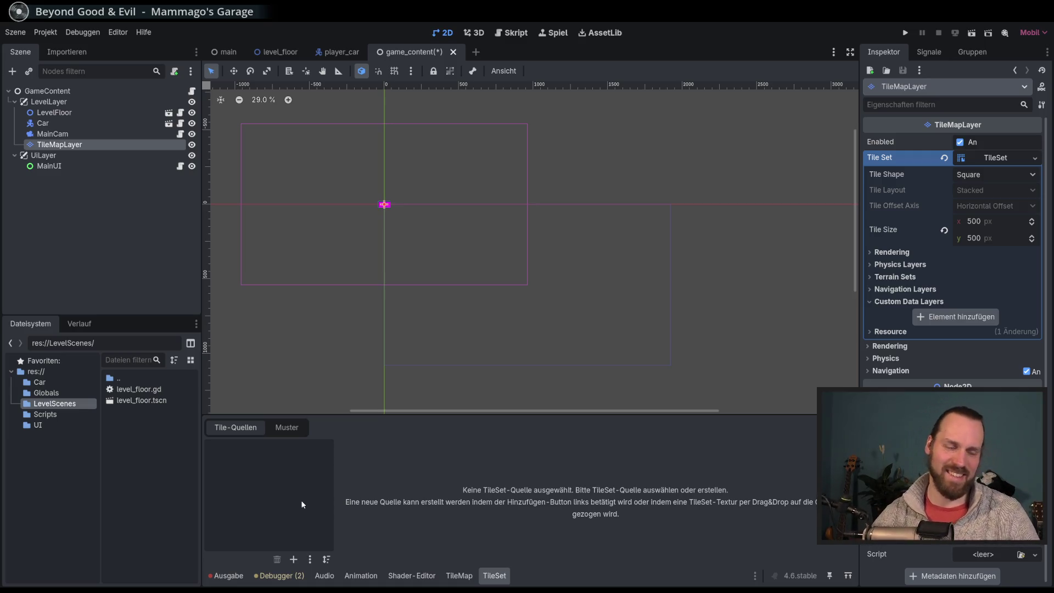
left_click_drag(417, 415, 417, 413)
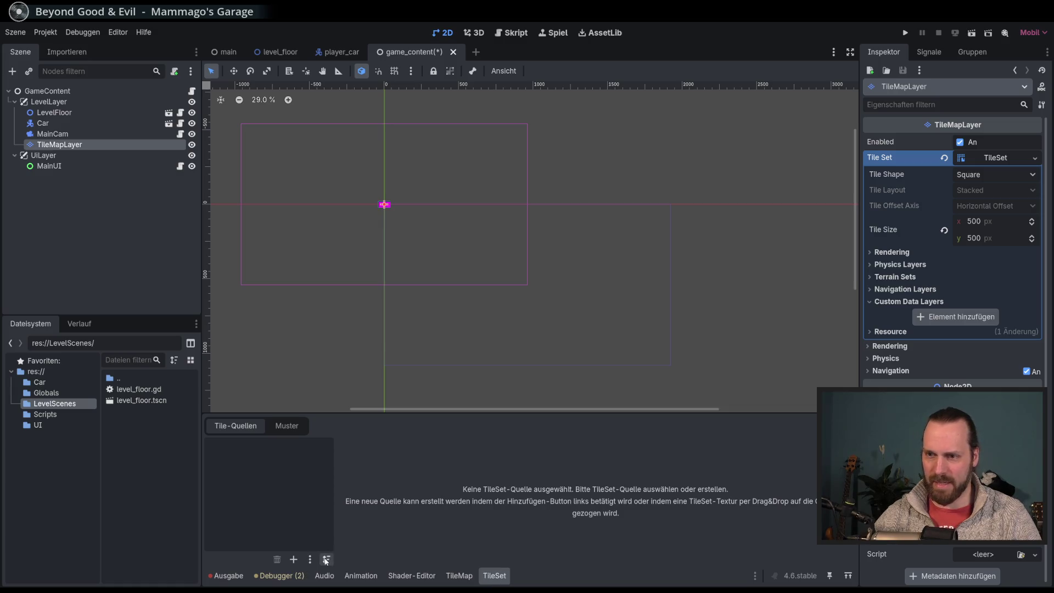
left_click(293, 559)
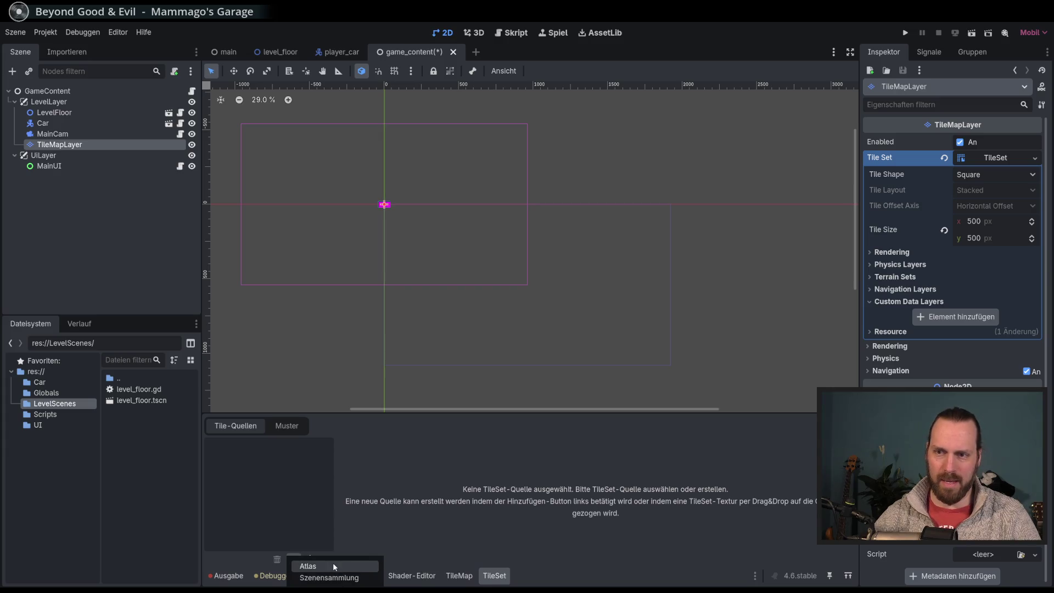
left_click(308, 516)
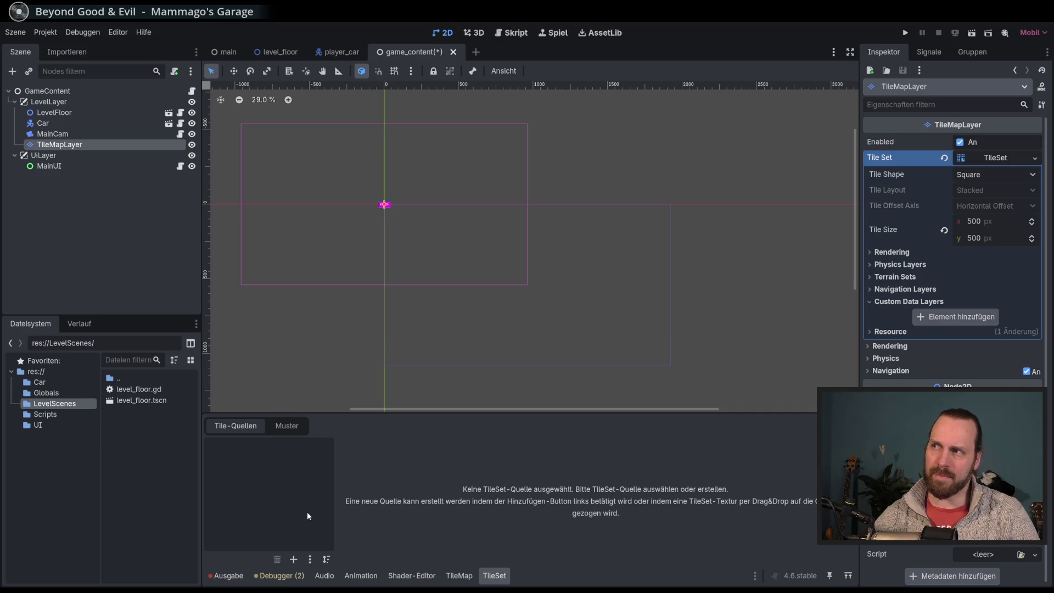
left_click(110, 133)
Delete the TileMapLayer node from the game_content scene
left_click(126, 144)
key("Delete")
key("Return")
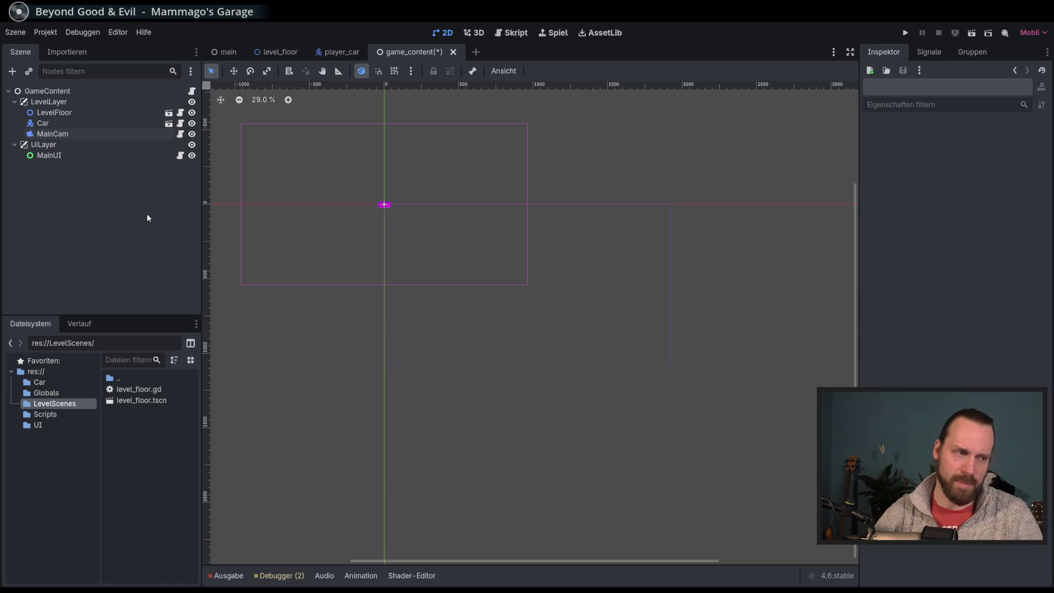
Open the LevelFloor scene for editing from the LevelLayer branch
left_click(89, 102)
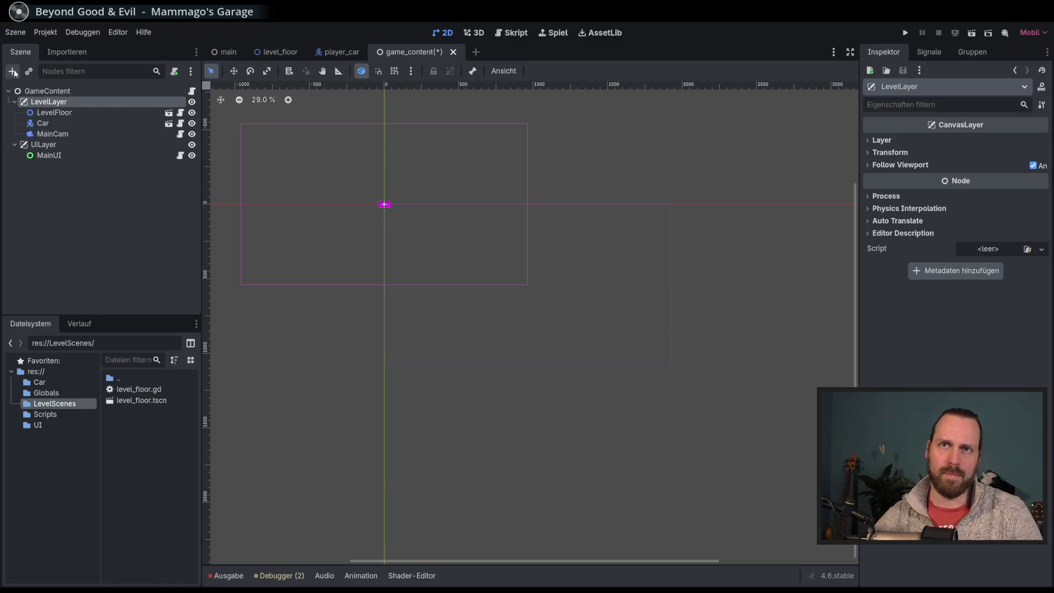
left_click(74, 111)
left_click(168, 112)
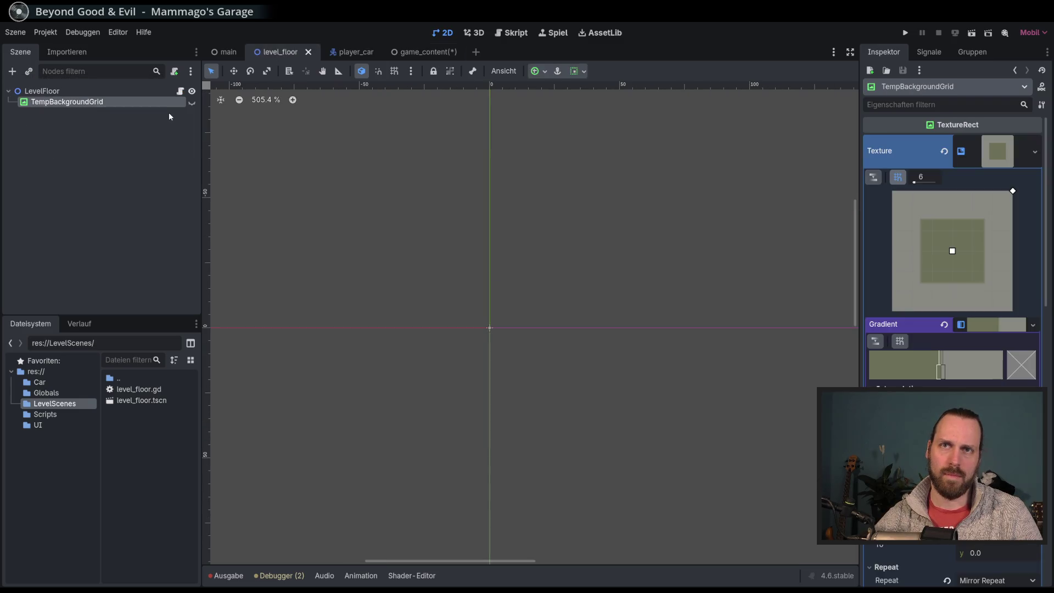
scroll(383, 238, "down", 8)
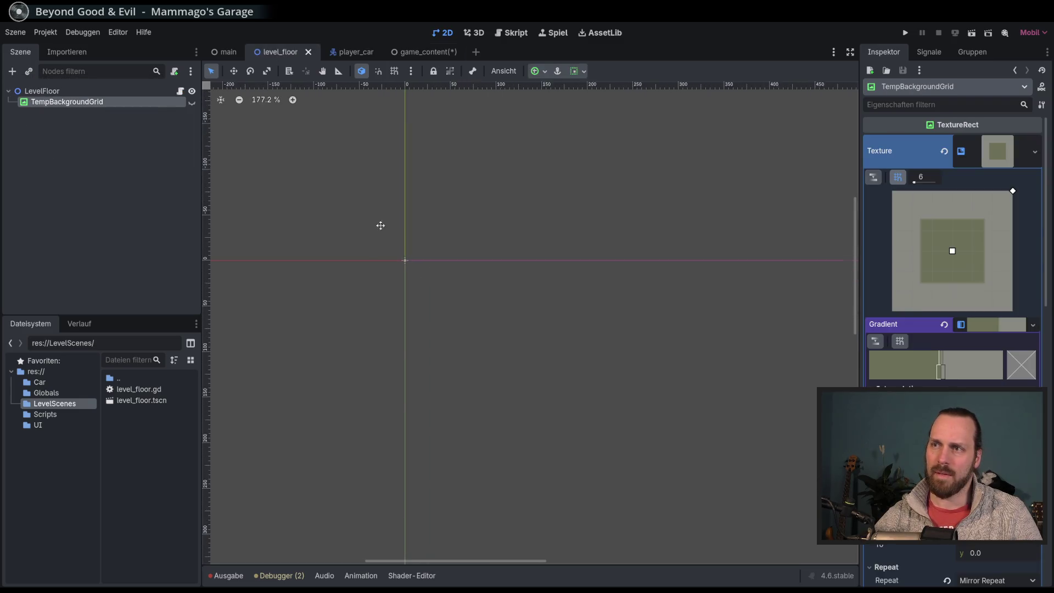
scroll(345, 214, "down", 7)
mouse_move(356, 216)
left_mouse_down()
mouse_move(257, 186)
mouse_move(282, 205)
mouse_move(425, 215)
mouse_move(412, 221)
left_mouse_up()
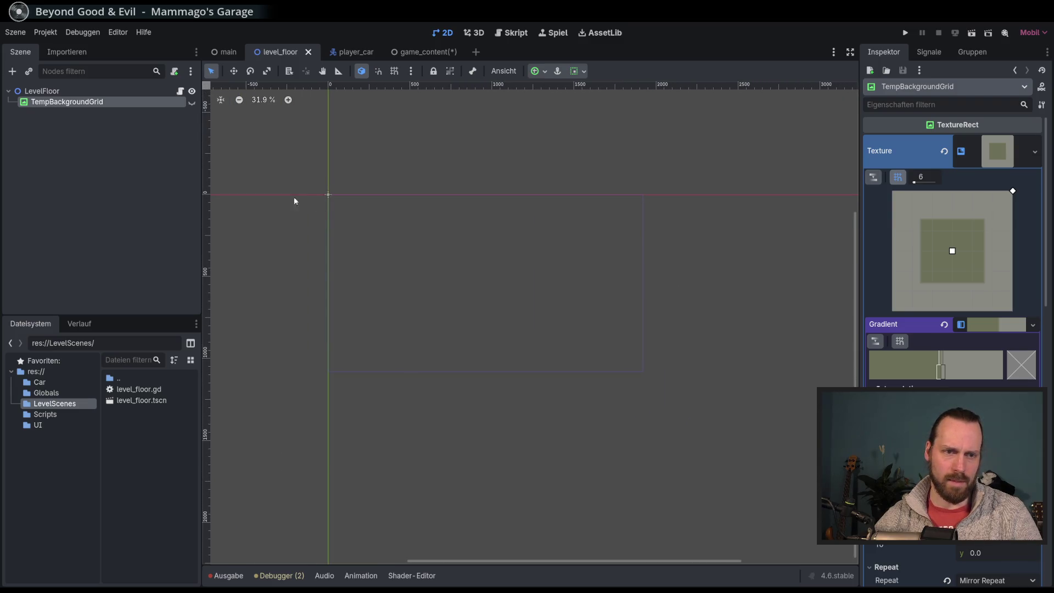
Open level_floor.gd, the script attached to the LevelFloor root node
left_click(82, 92)
left_click(82, 102)
left_click(83, 90)
left_click(87, 101)
left_click(87, 91)
left_click(180, 92)
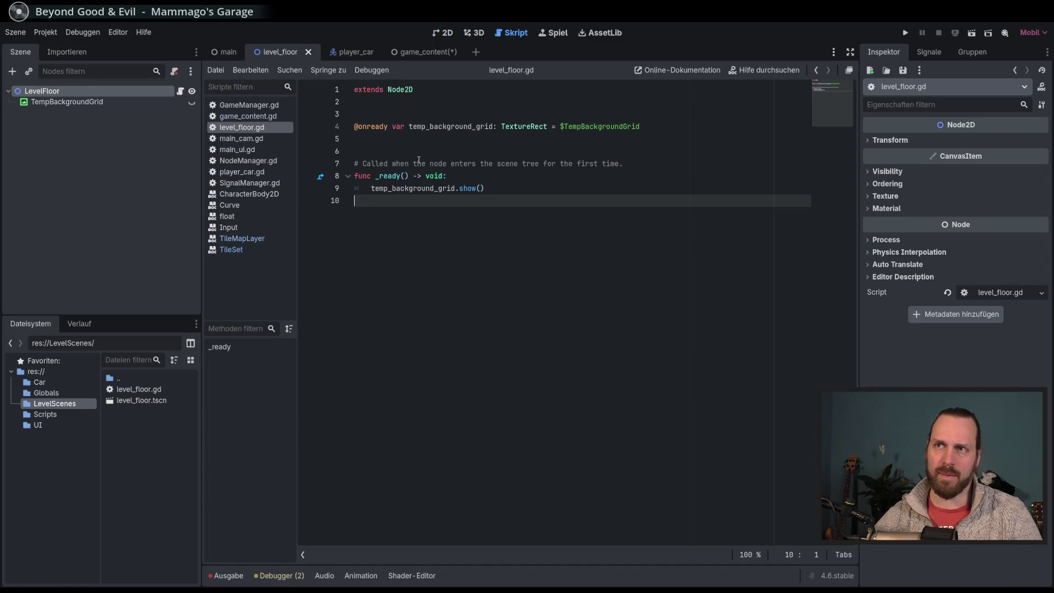
Declare var level_feature_grid: Array[Array] = [] on line 6 and save the script
left_click(397, 137)
key("Return")
key("Return")
key("Return")
left_click(428, 155)
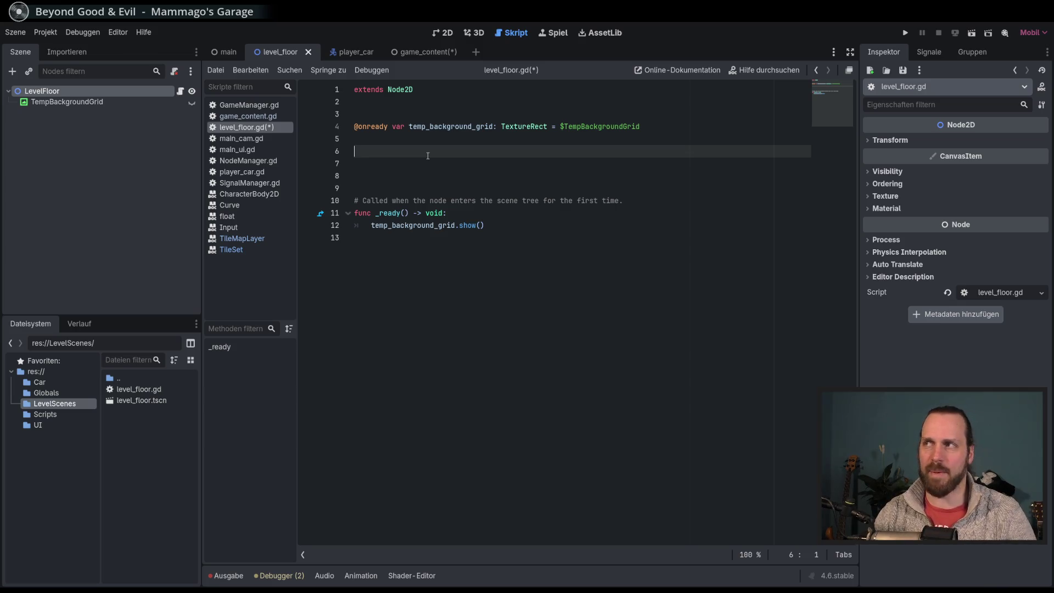
type("@")
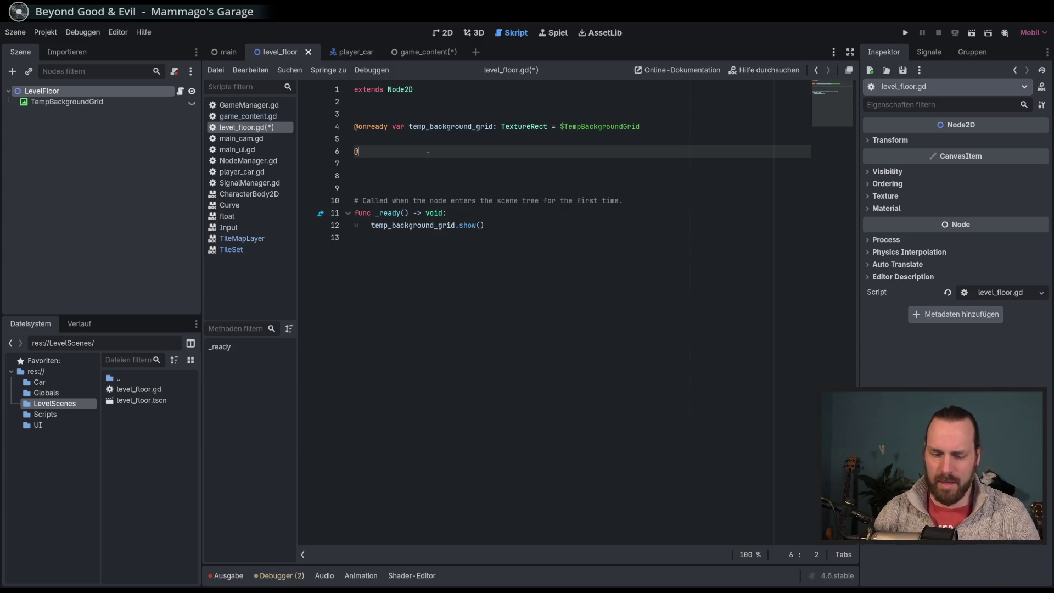
key("BackSpace")
type("var ")
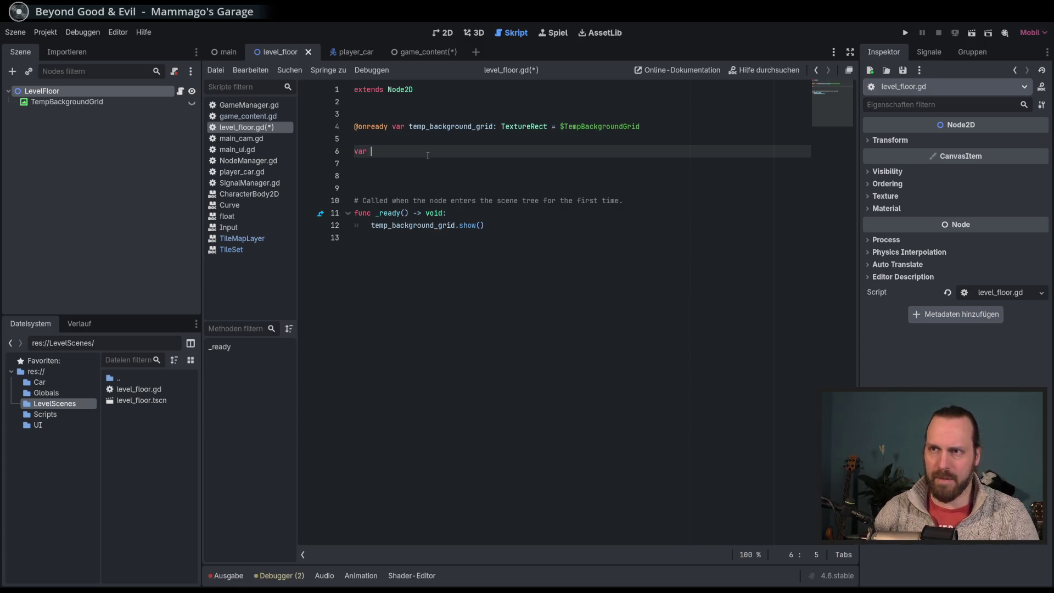
type("level_gr")
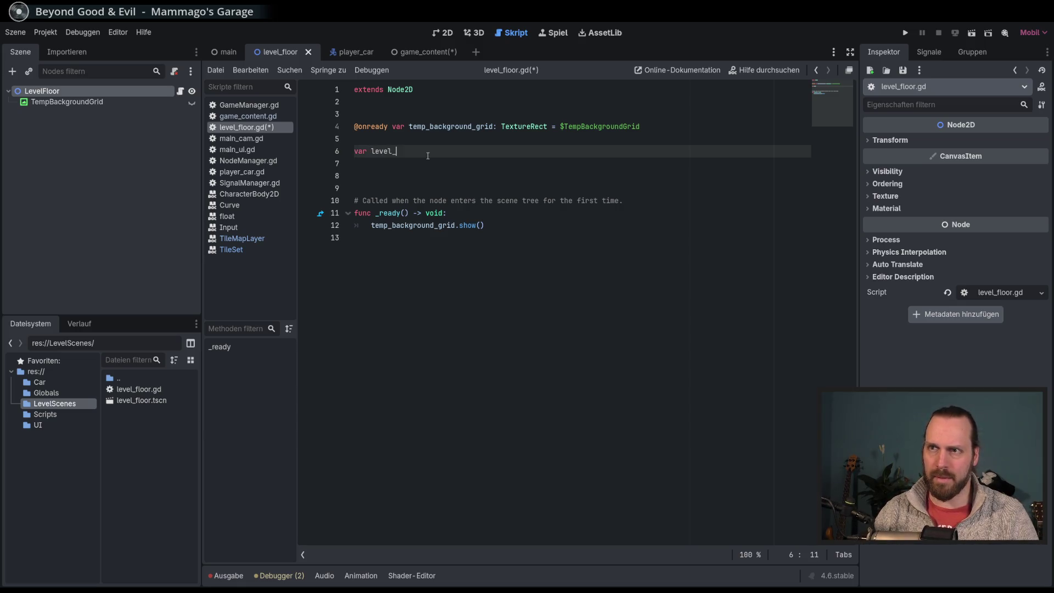
type("id")
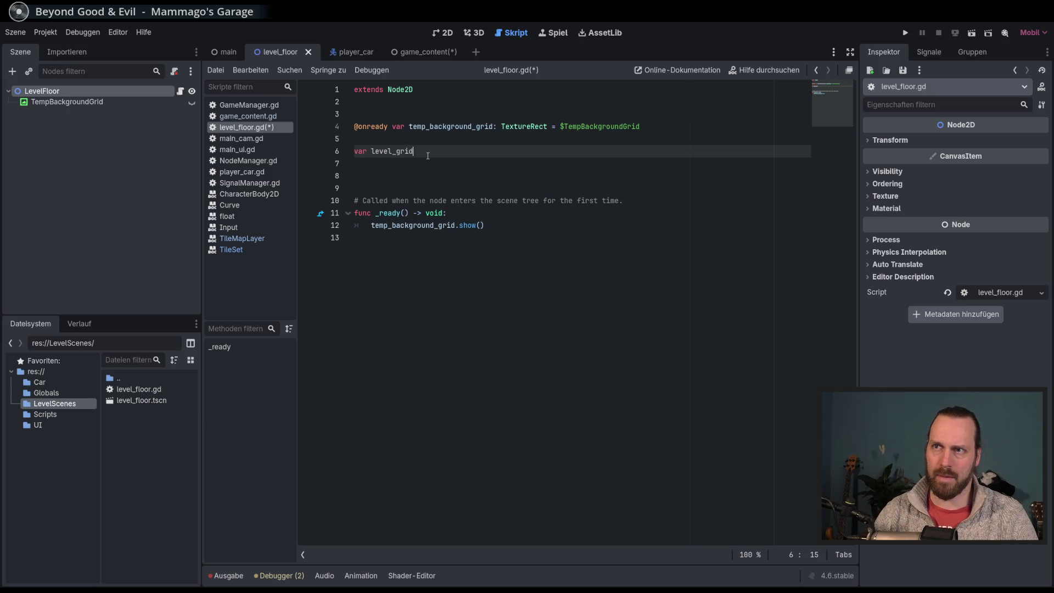
key("BackSpace")
key("BackSpace")
key("BackSpace")
type("feature_grid")
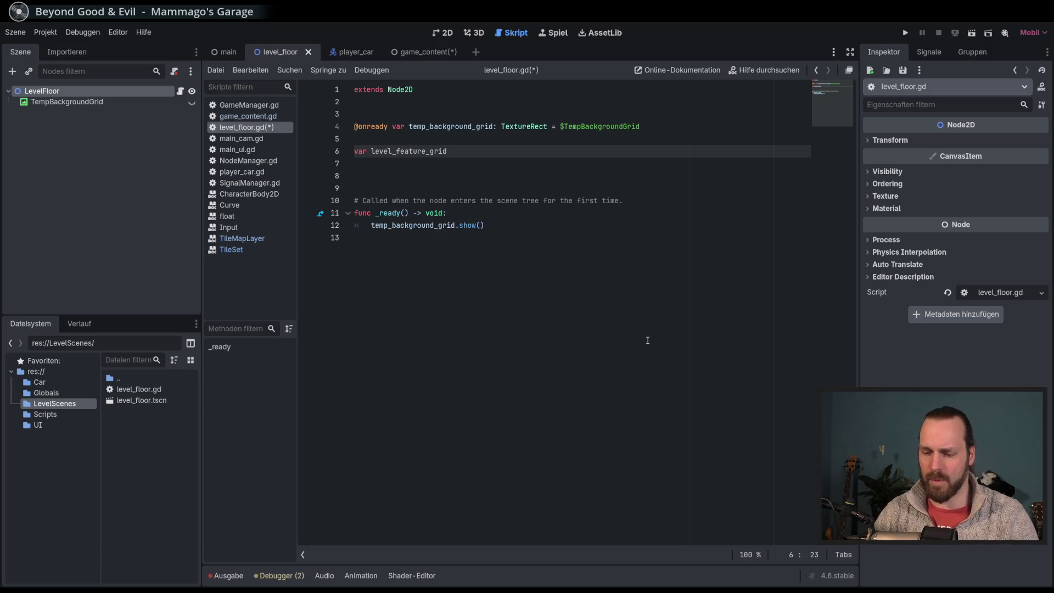
type(": Array")
key("Return")
type("[Array")
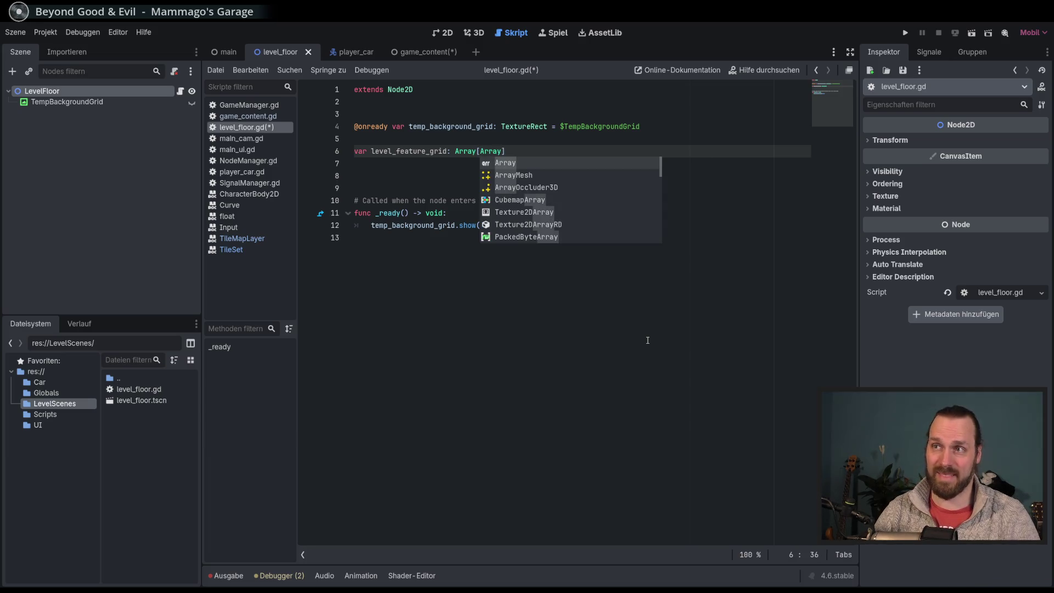
type("]")
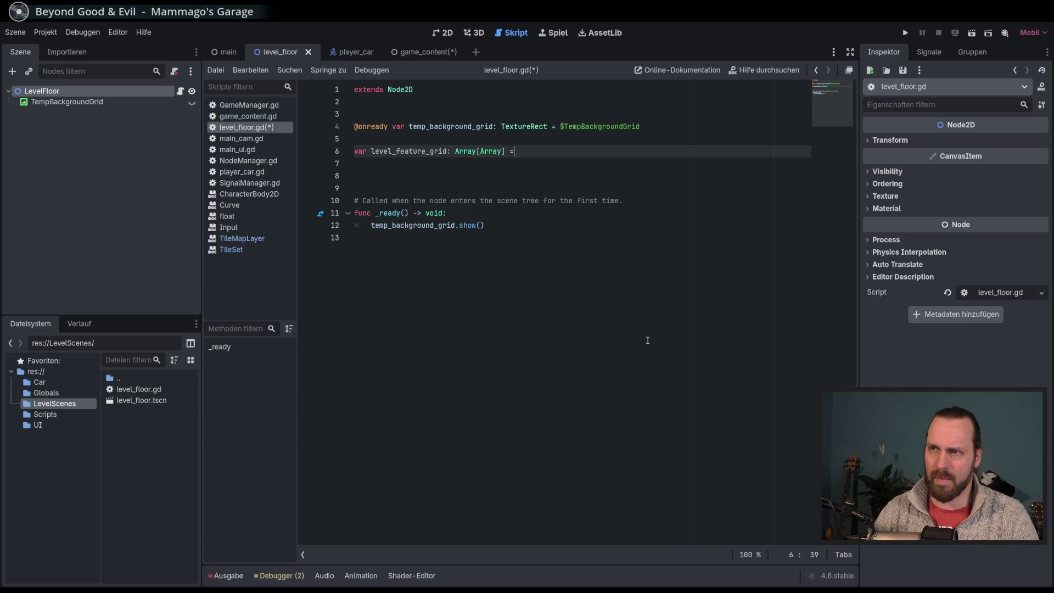
type(" = [")
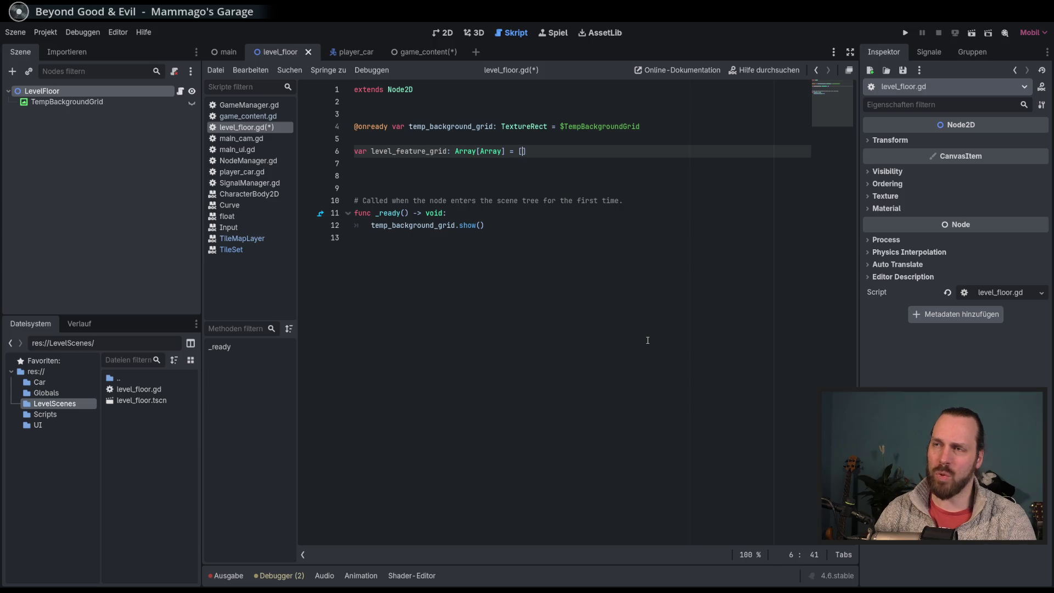
key("Right")
key("ctrl+s")
Begin a new function named create_feature_grid below _ready
left_click(582, 254)
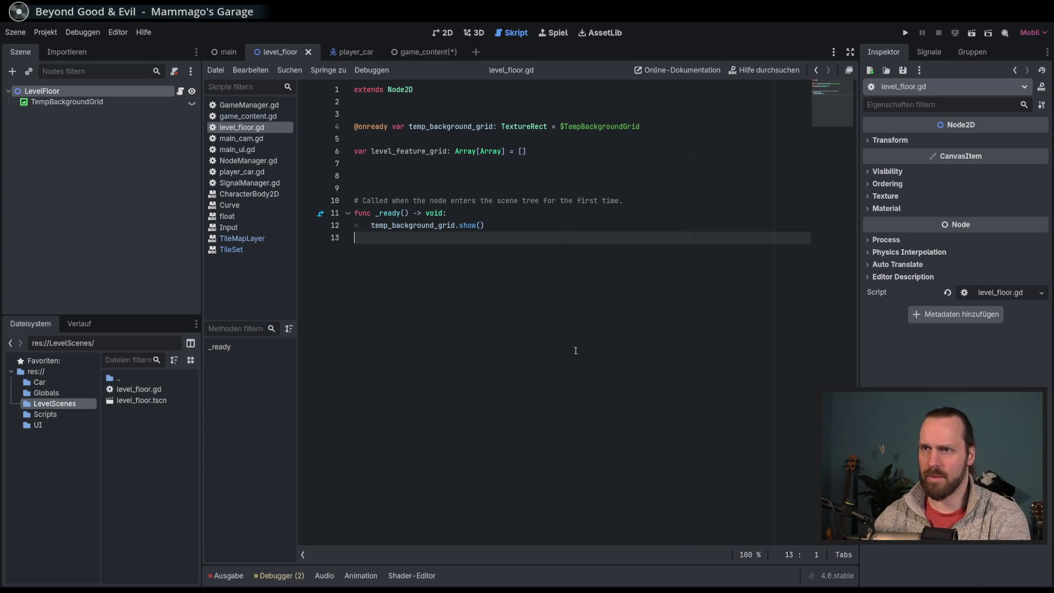
key("Return")
key("Return")
type("func create_feature_grid")
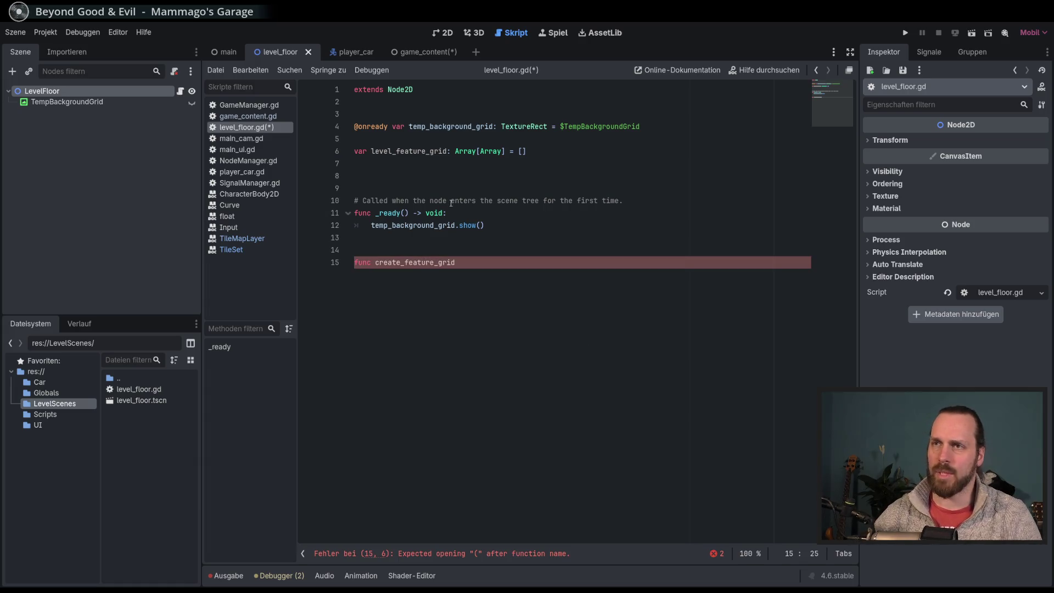
Finish the signature as create_feature_grid() -> void: and start a for loop inside it
double_click(383, 148)
left_click(533, 286)
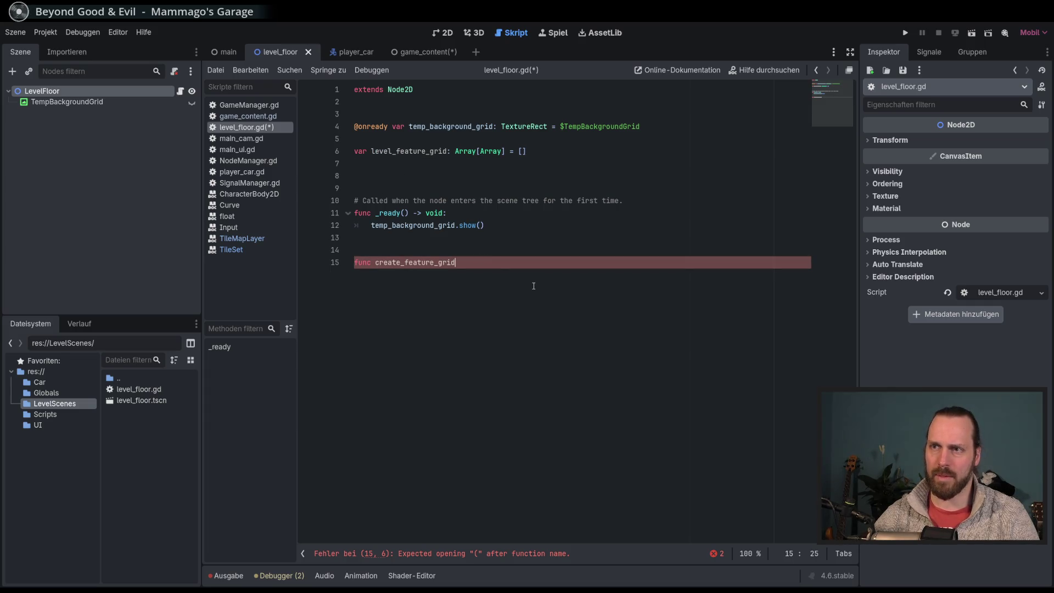
type("() -> void:")
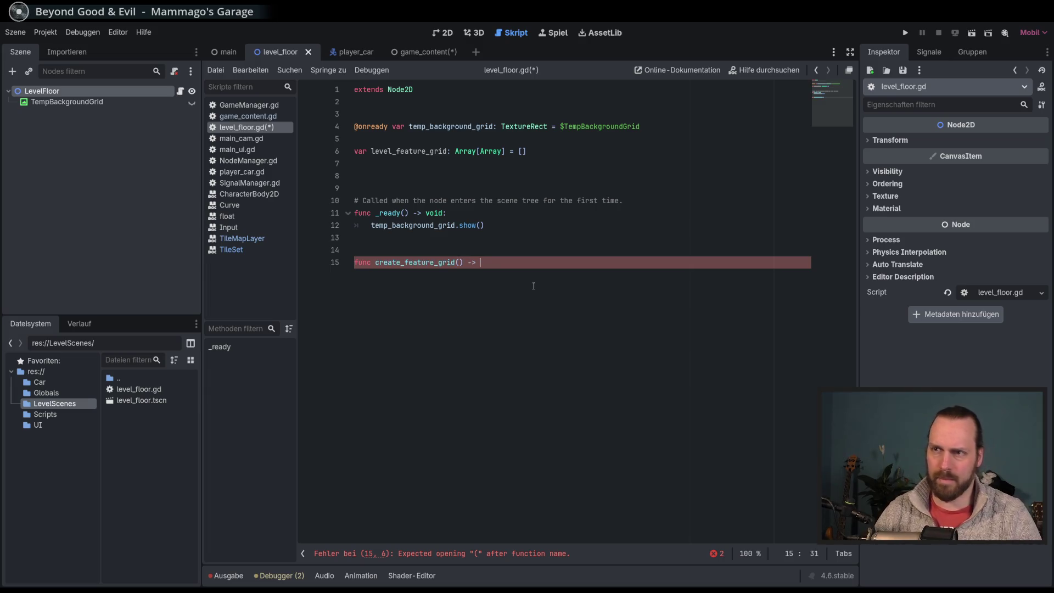
key("Return")
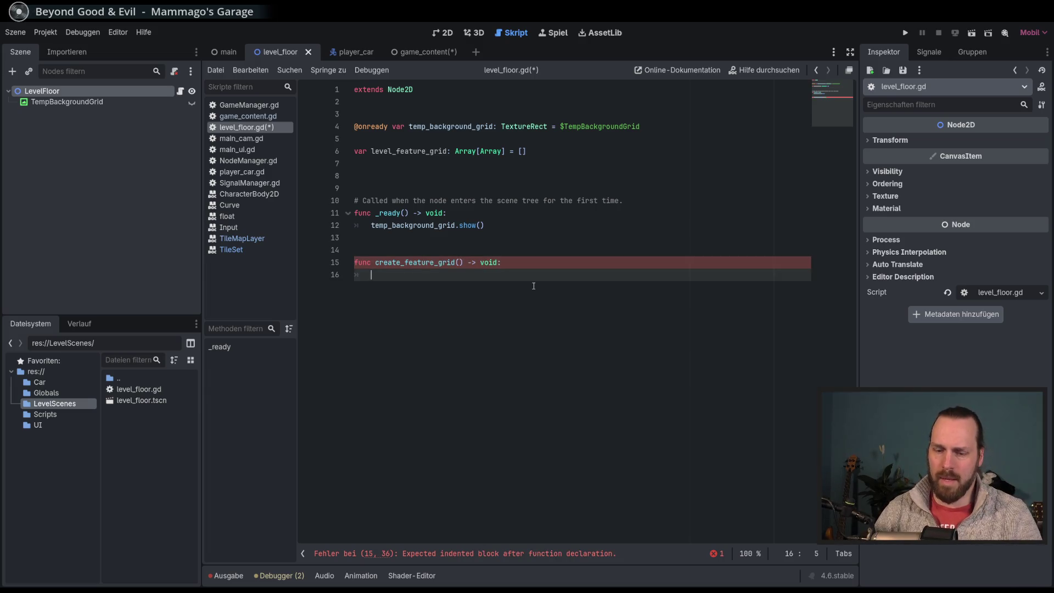
type("foir")
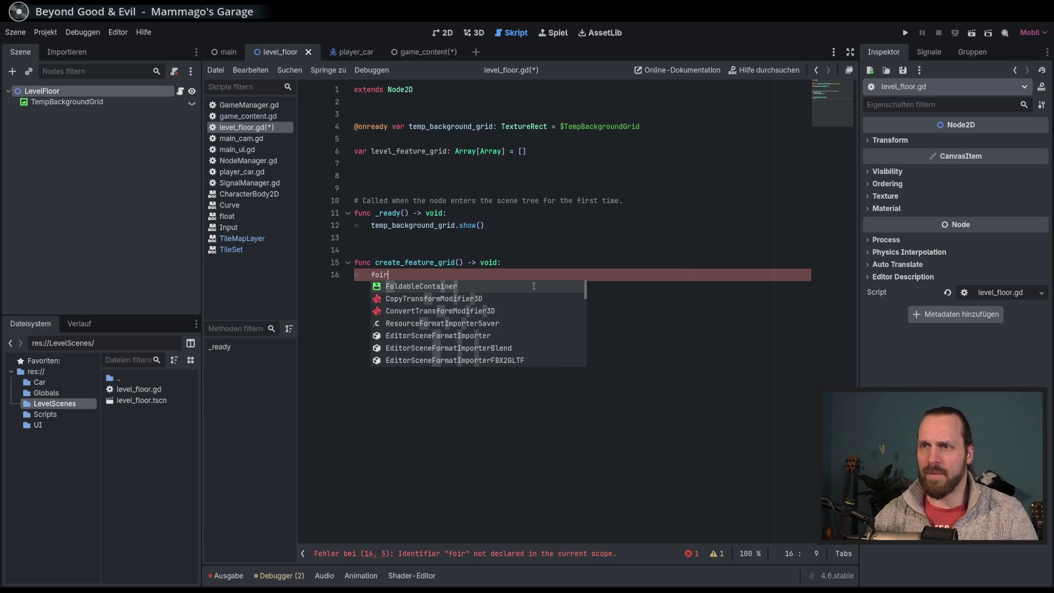
key("BackSpace")
key("BackSpace")
type("r")
Declare var level_dimesions: Vector2 = Vector2(5, 4) on line 7
left_click(499, 162)
type("var level_dimesions: ")
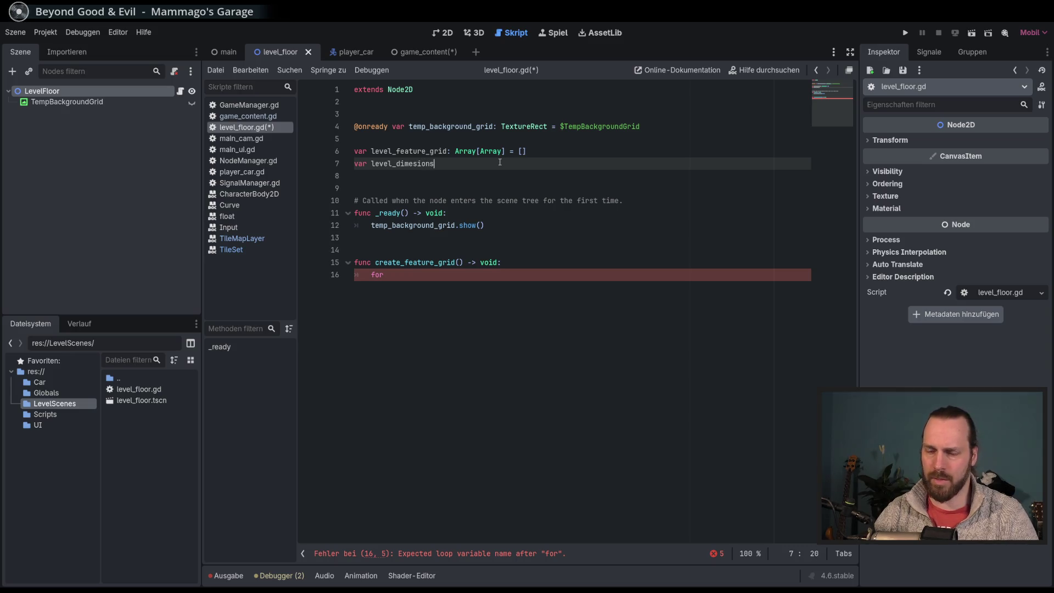
type("Vec")
key("Return")
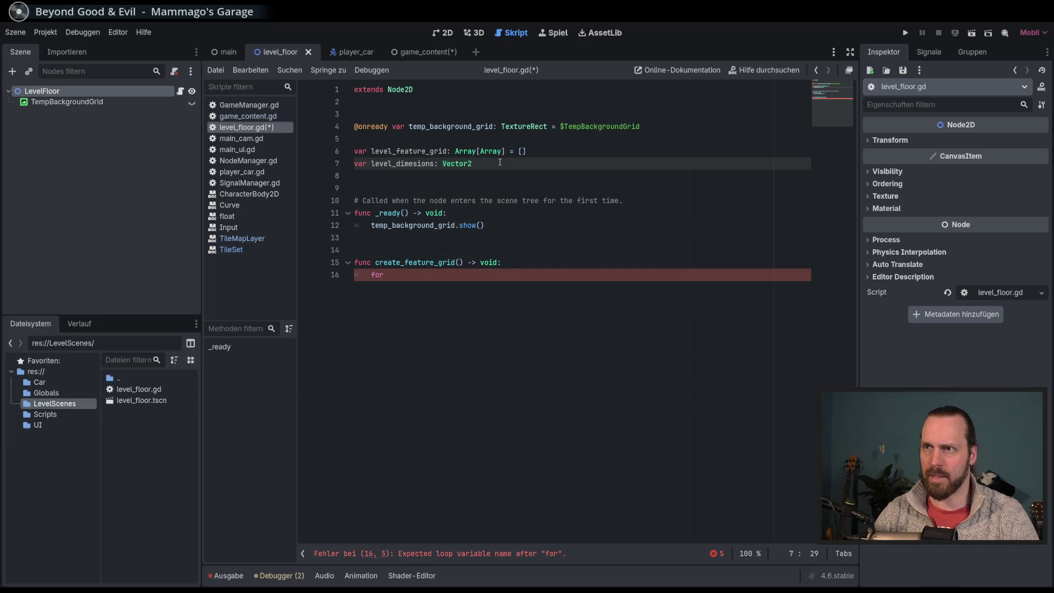
type("(")
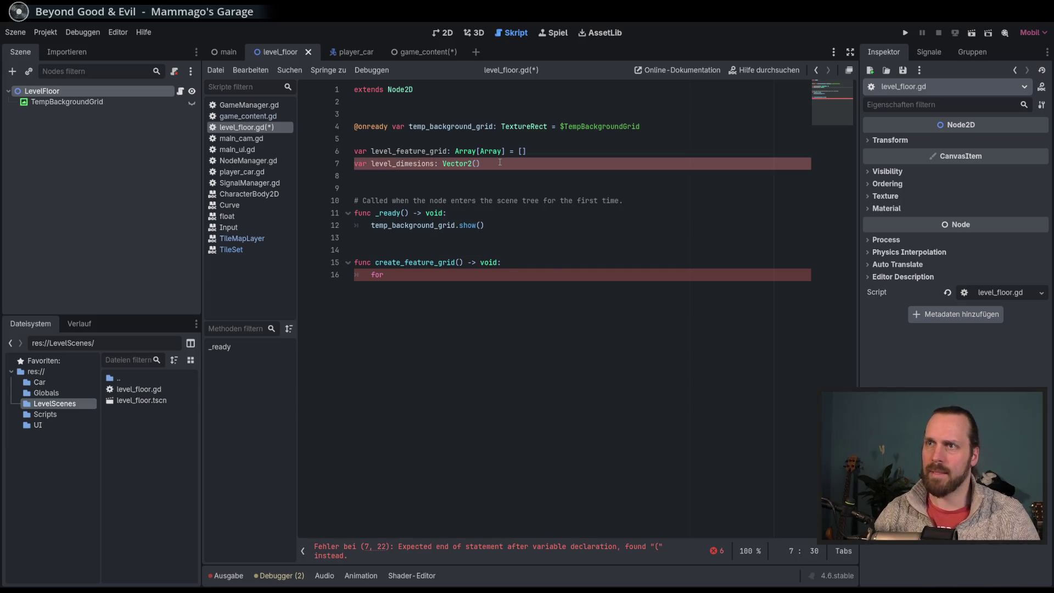
key("BackSpace")
key("BackSpace")
key("BackSpace")
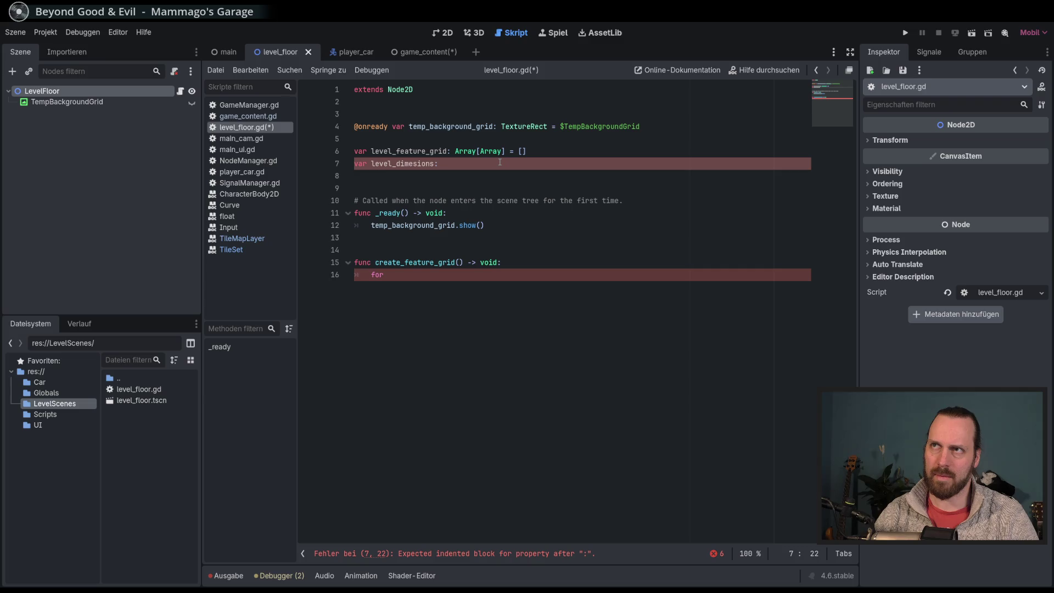
type("ve")
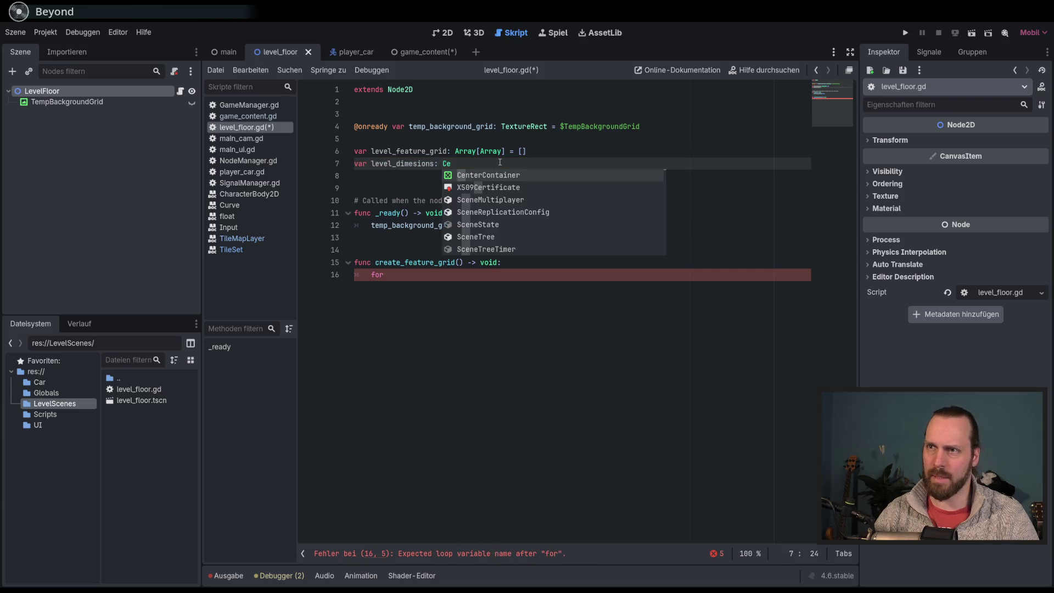
key("Return")
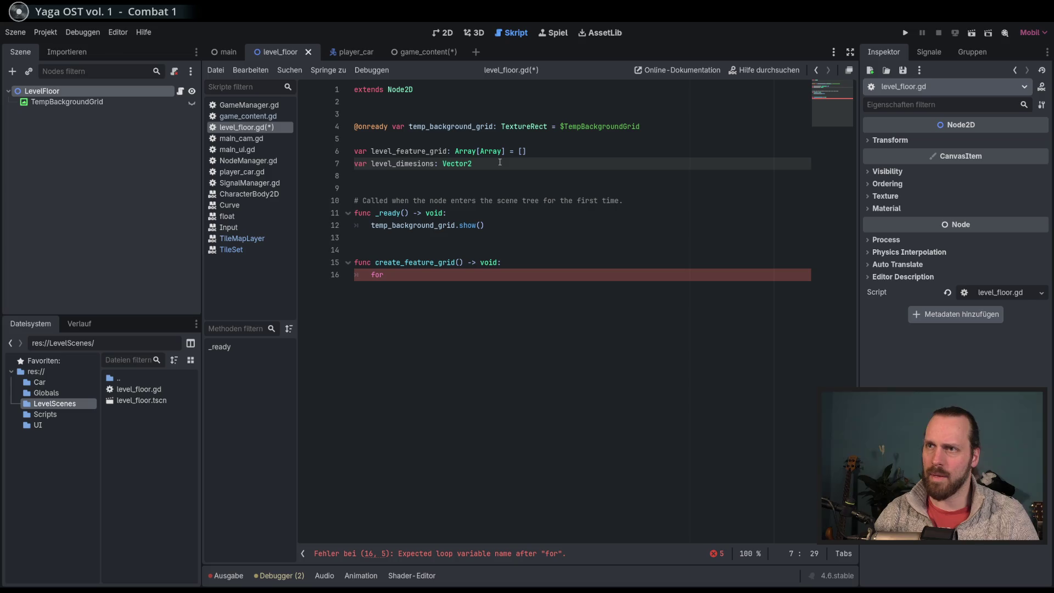
type("= Vector2")
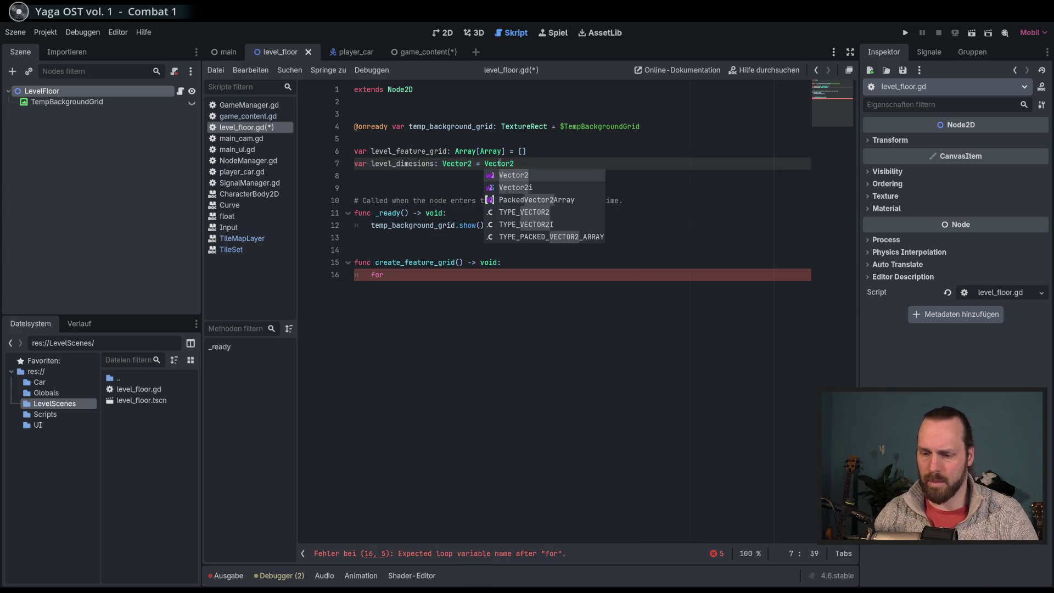
type("(")
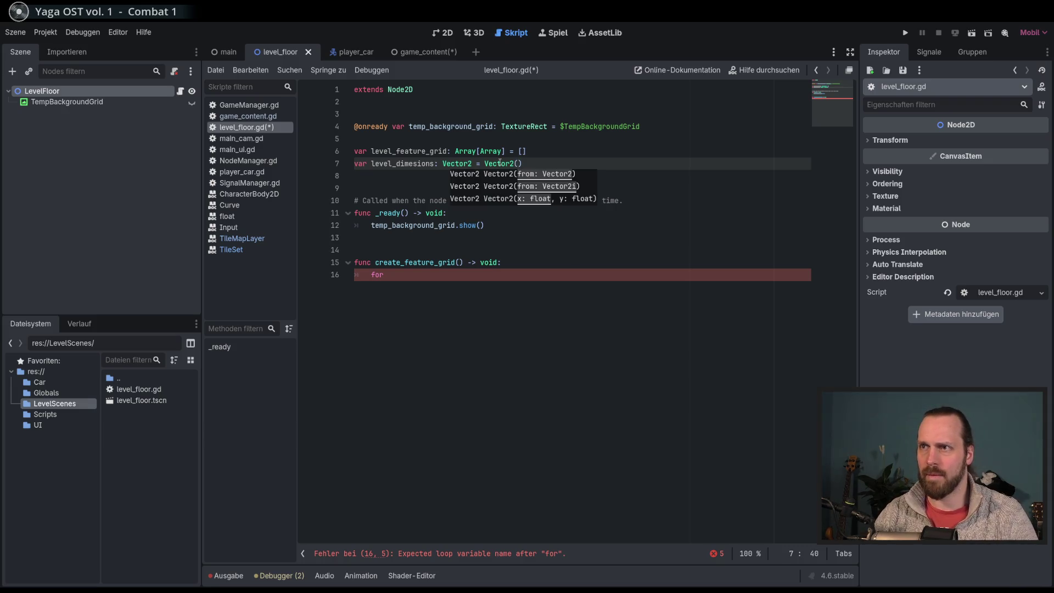
type("5, 4")
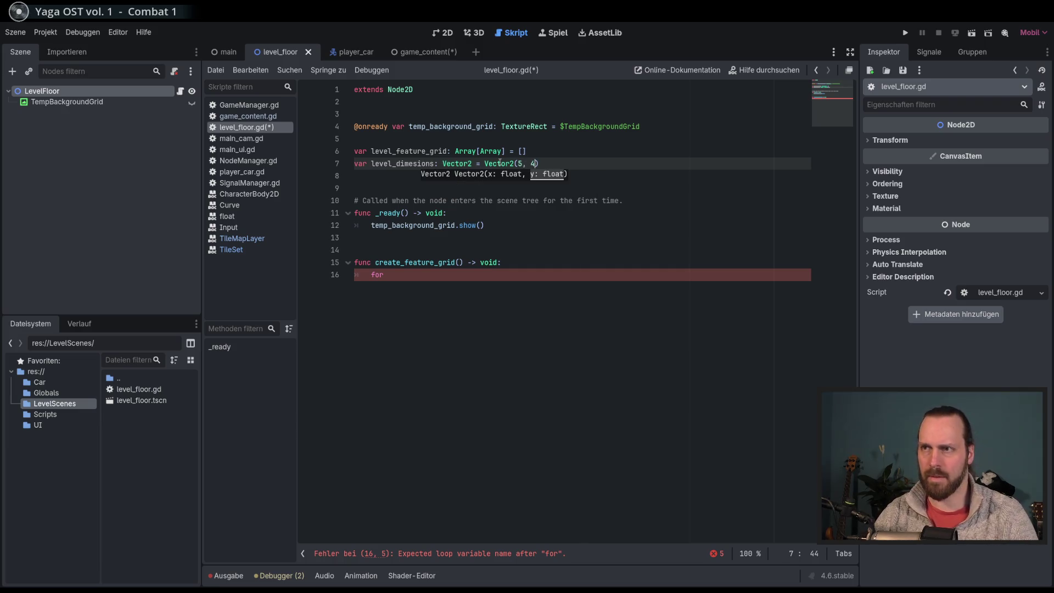
left_click(553, 279)
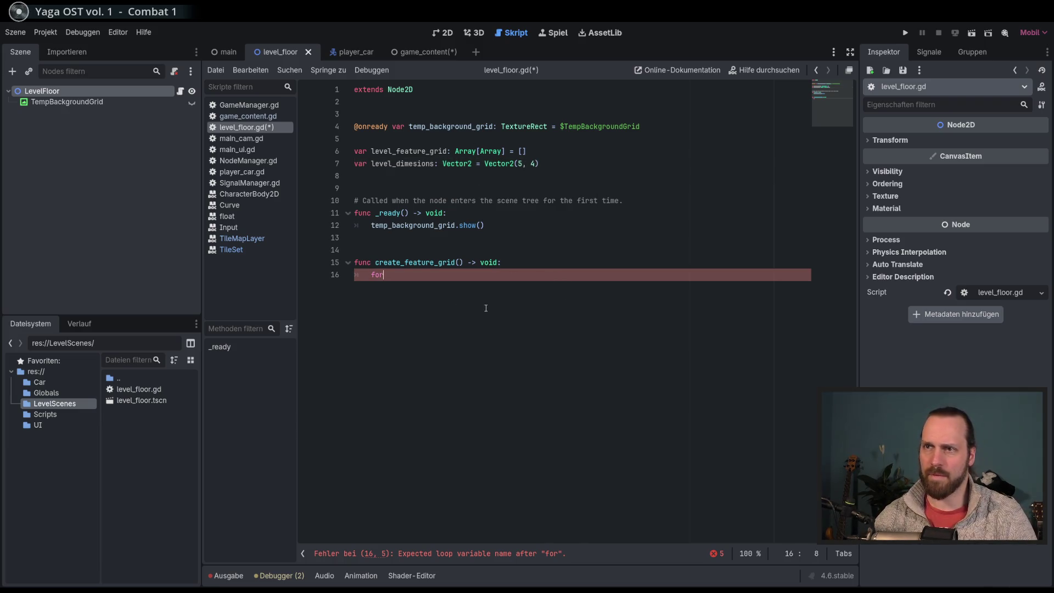
Complete the loop header as for x in level_dimesions.x:
type("level_dimesions.")
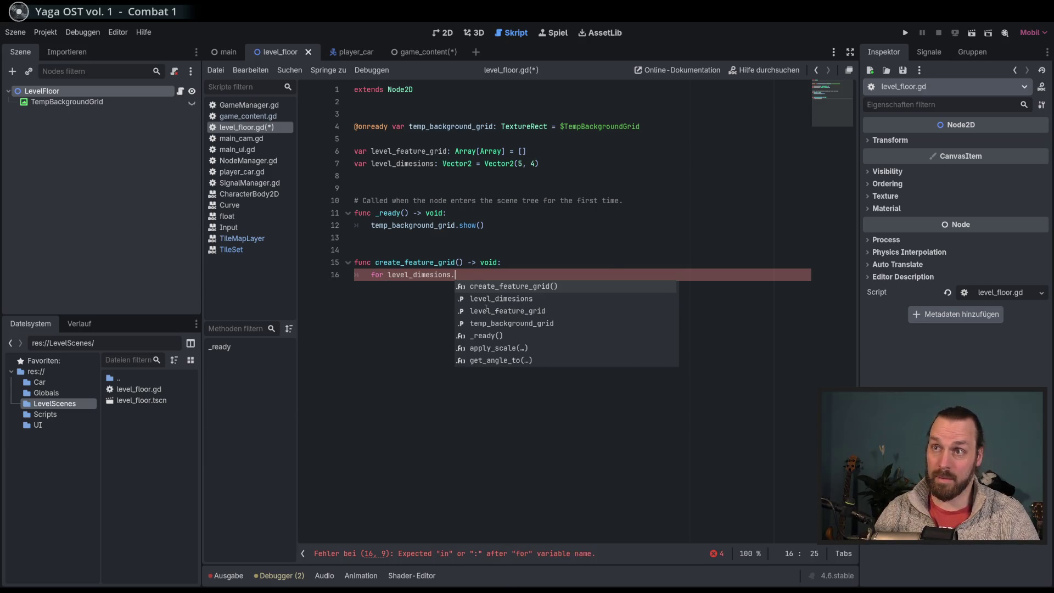
type("x")
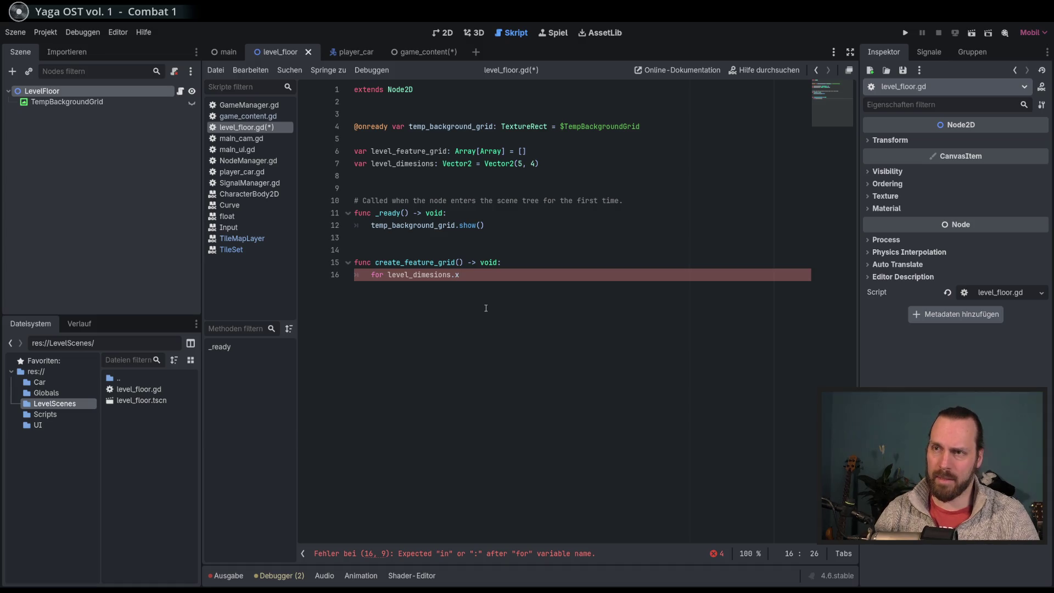
key("BackSpace")
key("BackSpace")
key("BackSpace")
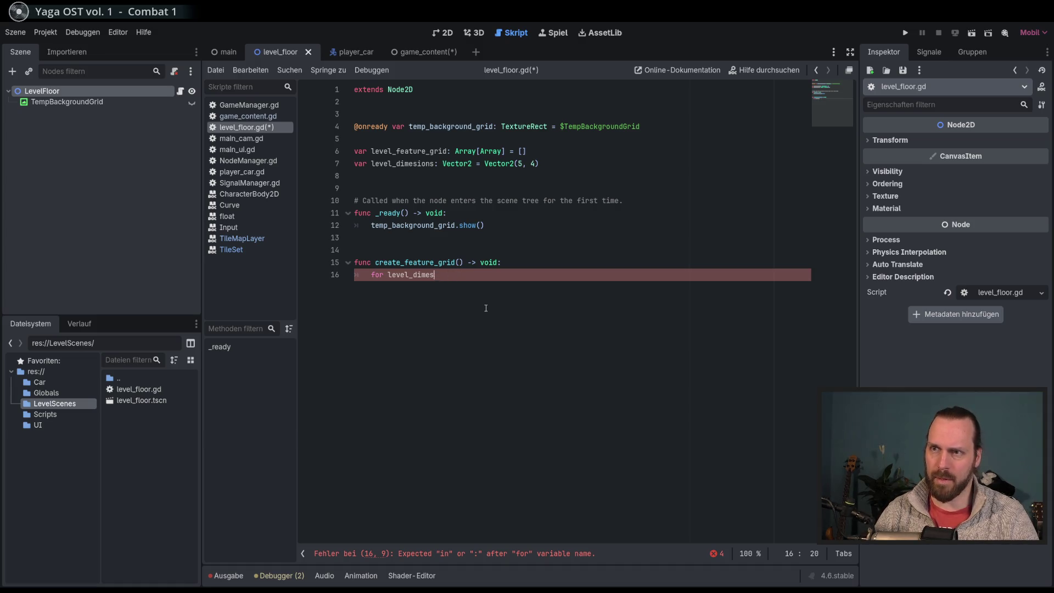
type("x in leve")
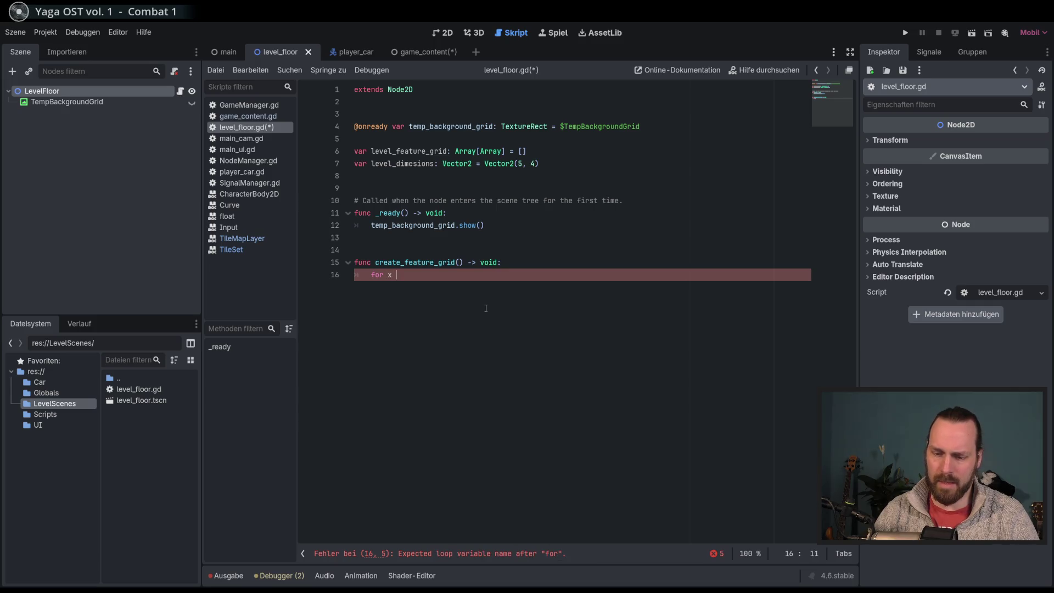
type("l")
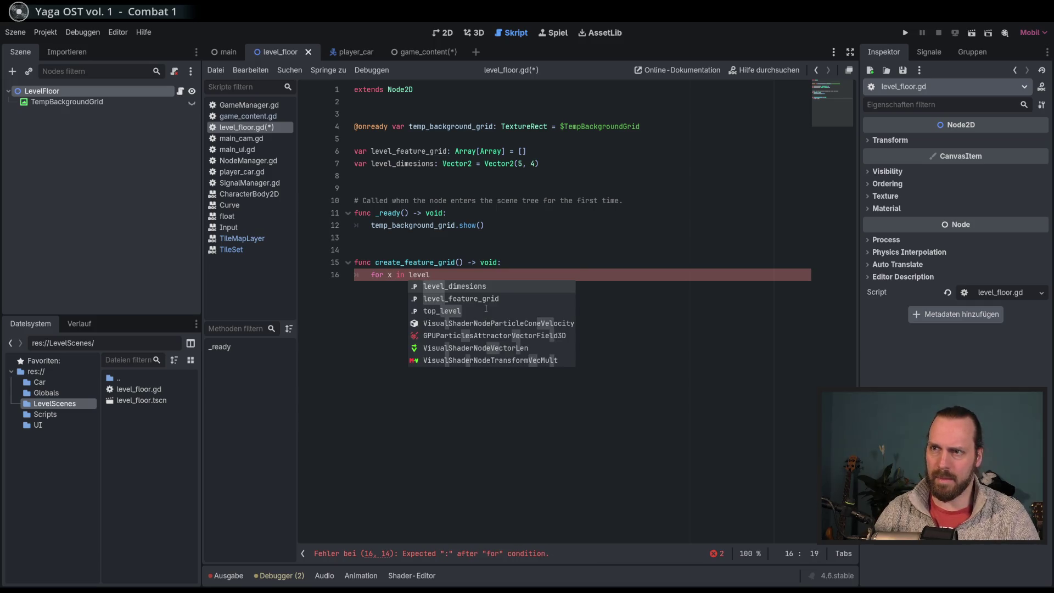
key("Return")
type(".x")
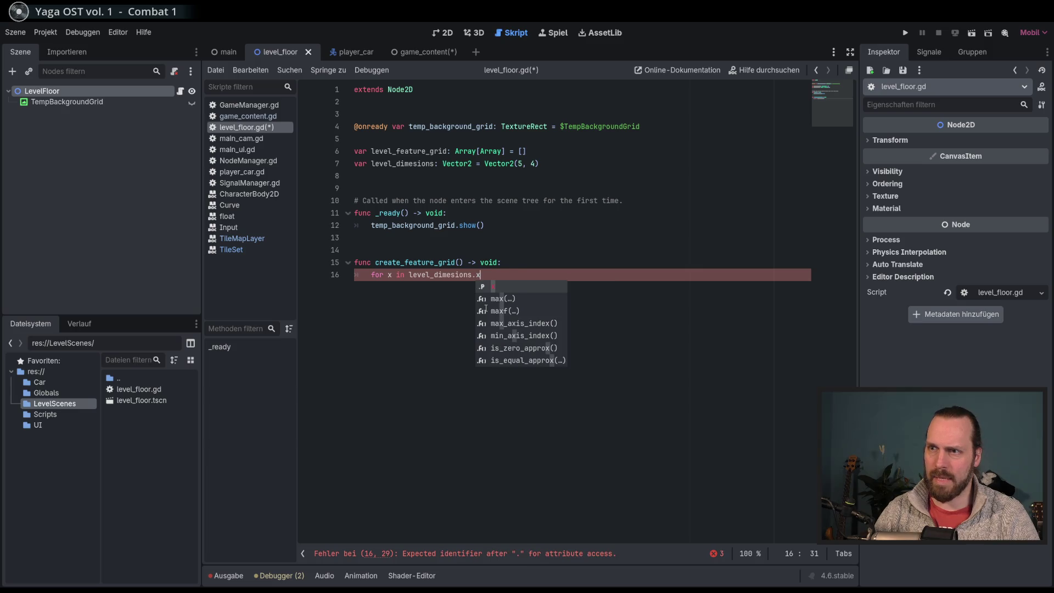
key("Escape")
key("Return")
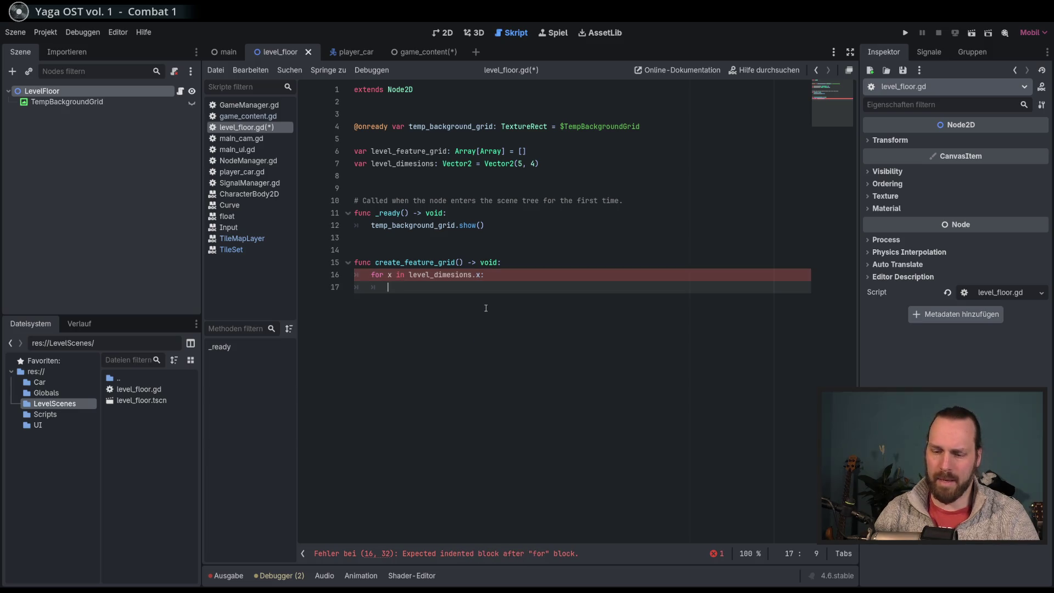
Start the loop body with level_feature_grid on line 17
type("leve")
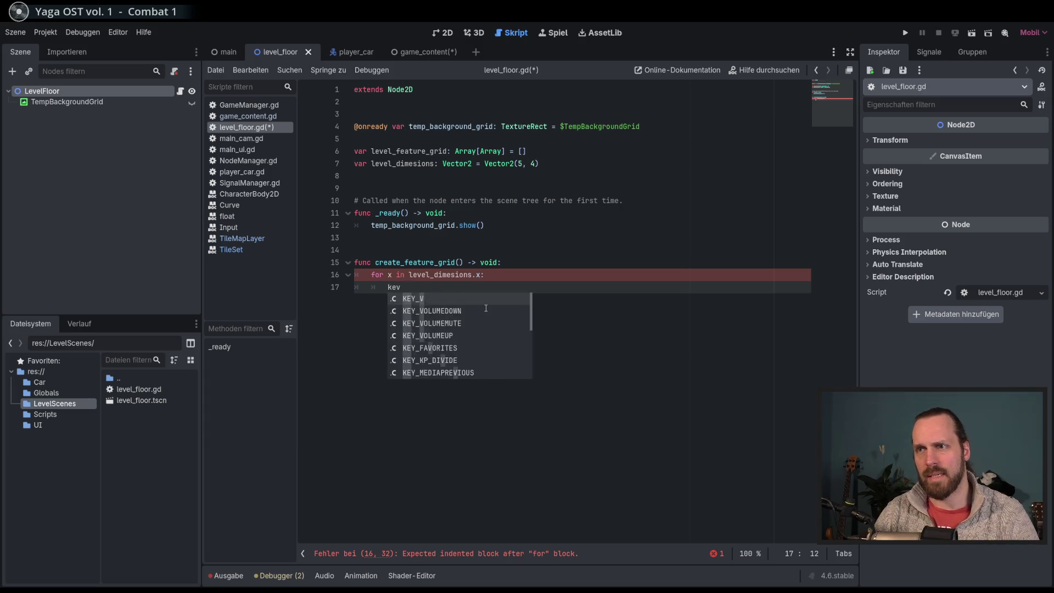
key("Down")
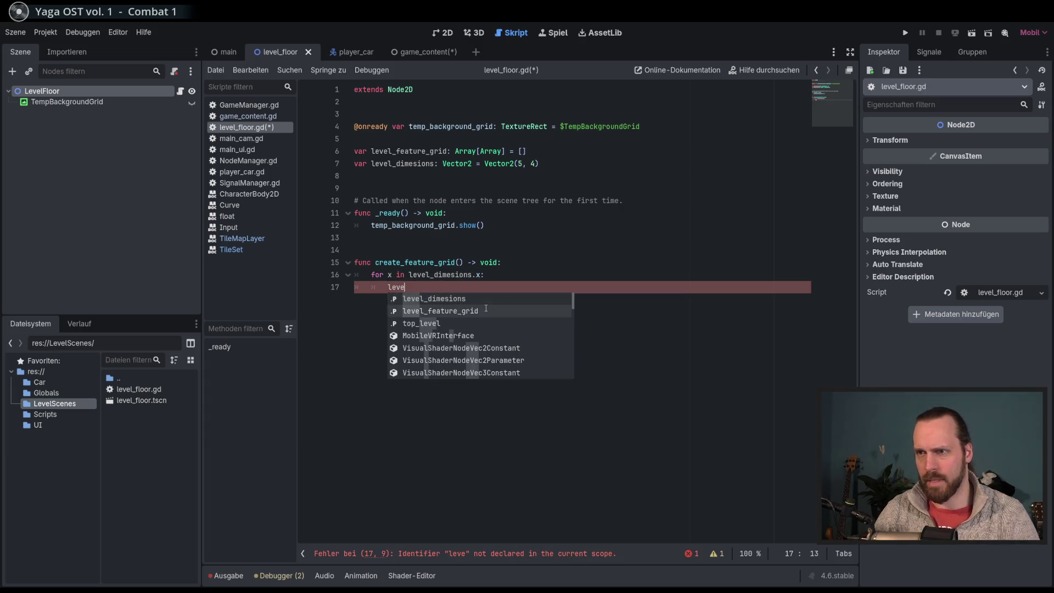
key("Return")
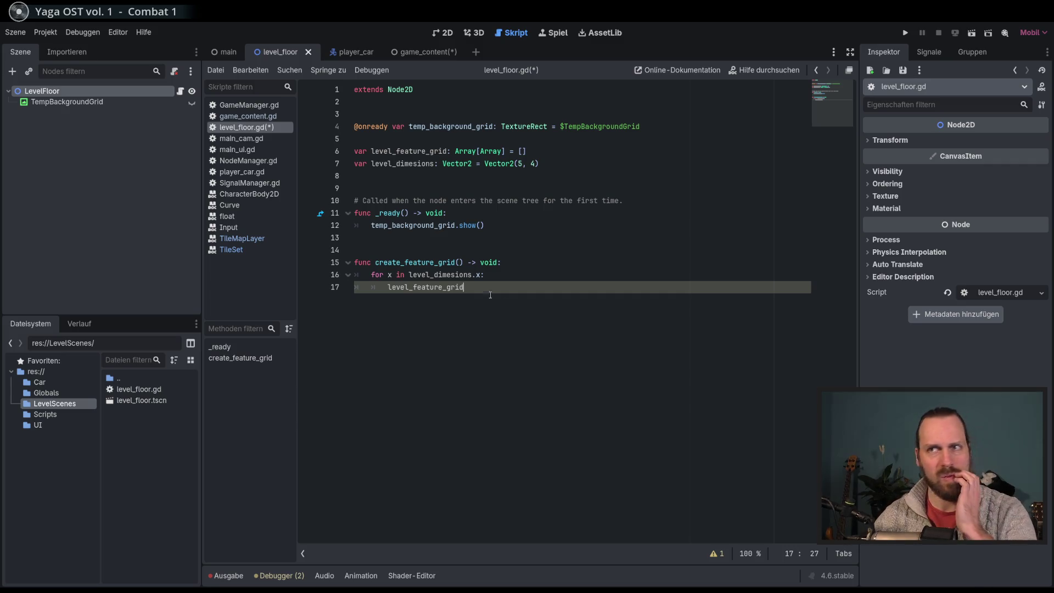
left_click(395, 151)
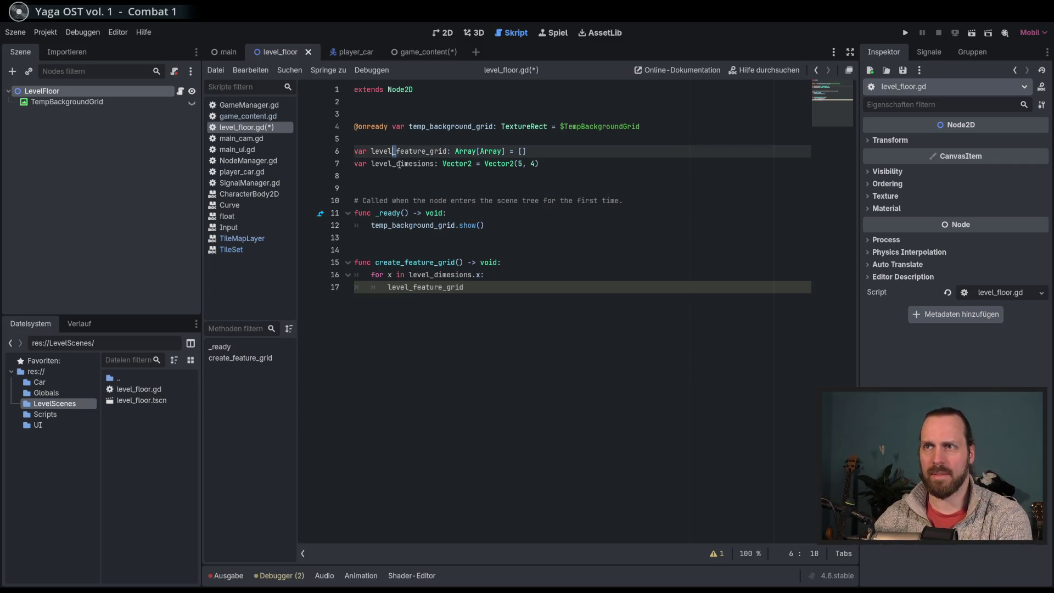
left_click(397, 164)
left_click(502, 286)
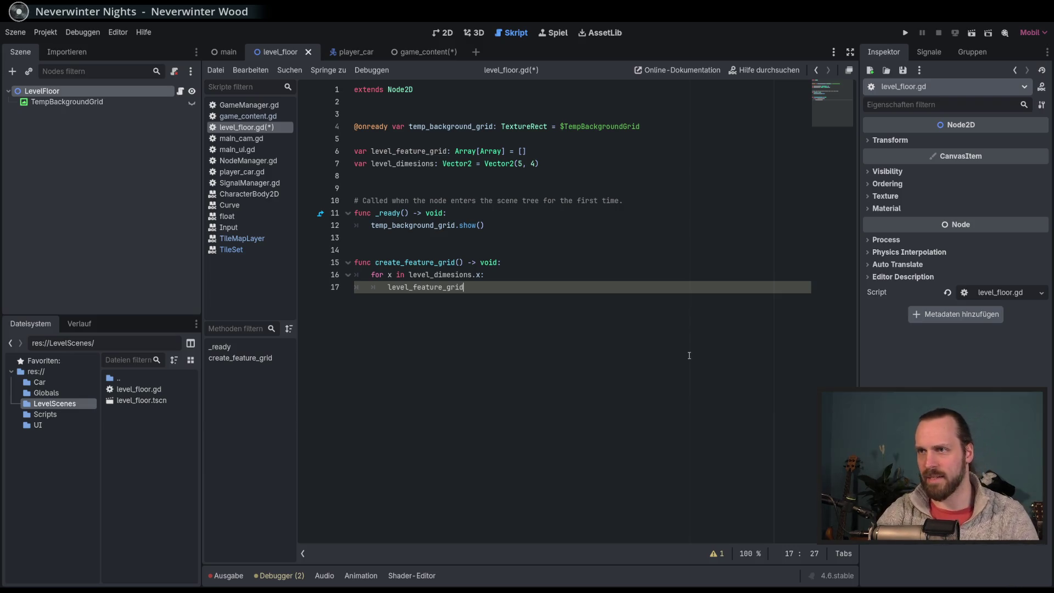
key("BackSpace")
key("BackSpace")
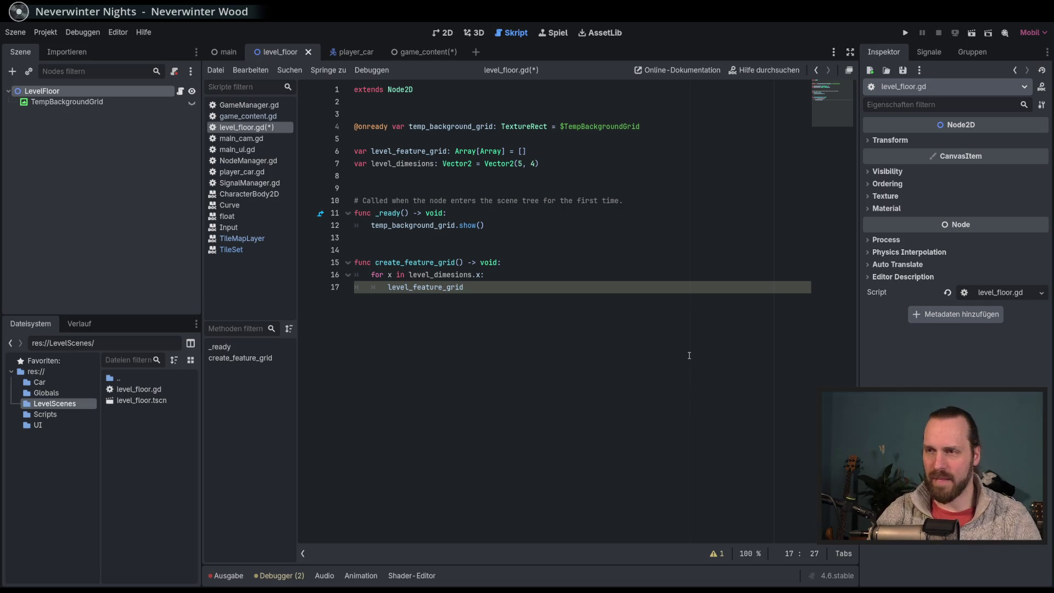
key("BackSpace")
key("BackSpace")
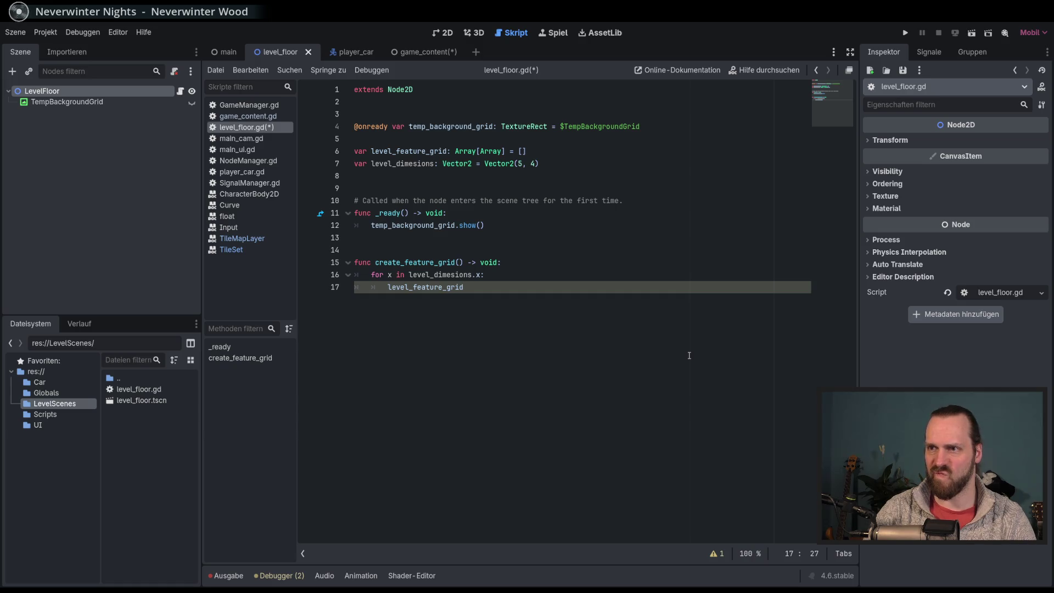
Change the outer loop to for y in level_dimesions.y
key("BackSpace")
key("BackSpace")
key("BackSpace")
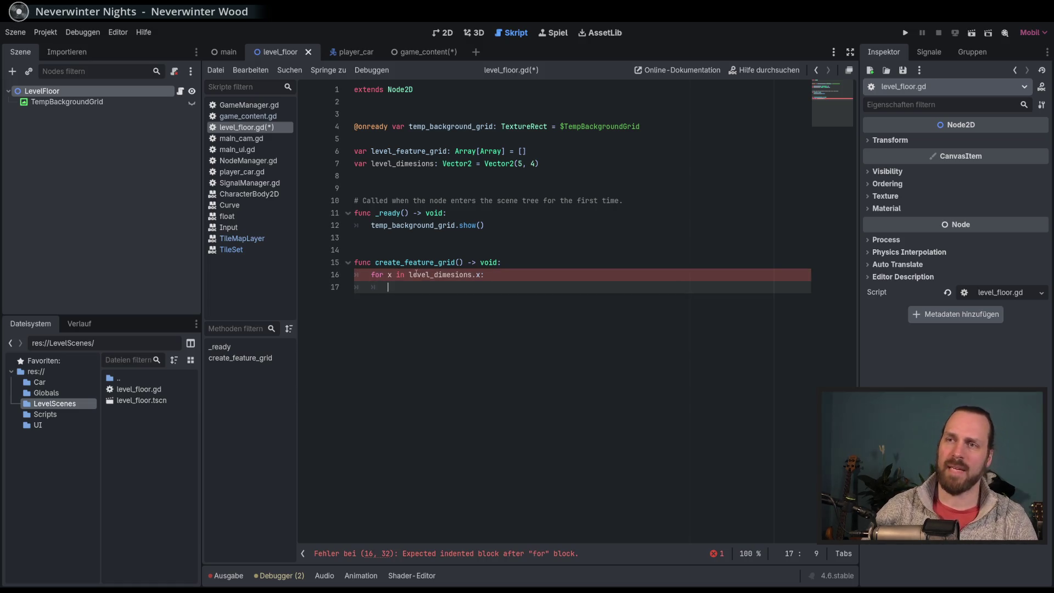
key("Up")
key("BackSpace")
type("y")
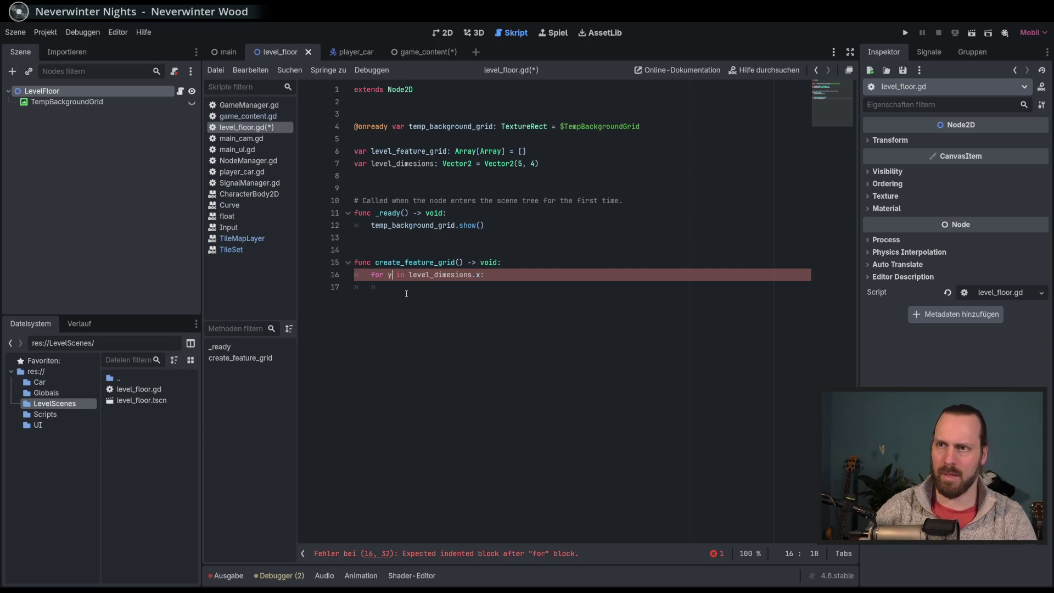
key("Down")
left_click(482, 274)
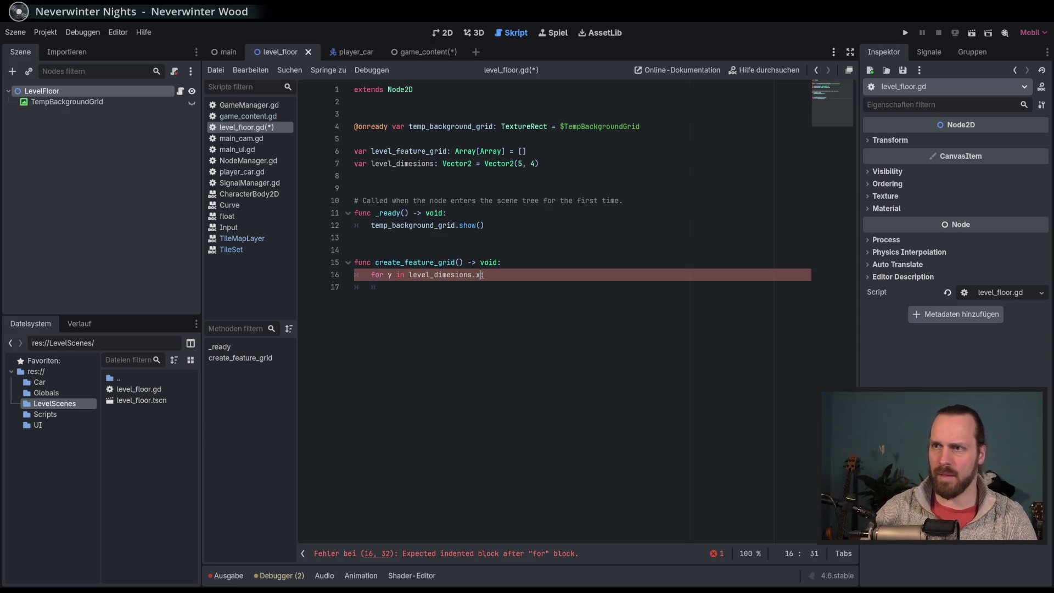
left_click(501, 290)
Nest a for x in level_dimesions.x: loop inside the y loop
type("for x ion")
key("BackSpace")
key("BackSpace")
type("n level_dimesions.")
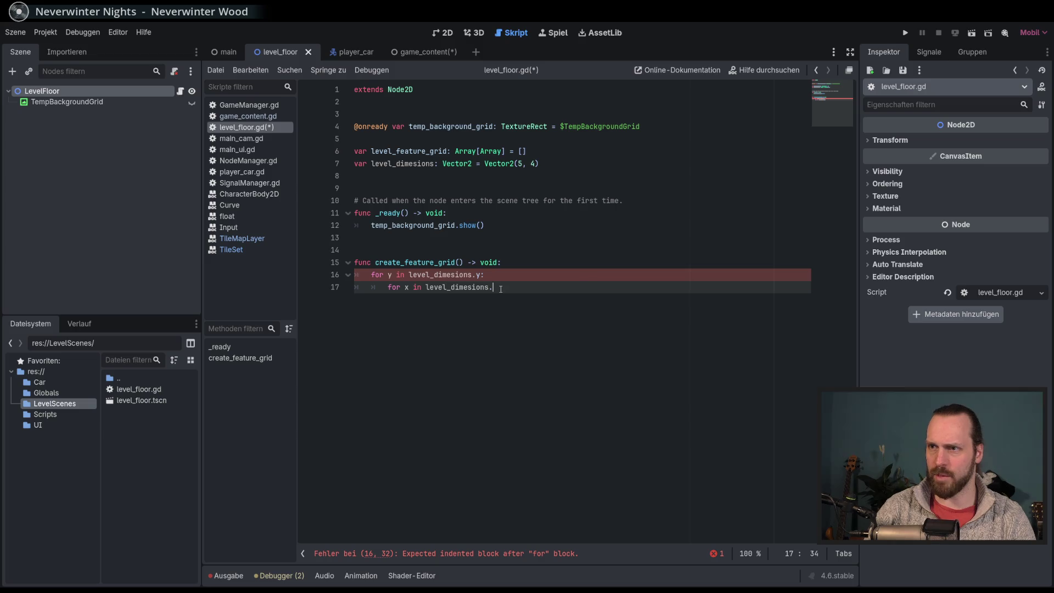
type("x:")
key("Return")
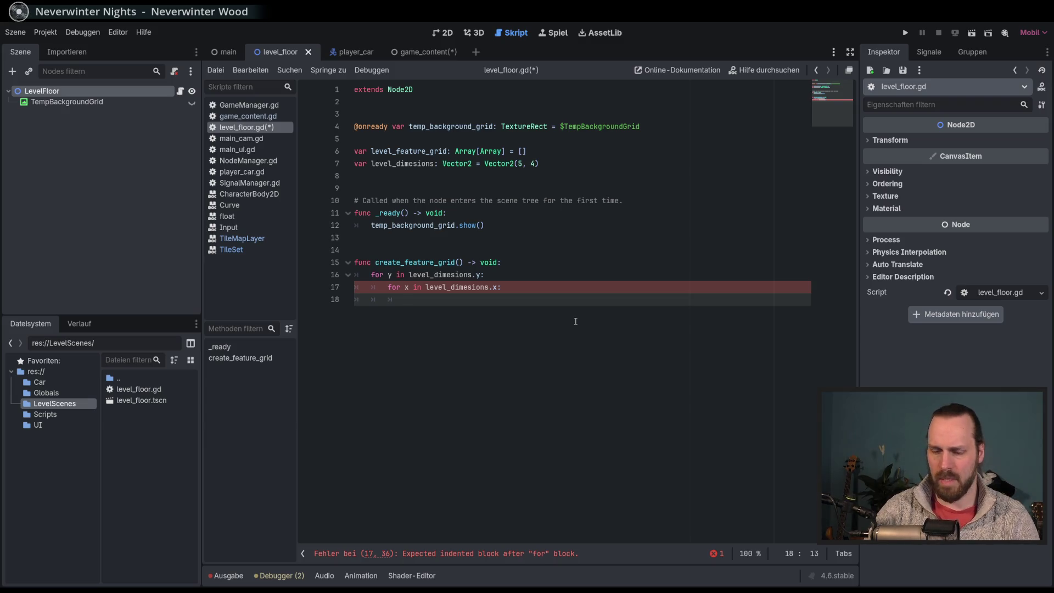
type("le")
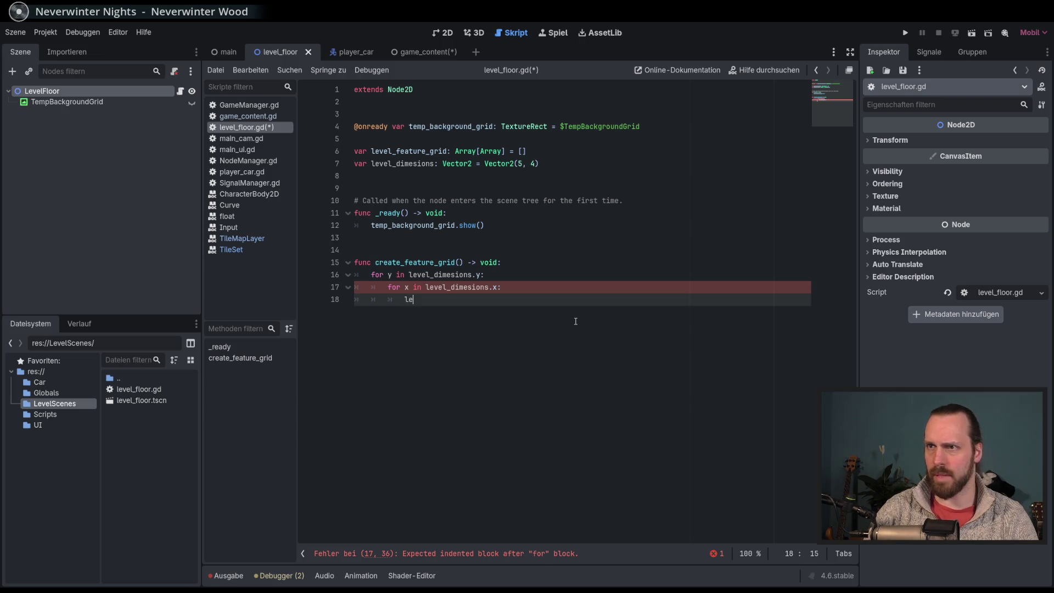
key("Down")
key("Return")
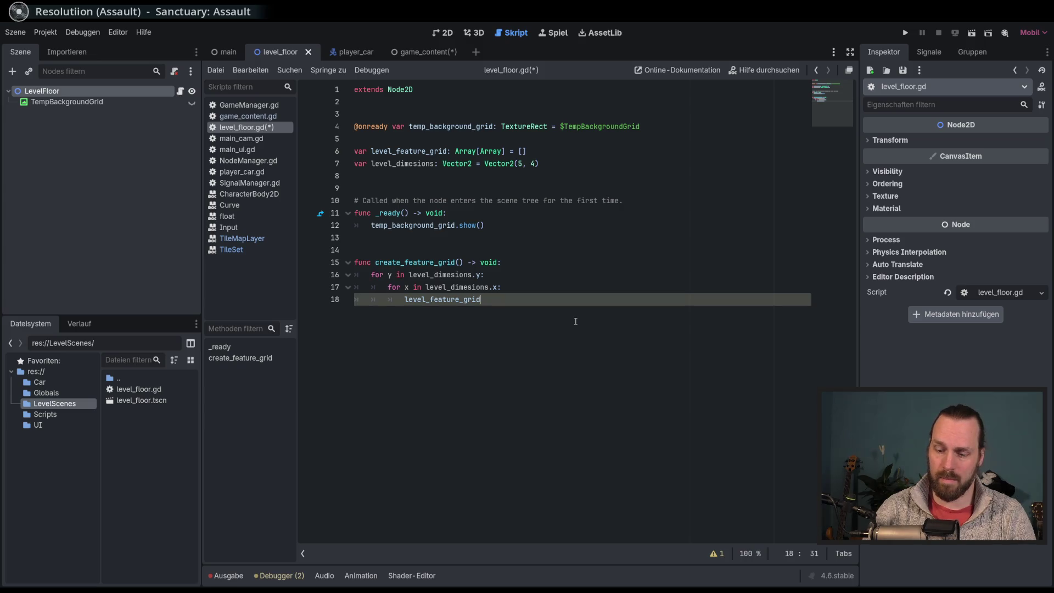
Add a var line under the outer loop and cut the leftover level_feature_grid line
type("var")
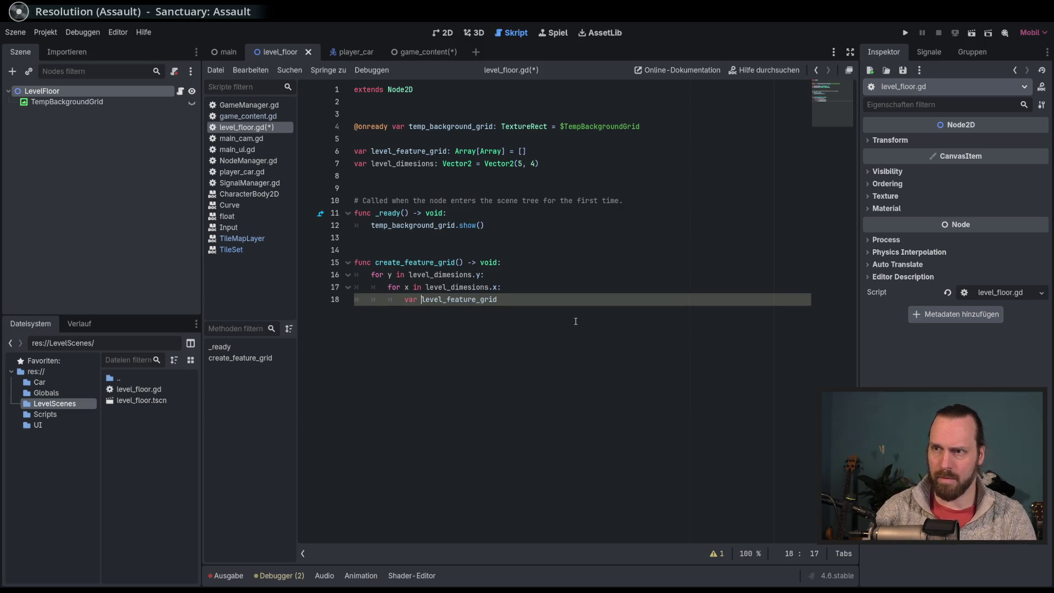
left_click(544, 277)
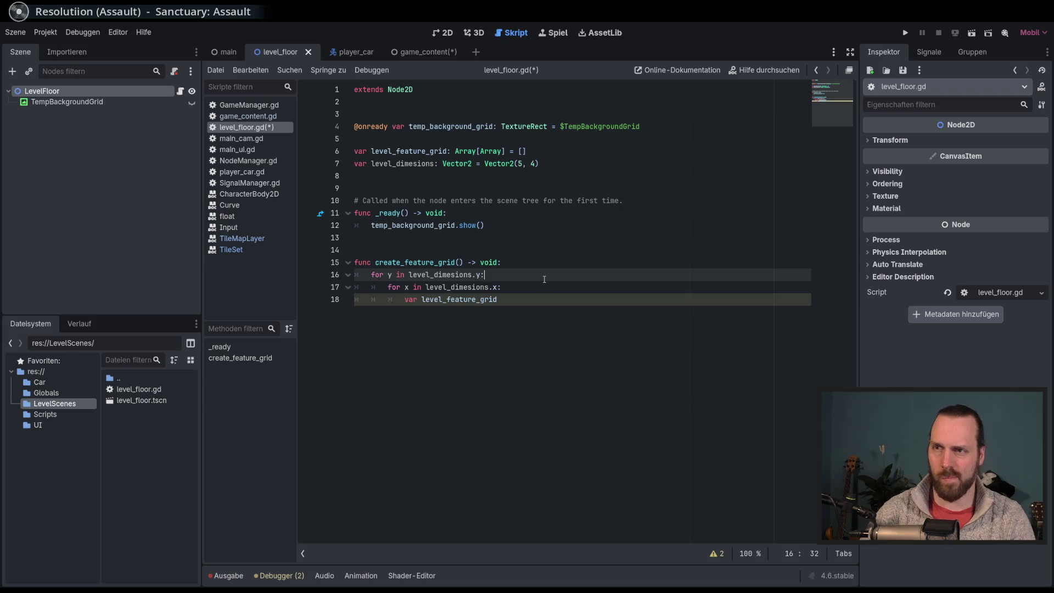
key("Return")
type("var")
key("Down")
key("Down")
key("shift+End")
key("ctrl+x")
Complete the new line as var feature_grid_x: Array = []
key("Up")
key("Up")
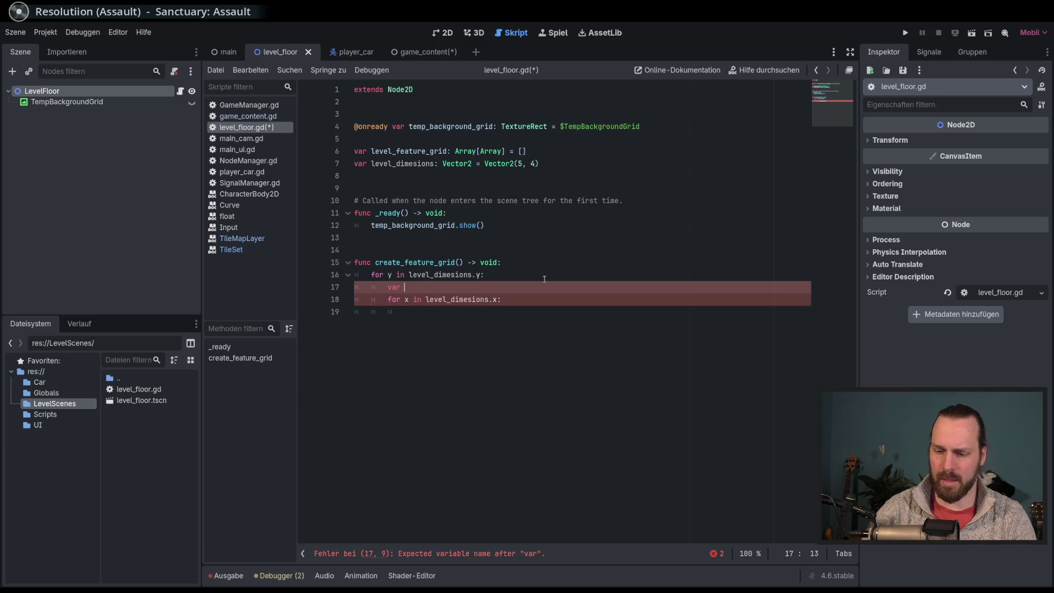
type("featu")
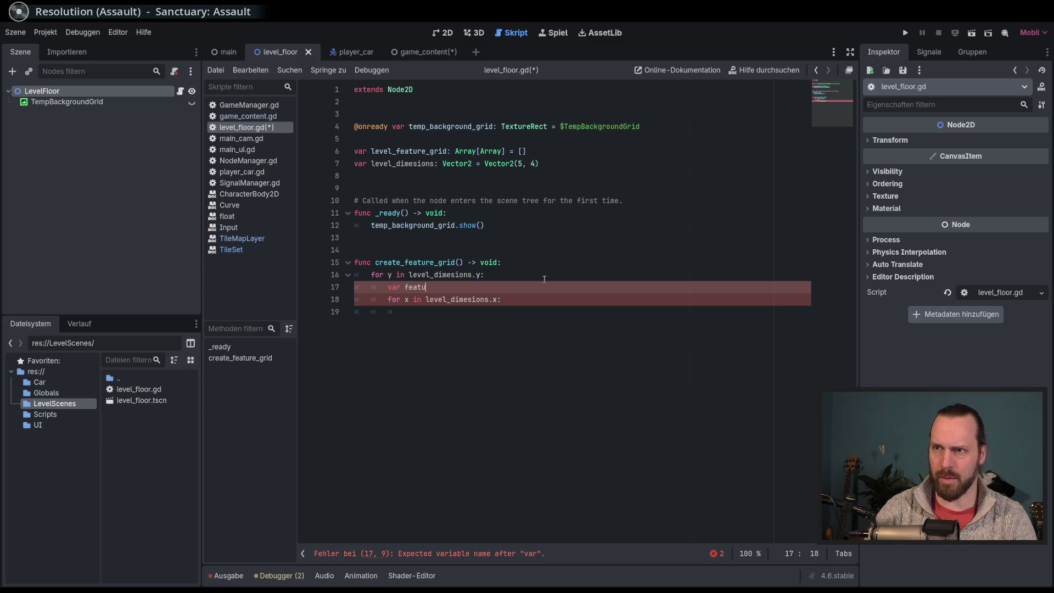
type("re_griod")
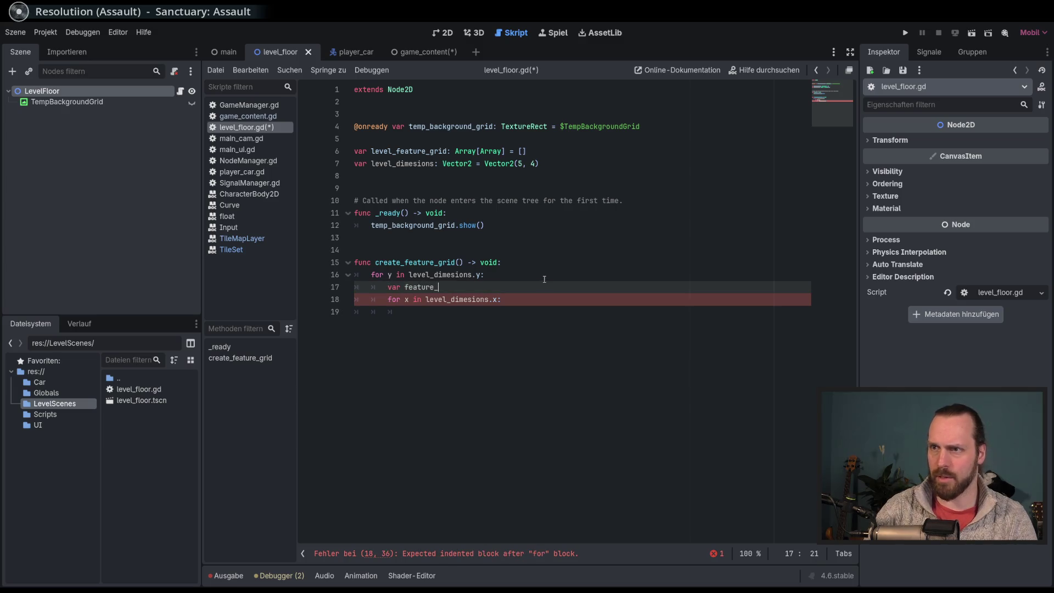
key("BackSpace")
key("BackSpace")
type("d_x")
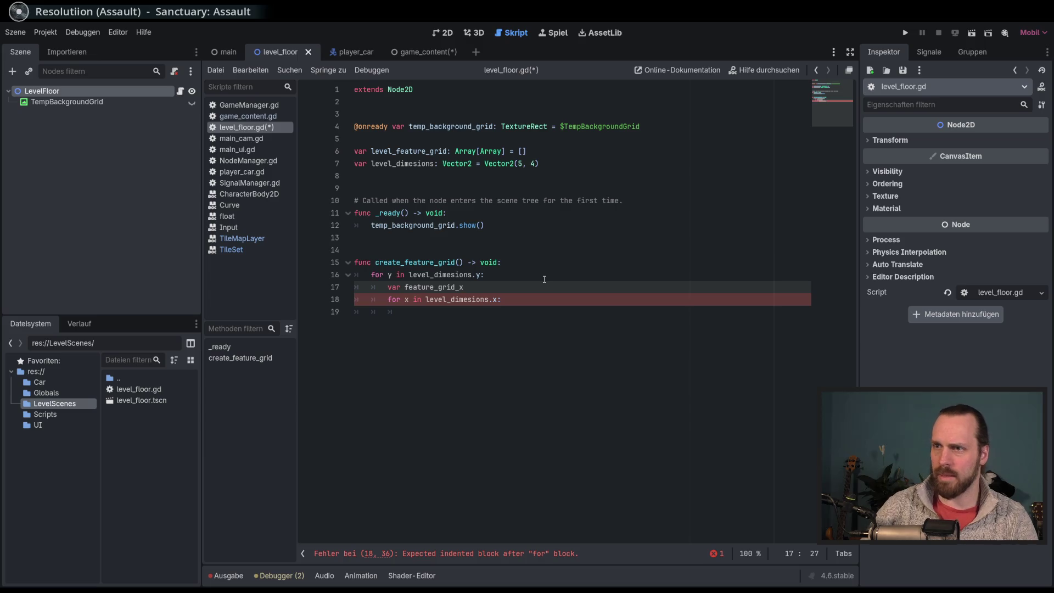
key("BackSpace")
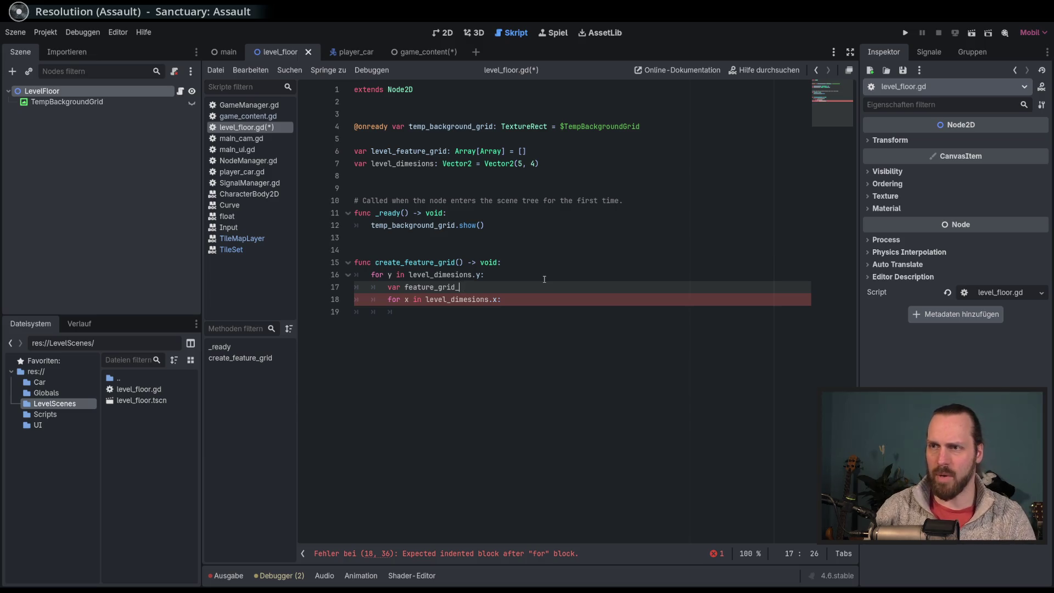
type("x")
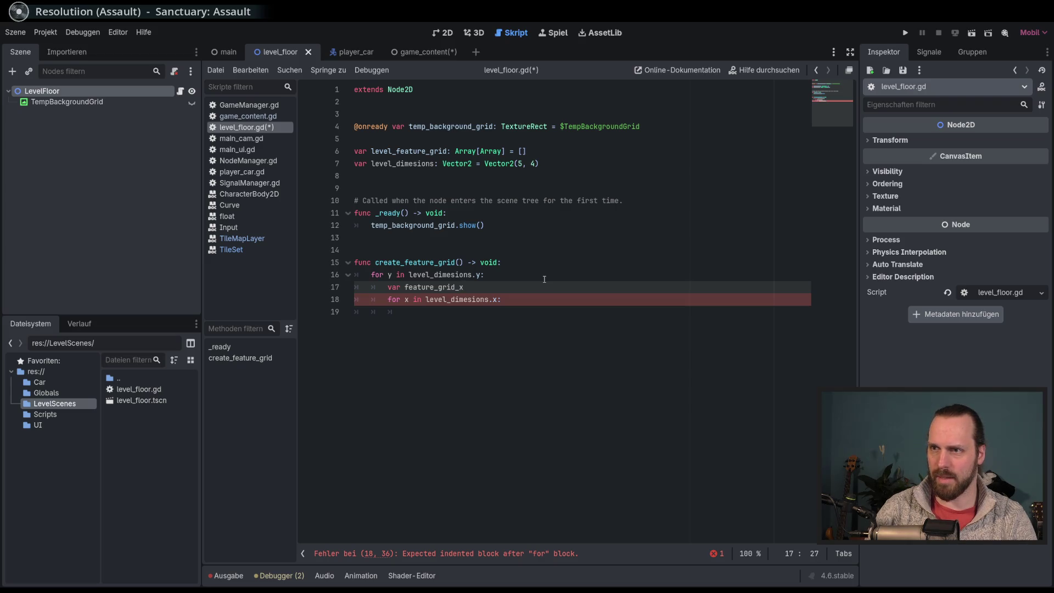
key("Down")
key("Down")
key("Up")
key("Up")
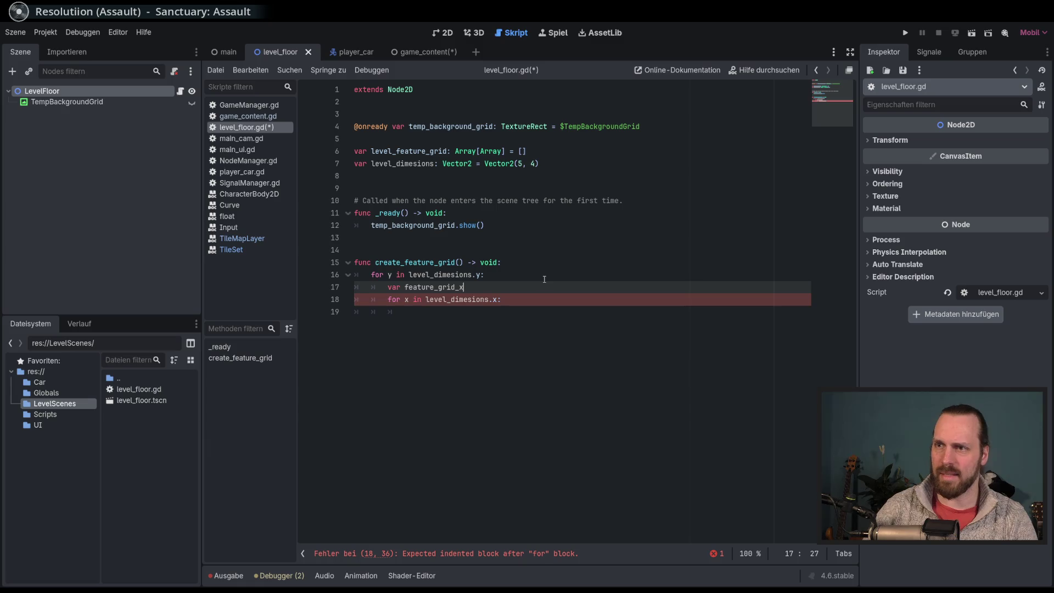
type(": Array ")
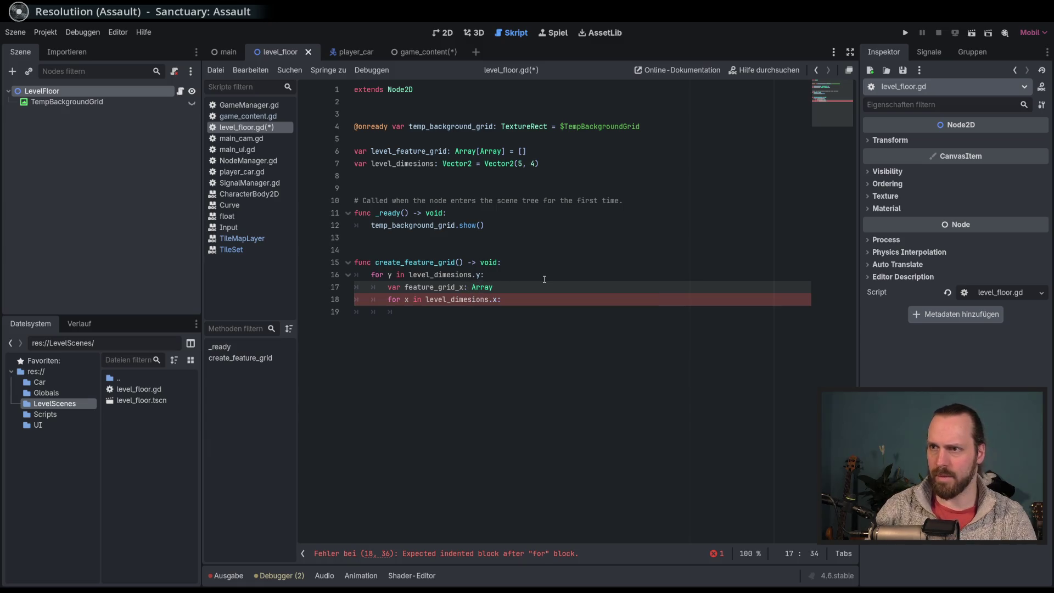
type("= []")
key("Down")
key("Down")
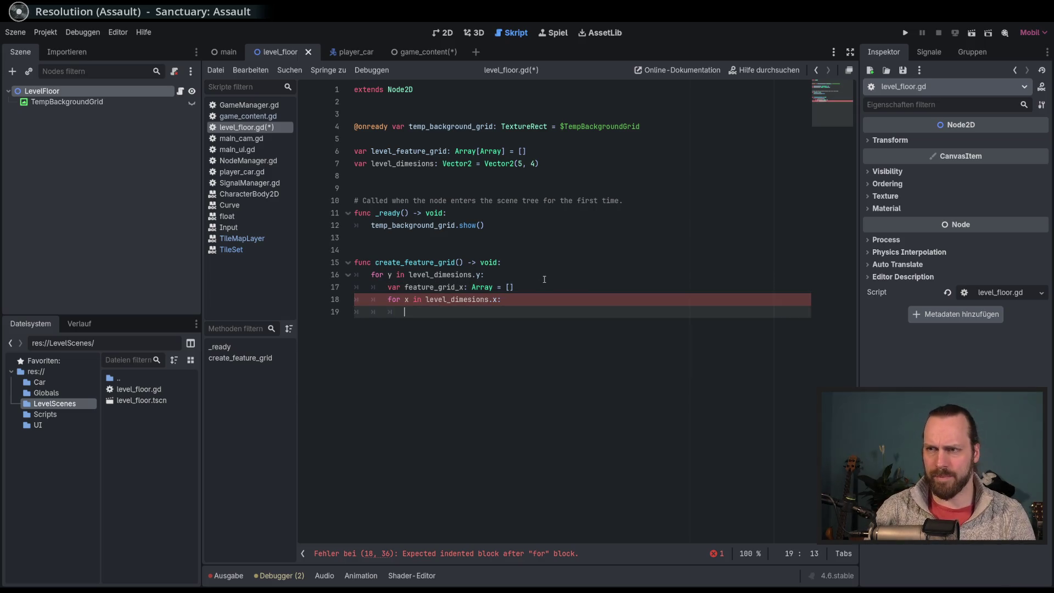
Inside the inner loop, append 0 to feature_grid_x
type("feature_grid_x")
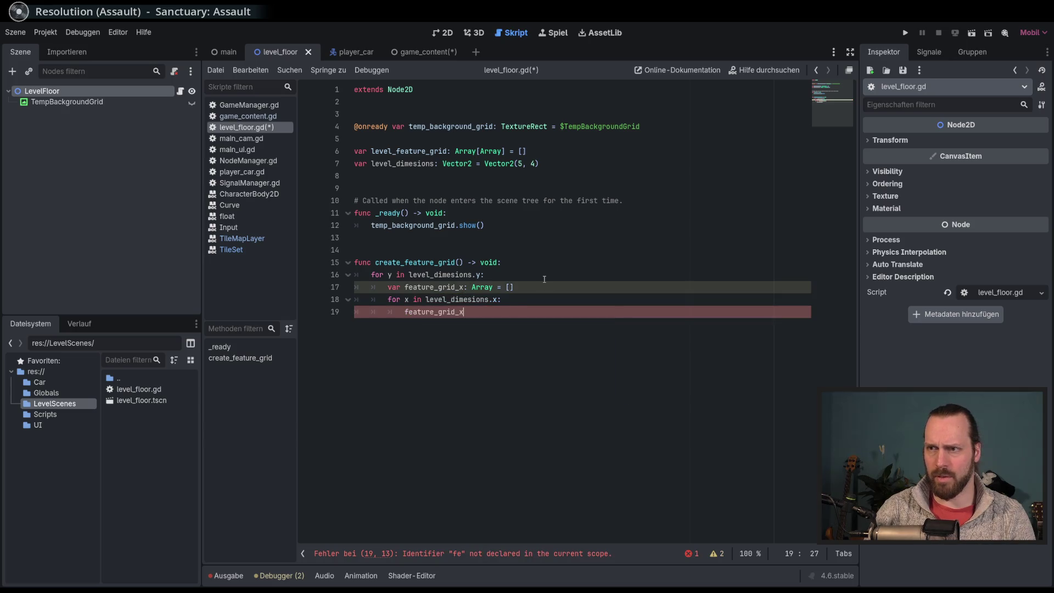
type(".app")
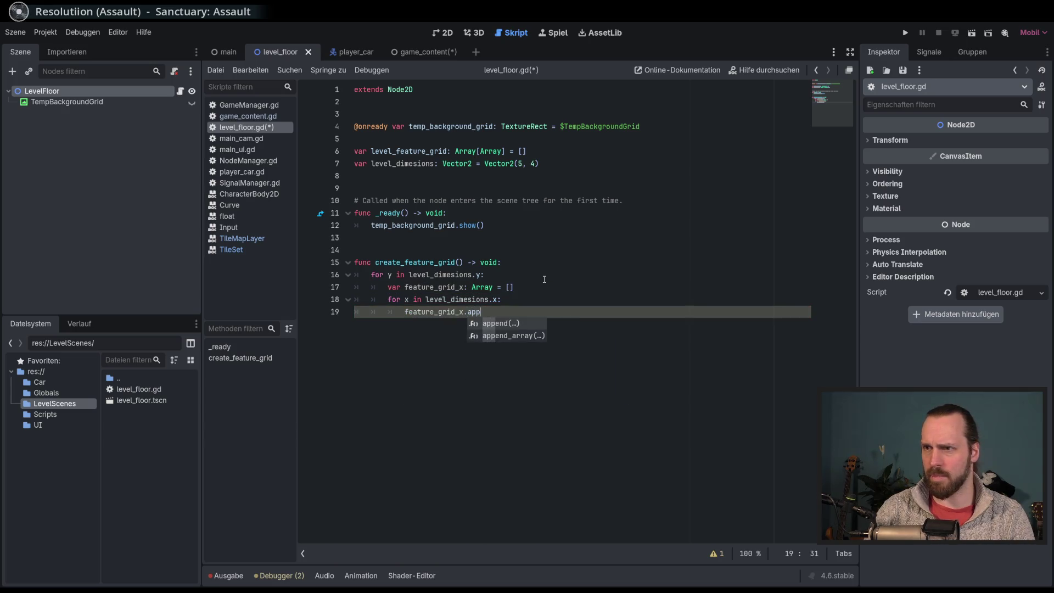
key("Return")
type("0")
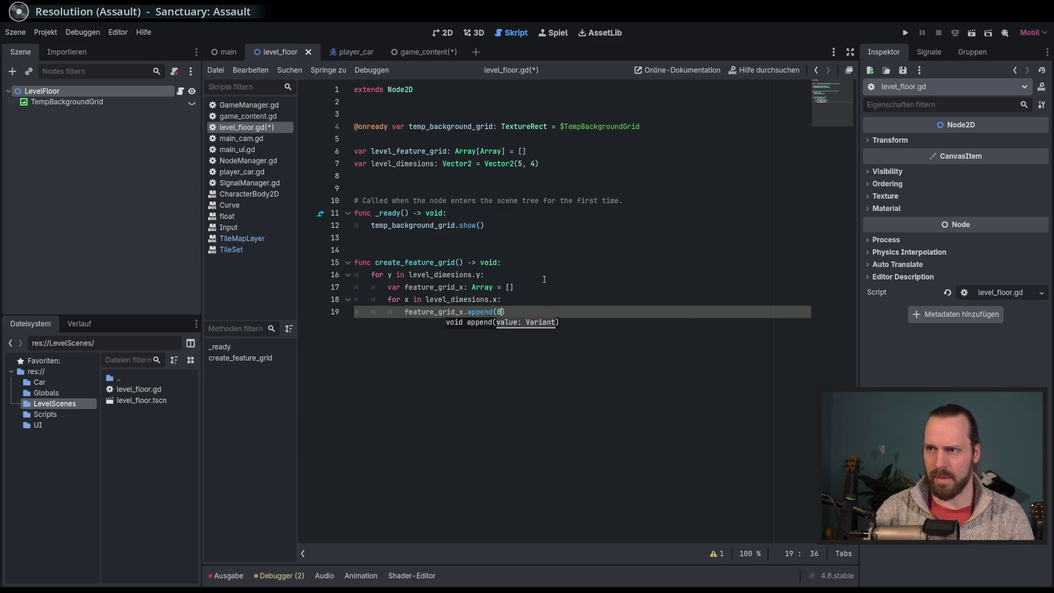
key("End")
key("Return")
key("BackSpace")
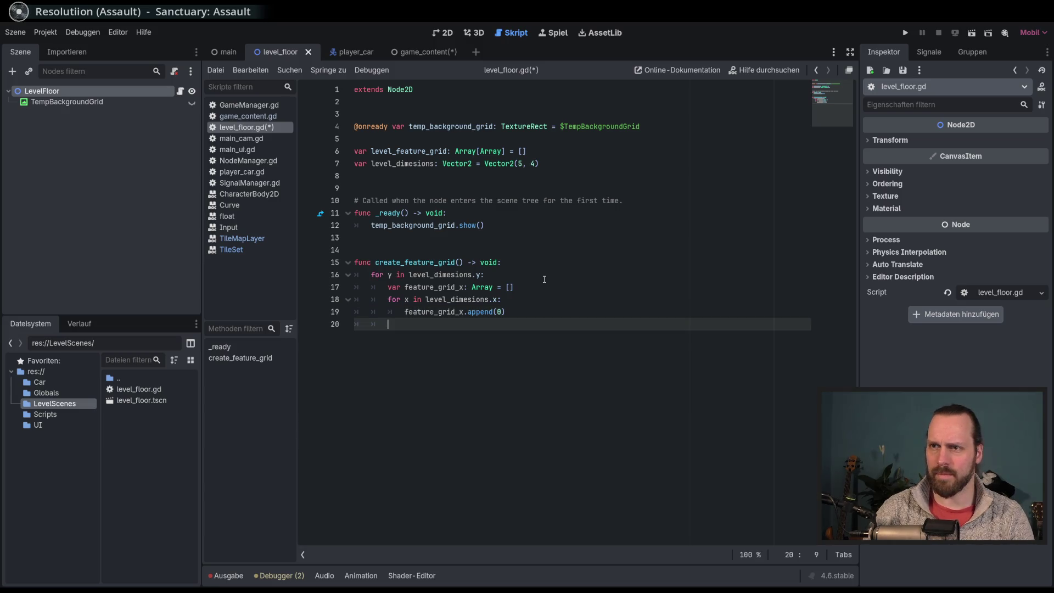
After the inner loop, append feature_grid_x to level_feature_grid
type("fea")
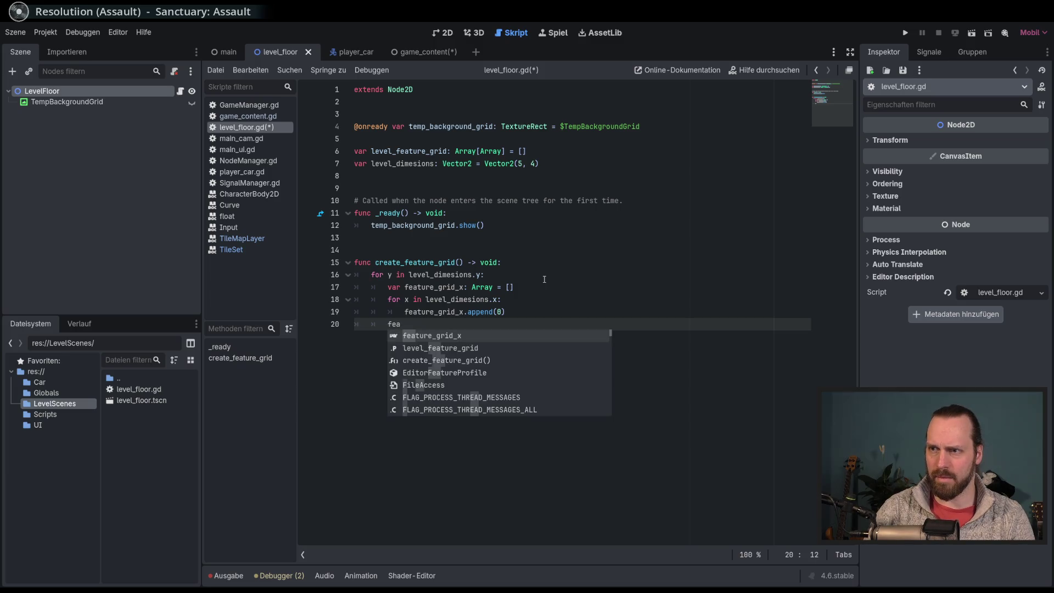
key("Down")
key("Return")
type(".")
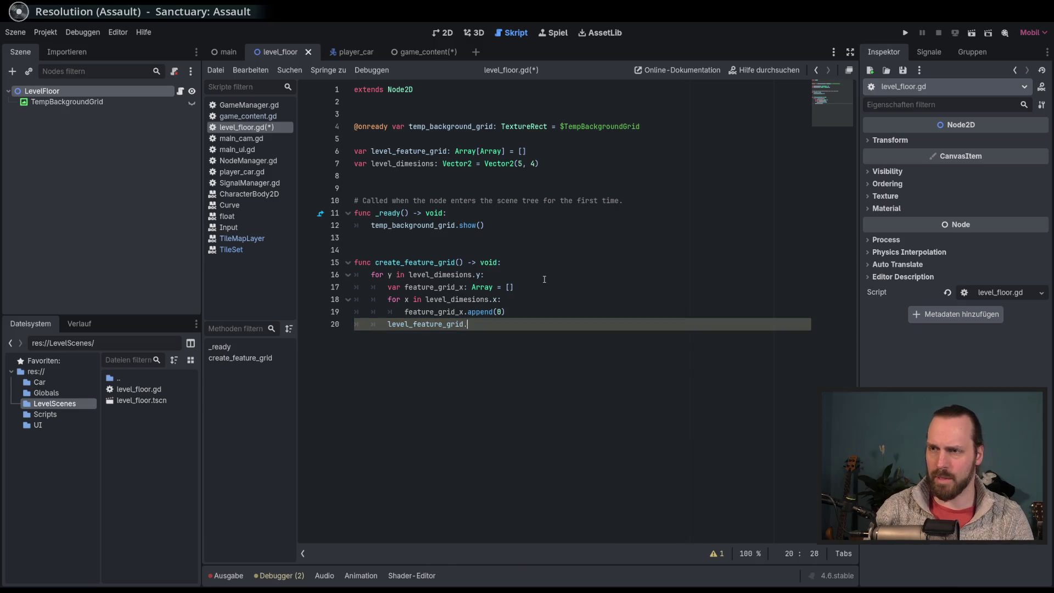
type("ap")
key("Return")
type("fea")
key("Return")
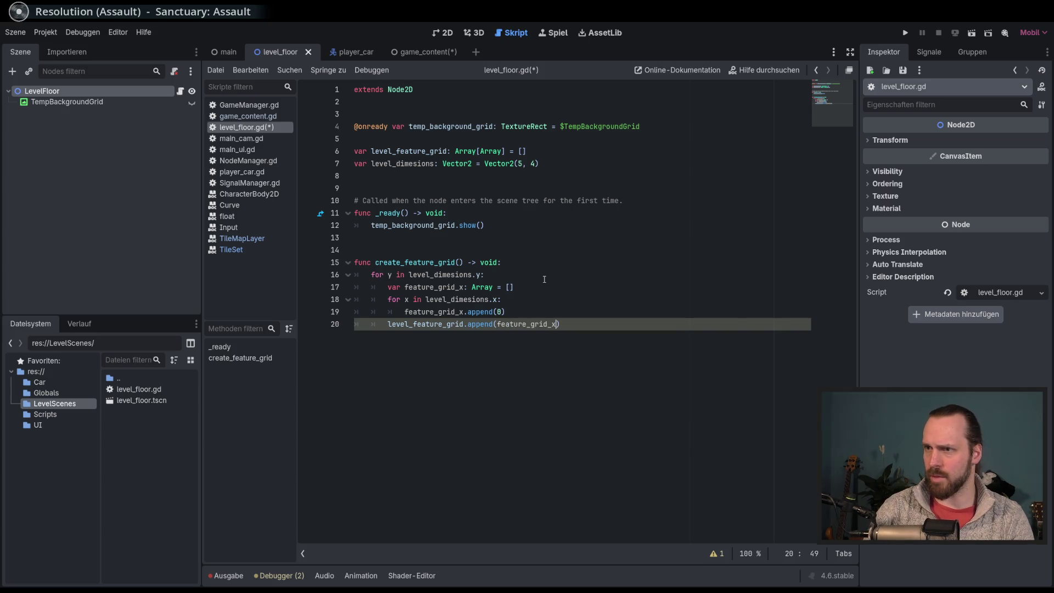
After the outer loop, print level_feature_grid
key("Return")
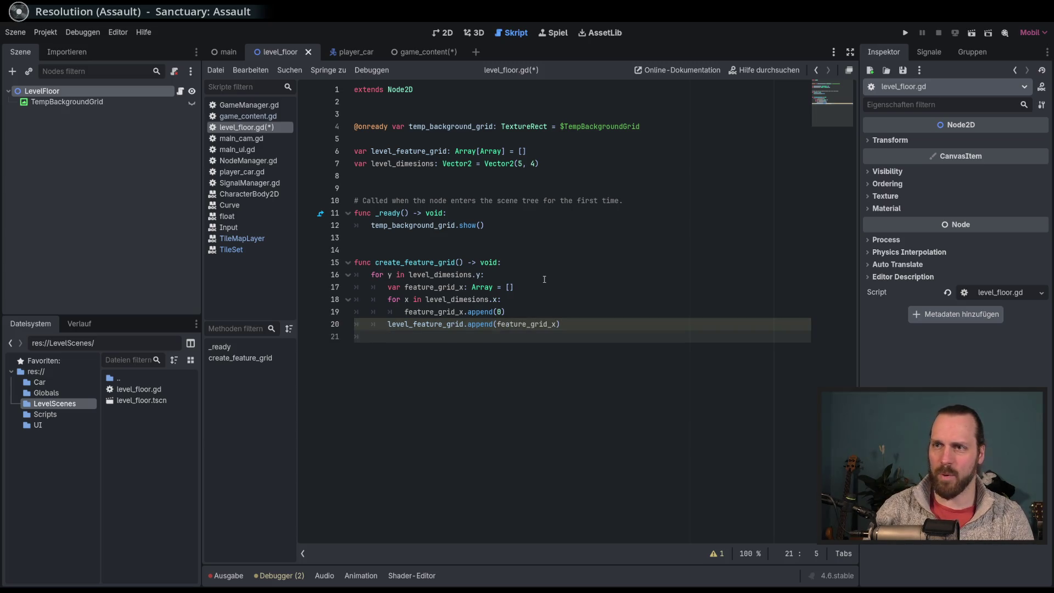
key("Return")
type("print(")
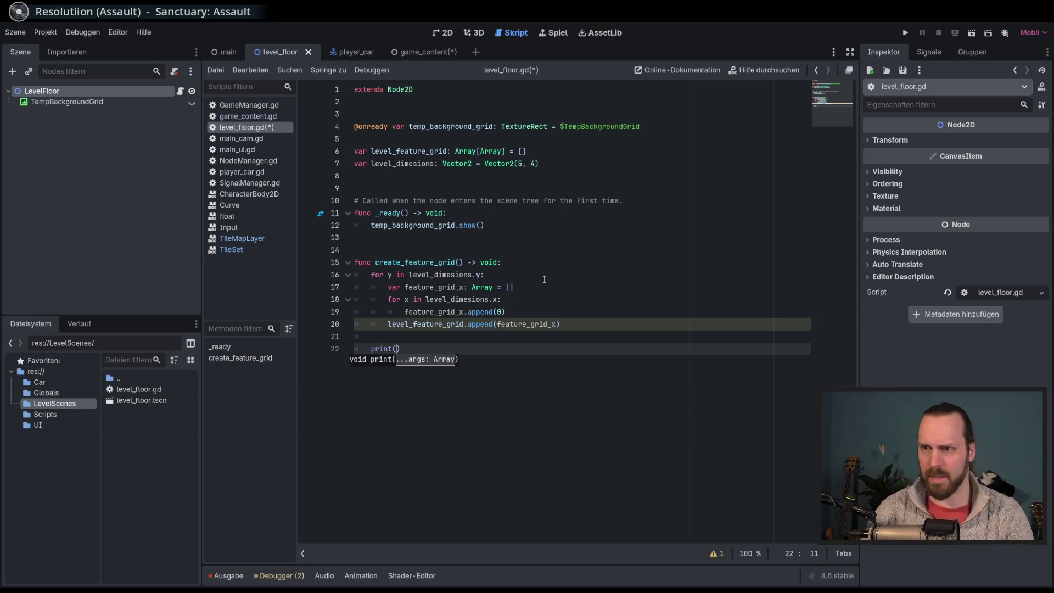
type("l")
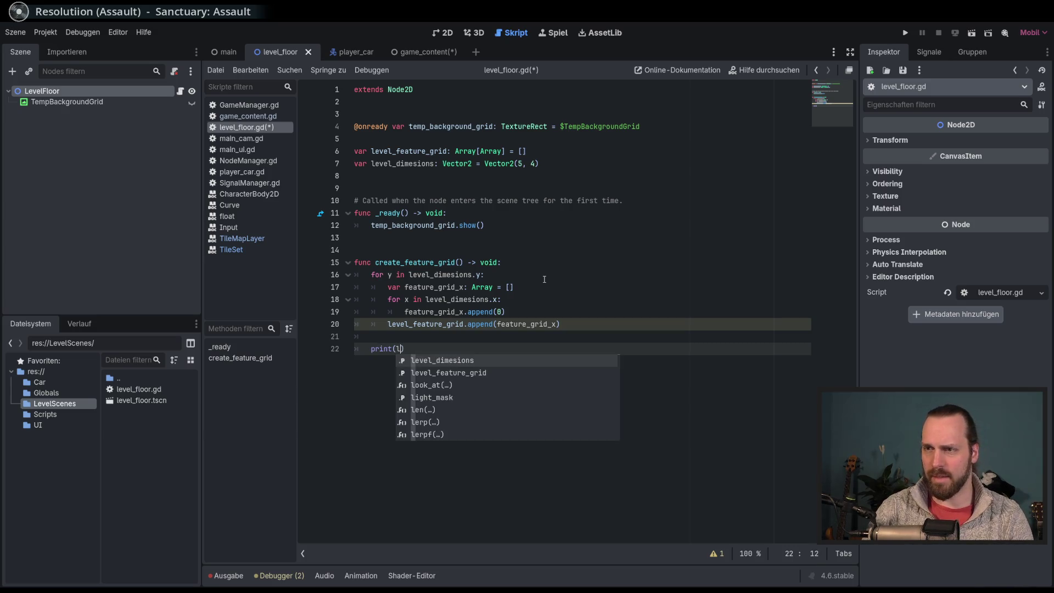
key("Down")
key("Return")
key("End")
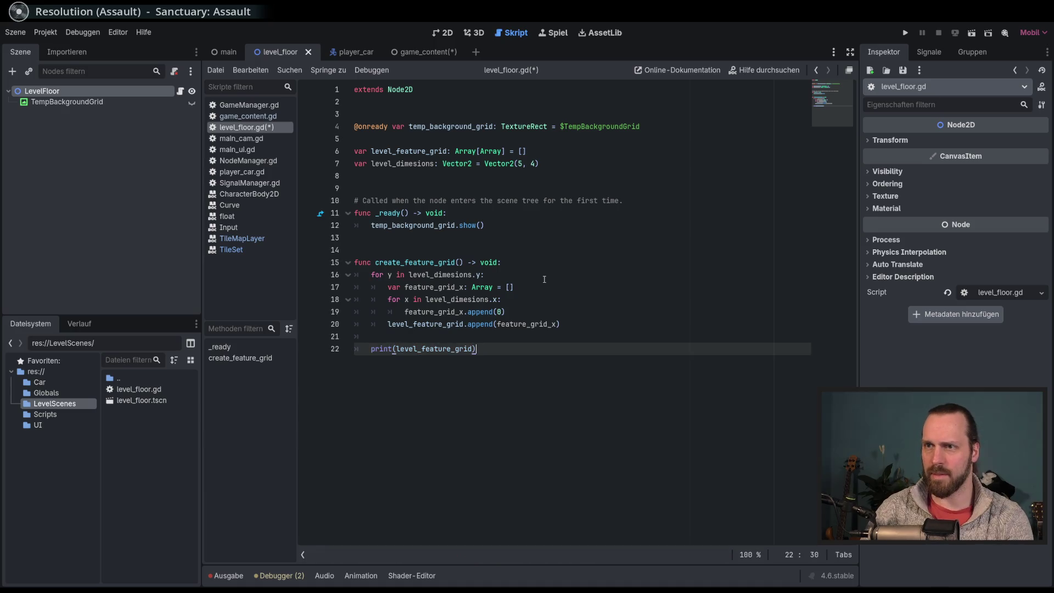
Call create_feature_grid() in _ready on a new line under show()
double_click(421, 263)
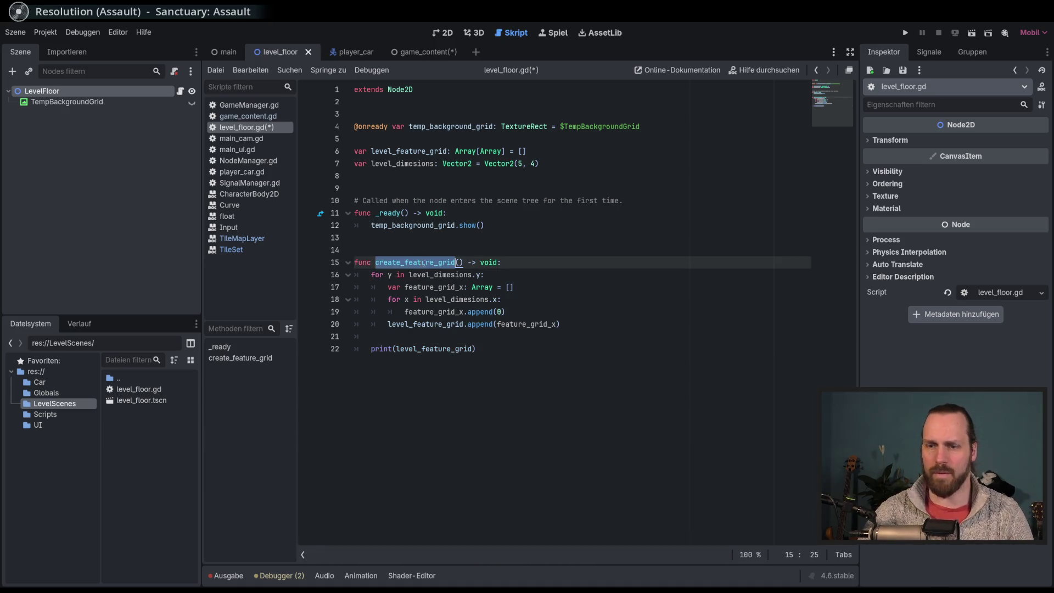
key("ctrl+c")
left_click(506, 220)
key("Down")
key("Return")
key("ctrl+v")
type("()")
Save the script, run the scene to print the grid, then stop it
key("ctrl+s")
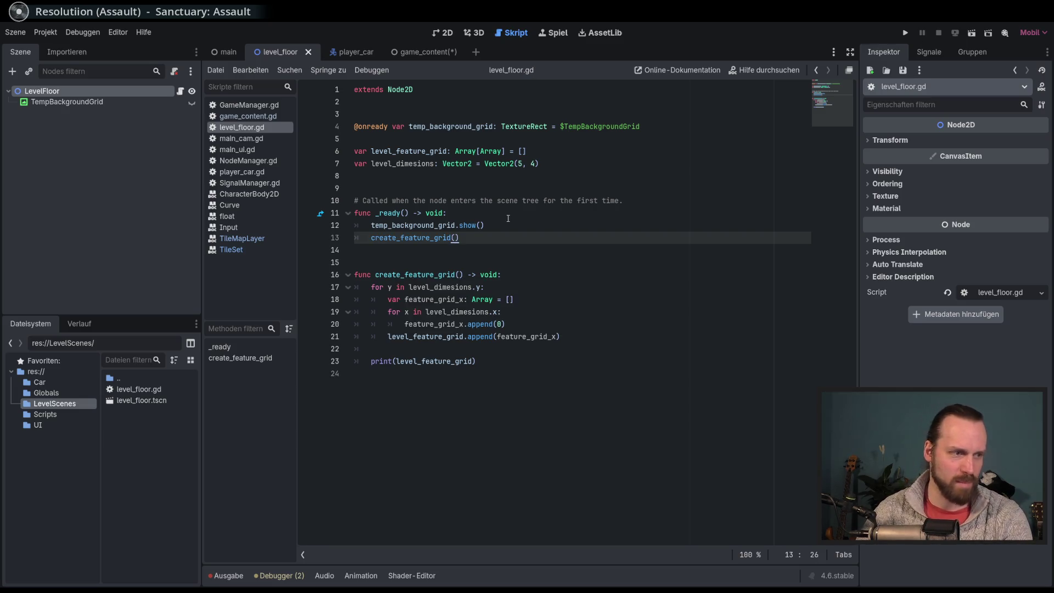
key("F6")
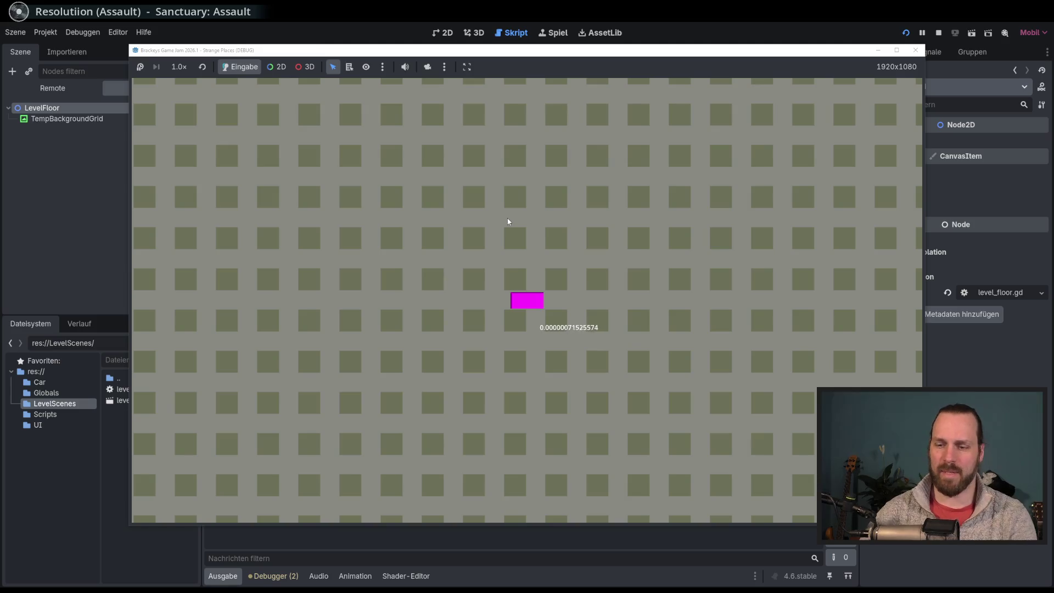
key("F8")
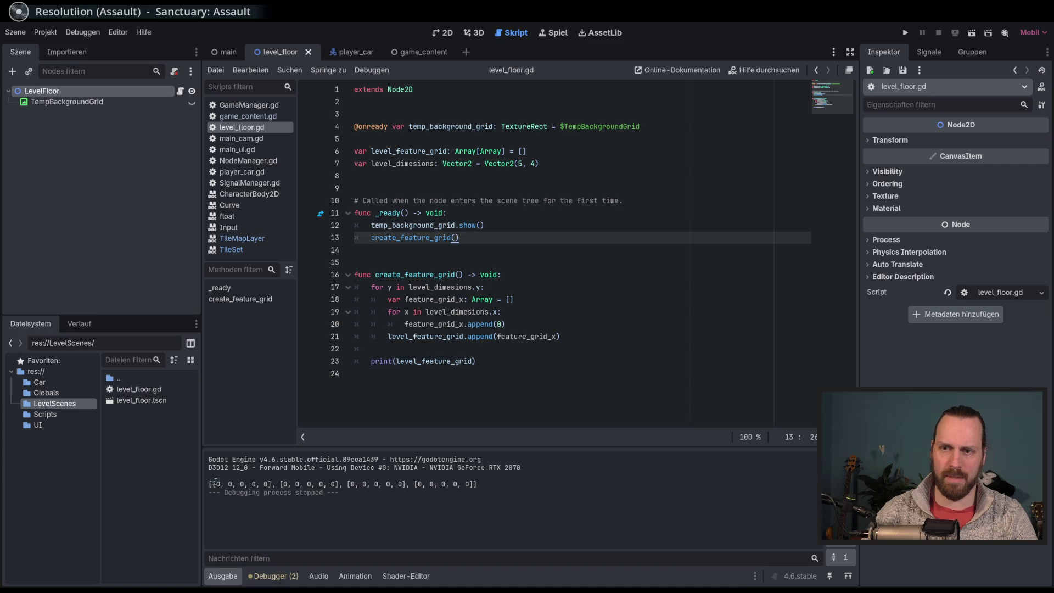
left_click_drag(211, 487, 276, 486)
left_click(279, 489)
left_click(275, 486)
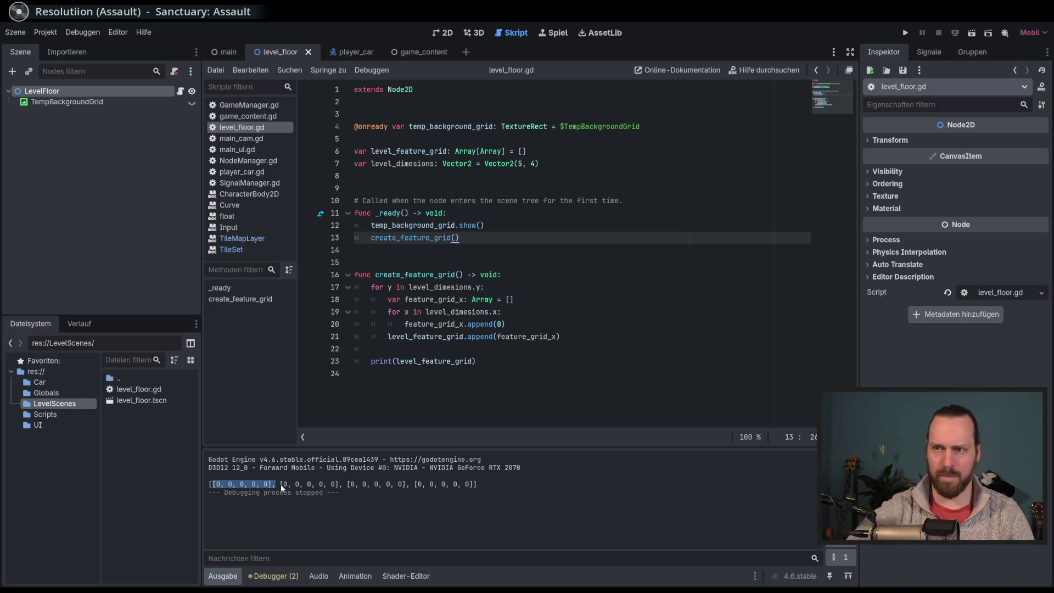
left_click(298, 488)
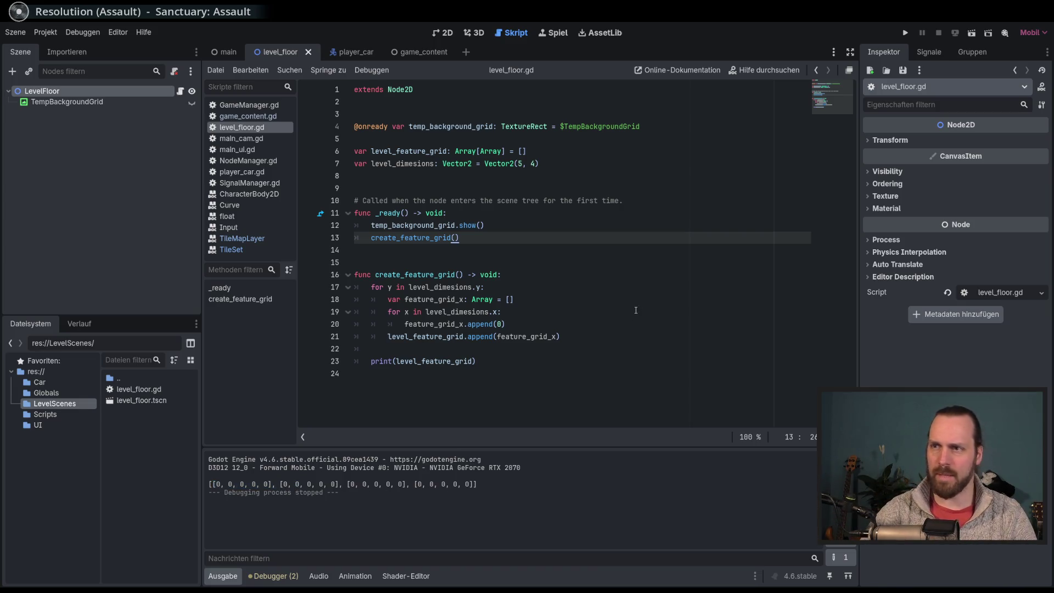
left_click(599, 361)
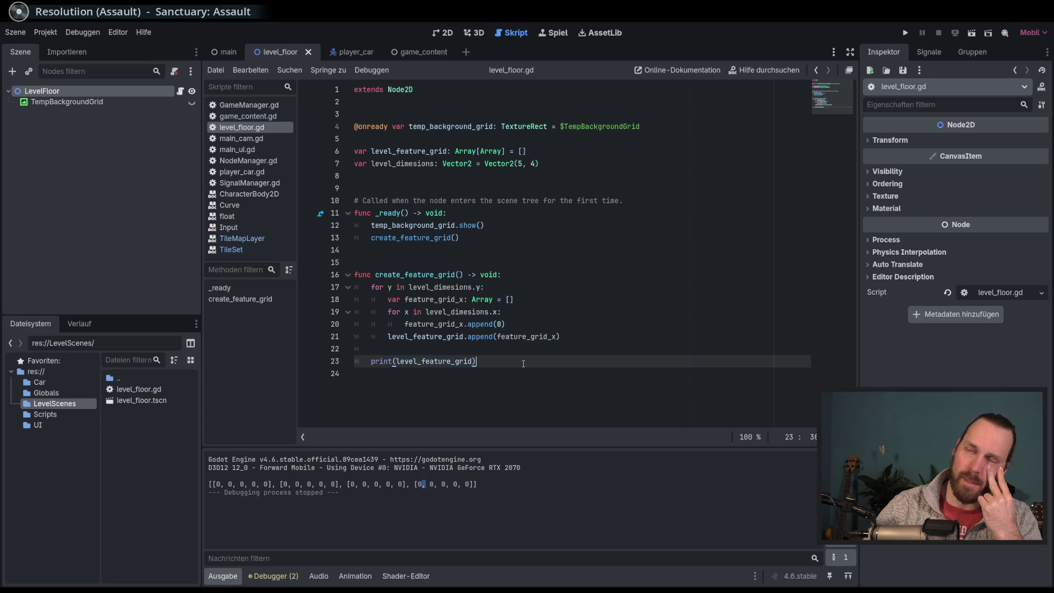
key("Up")
key("Down")
key("Up")
key("Down")
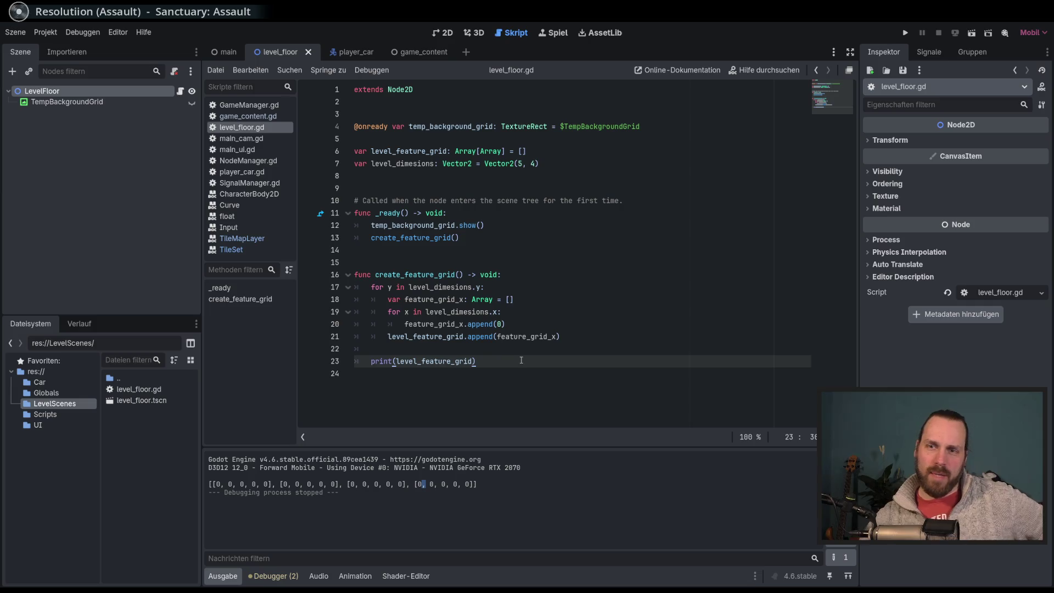
left_click_drag(220, 484, 327, 484)
left_click(337, 490)
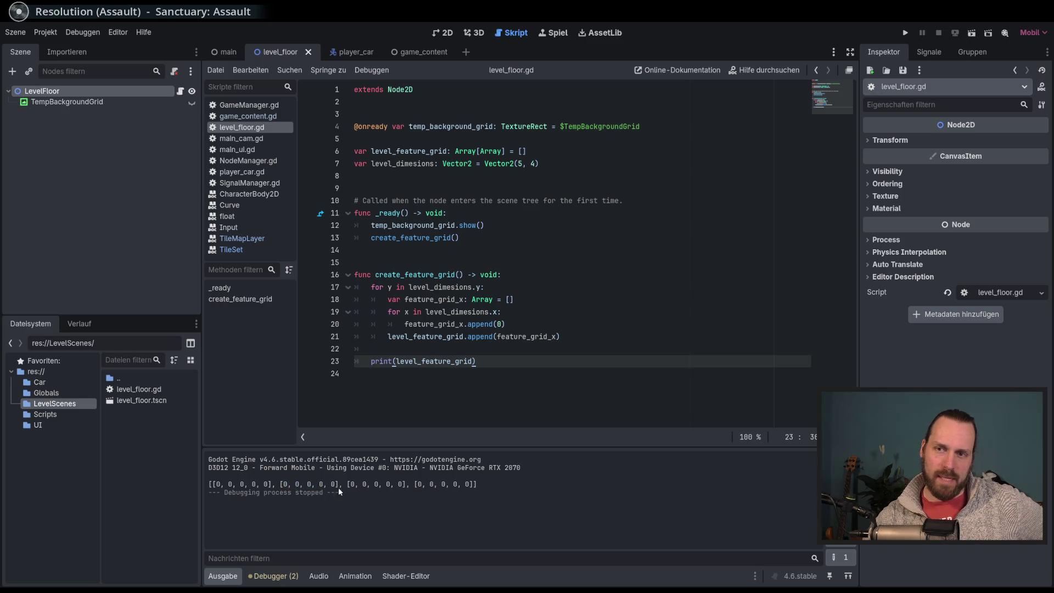
left_click_drag(347, 484, 475, 484)
left_click(397, 486)
left_click(380, 484)
left_click(475, 486)
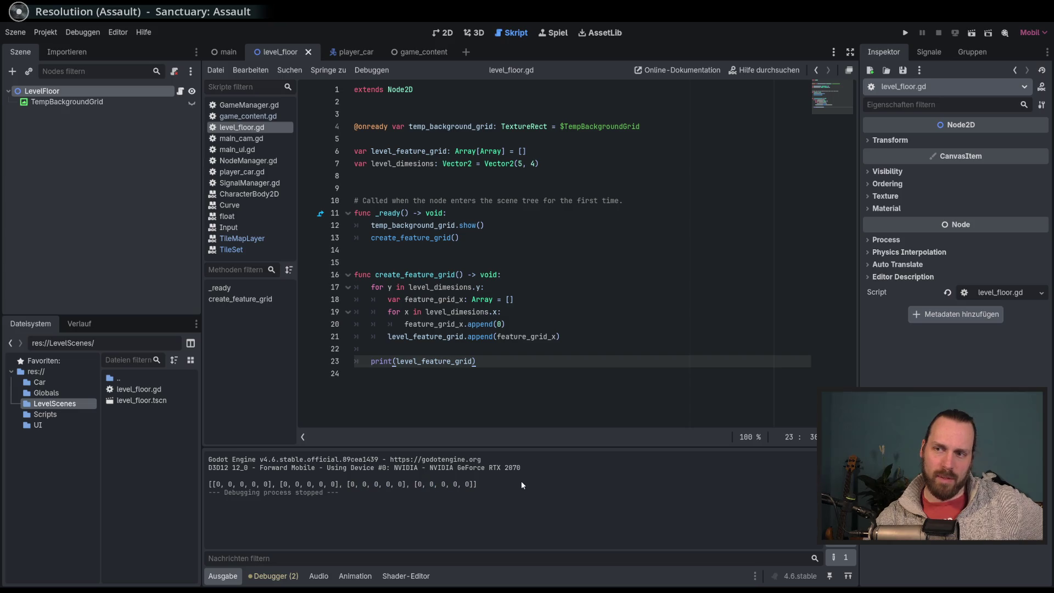
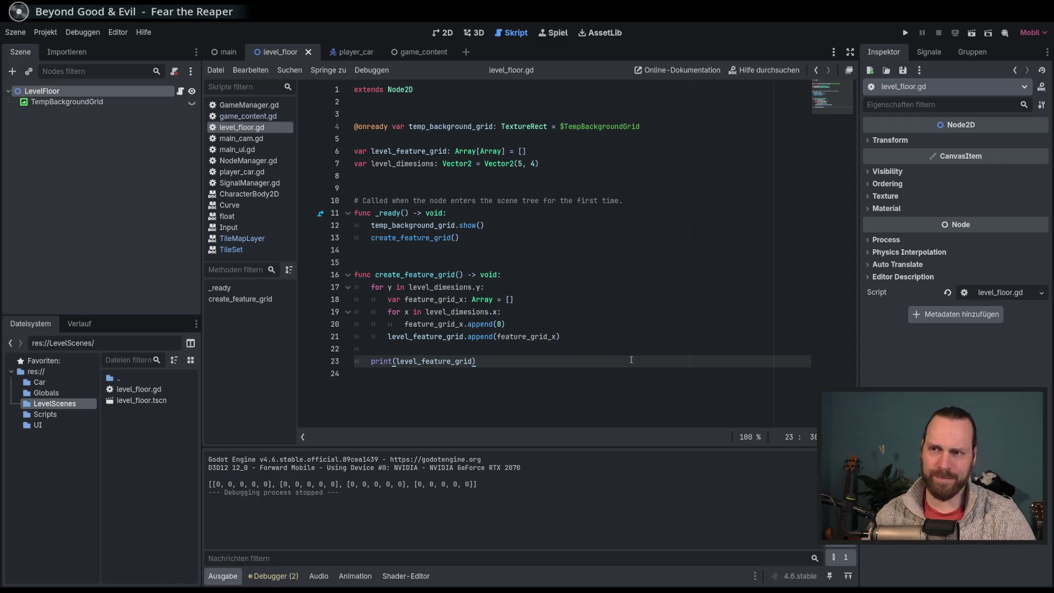
Start a new variable named feature_distance on the line below the level dimensions declaration
left_click(582, 162)
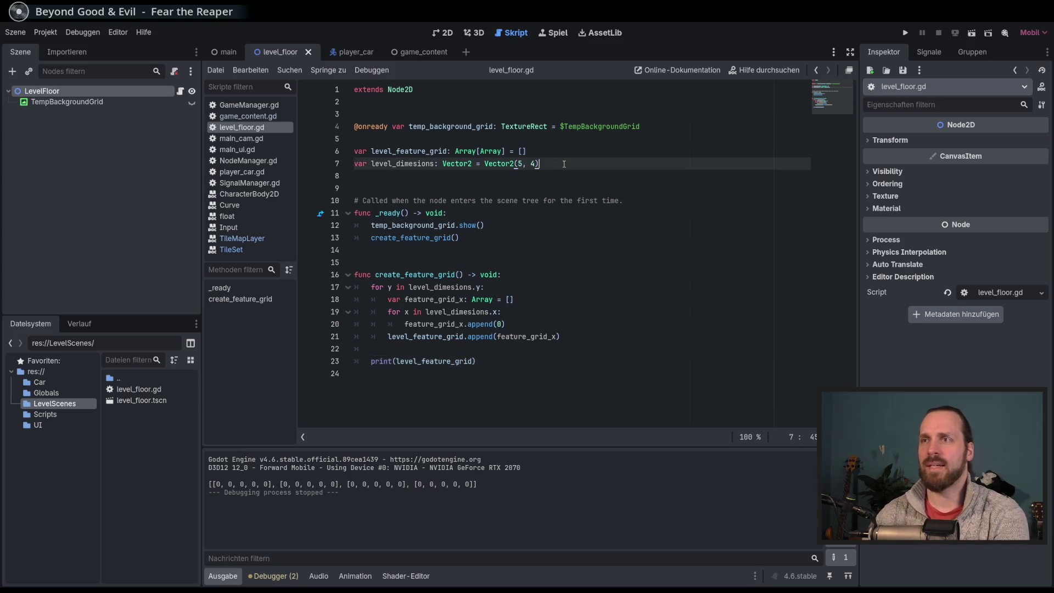
key("Return")
type("ar dis")
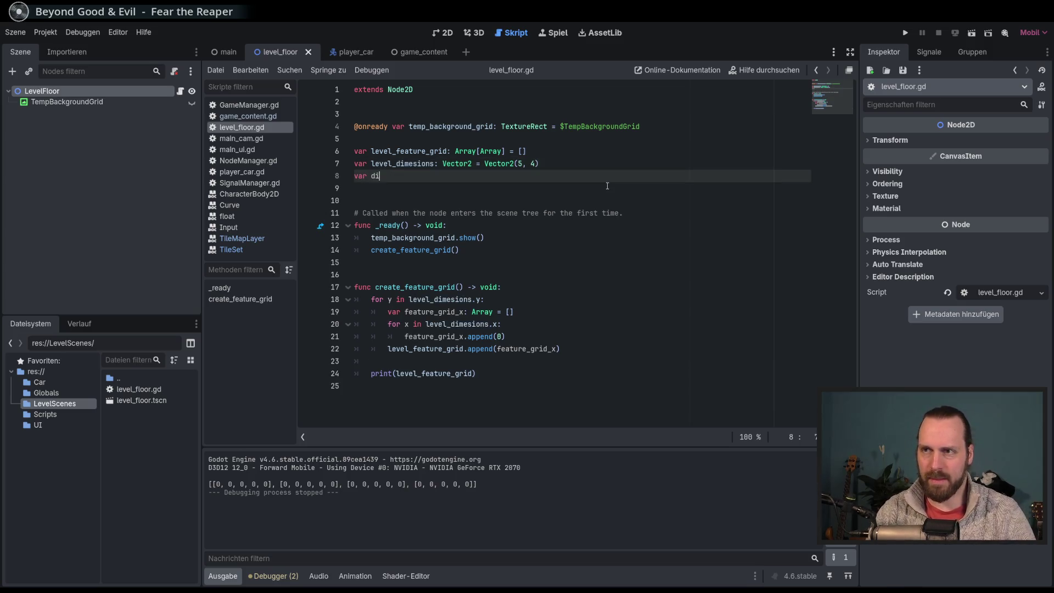
key("BackSpace")
key("BackSpace")
key("BackSpace")
type("feature_")
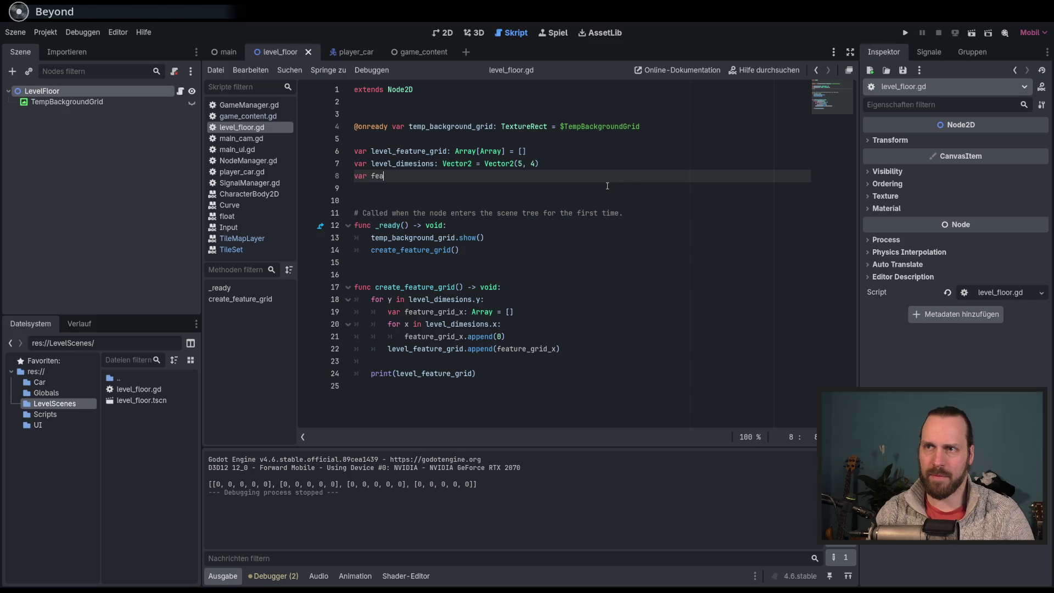
type("distance")
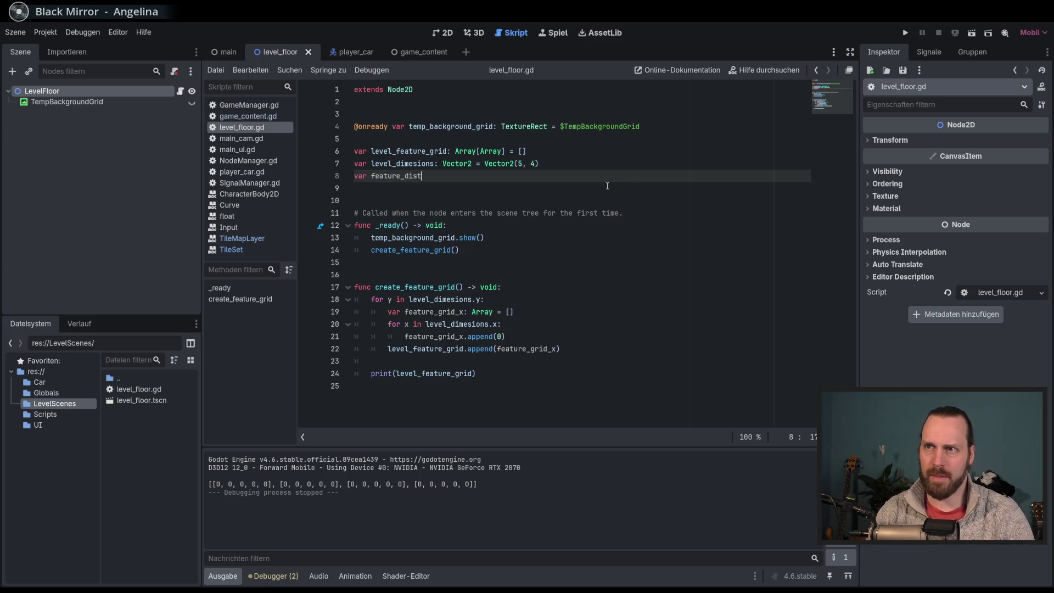
key("BackSpace")
key("BackSpace")
Type feature_distance as Vector2 = Vector2(500, 500) and save level_floor.gd
type("ce: Vec")
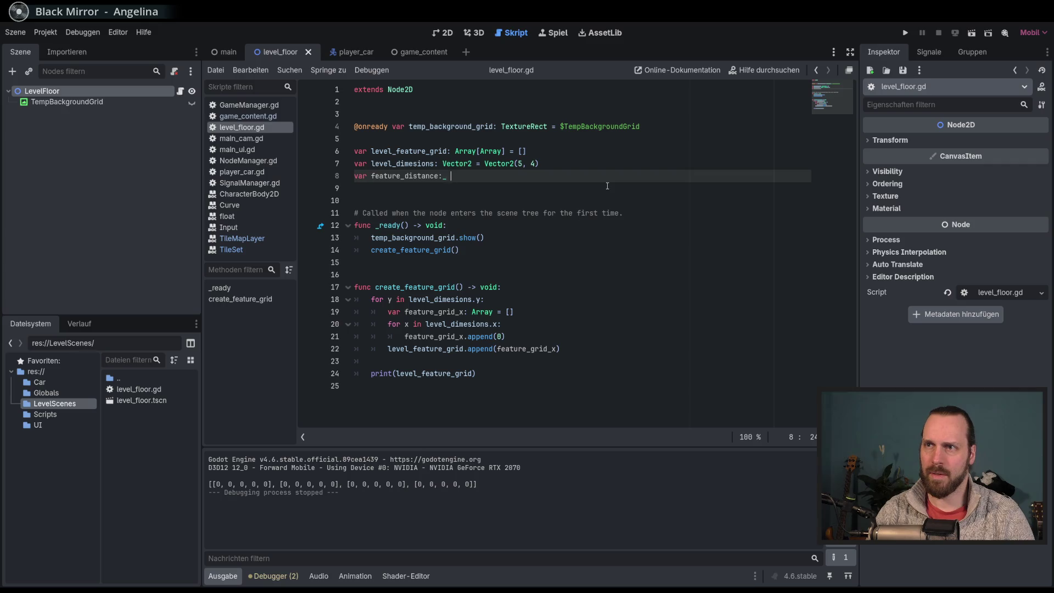
key("Return")
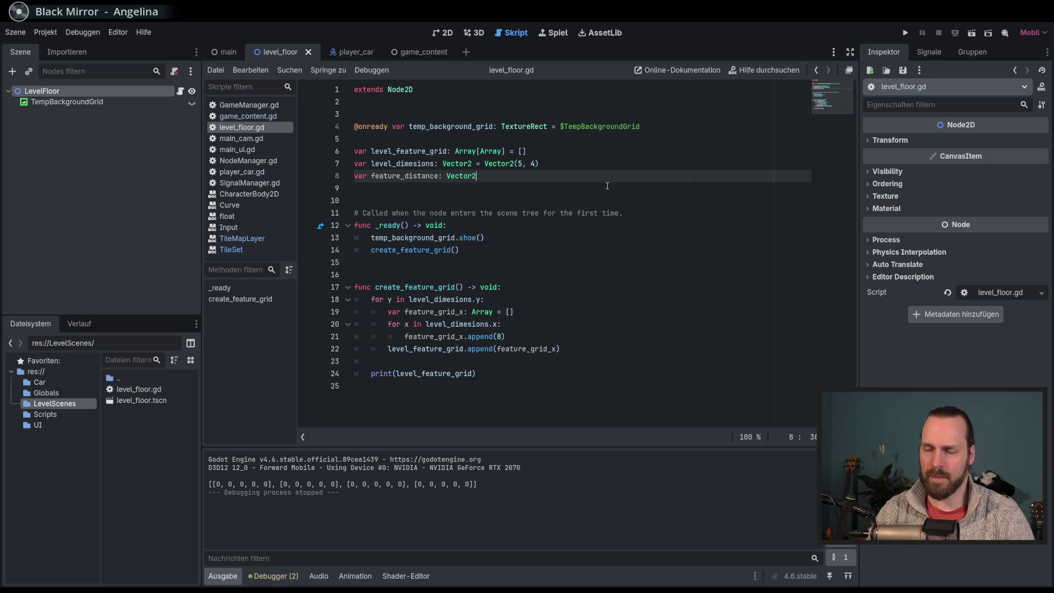
type("Vec")
key("Return")
type("(")
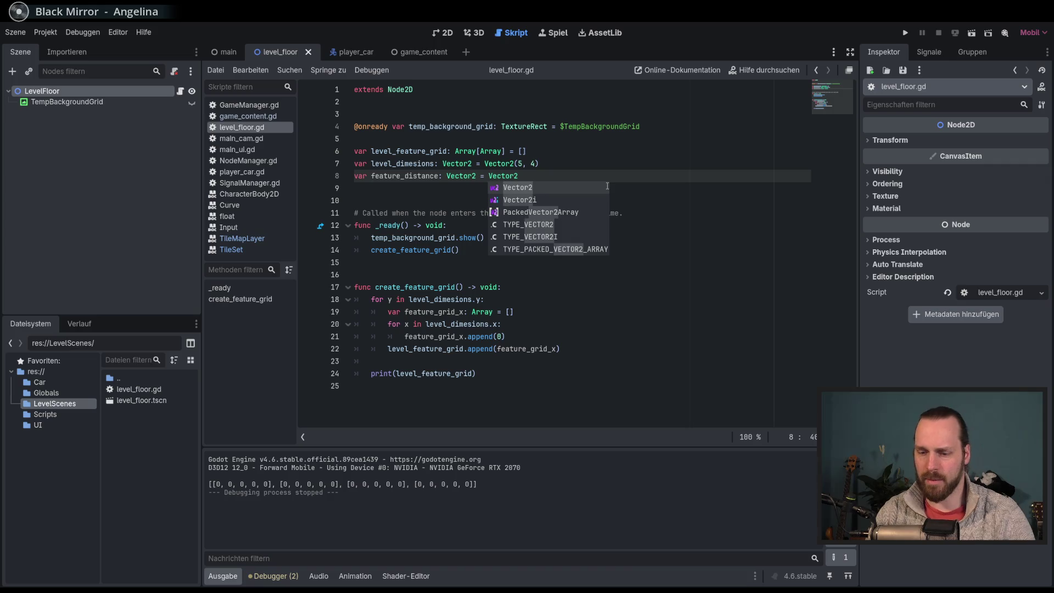
type("500, ")
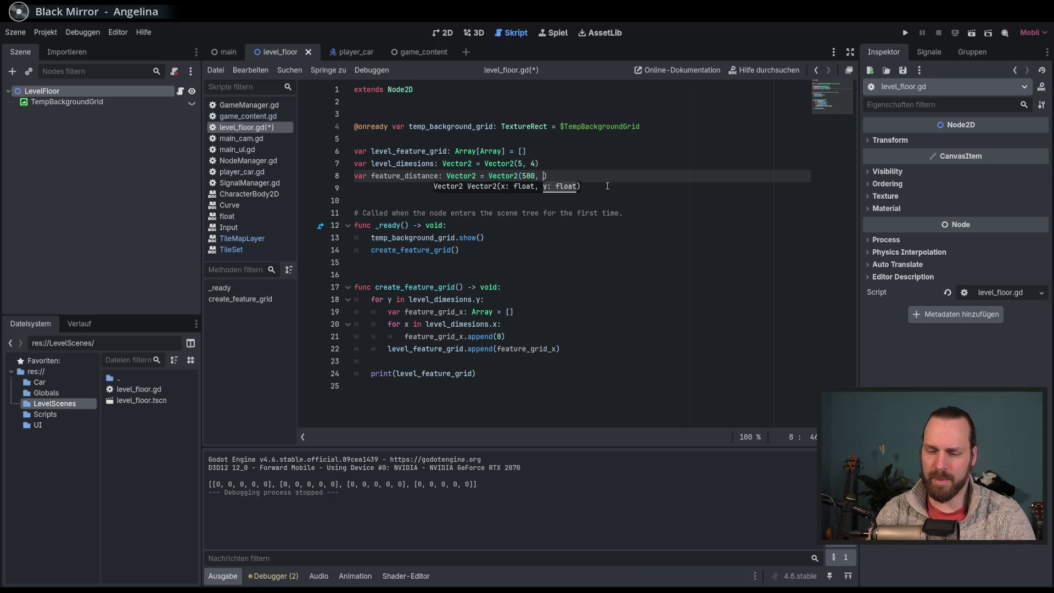
type("500")
key("ctrl+s")
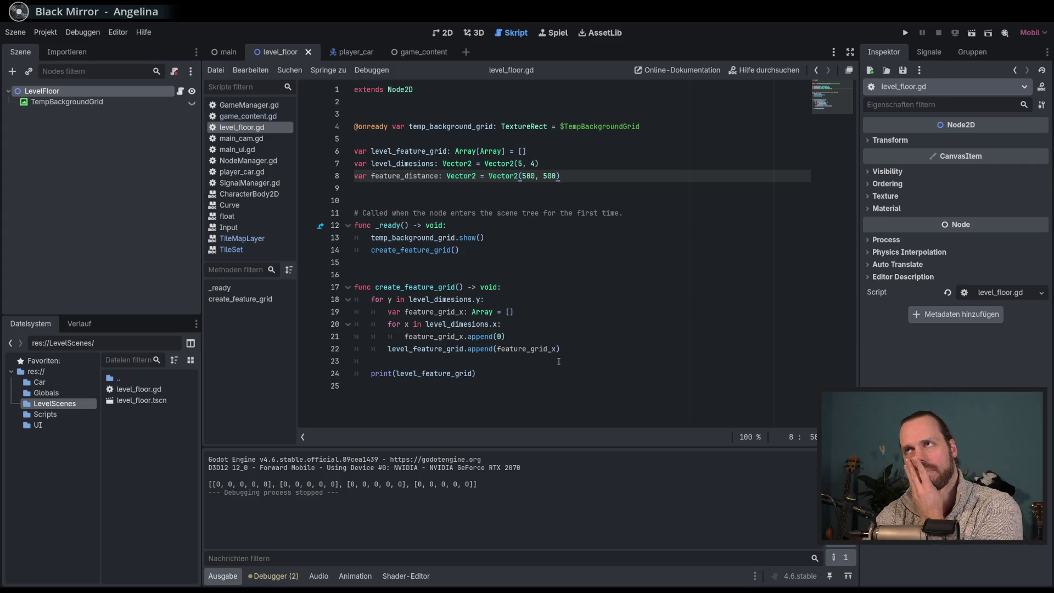
left_click(490, 384)
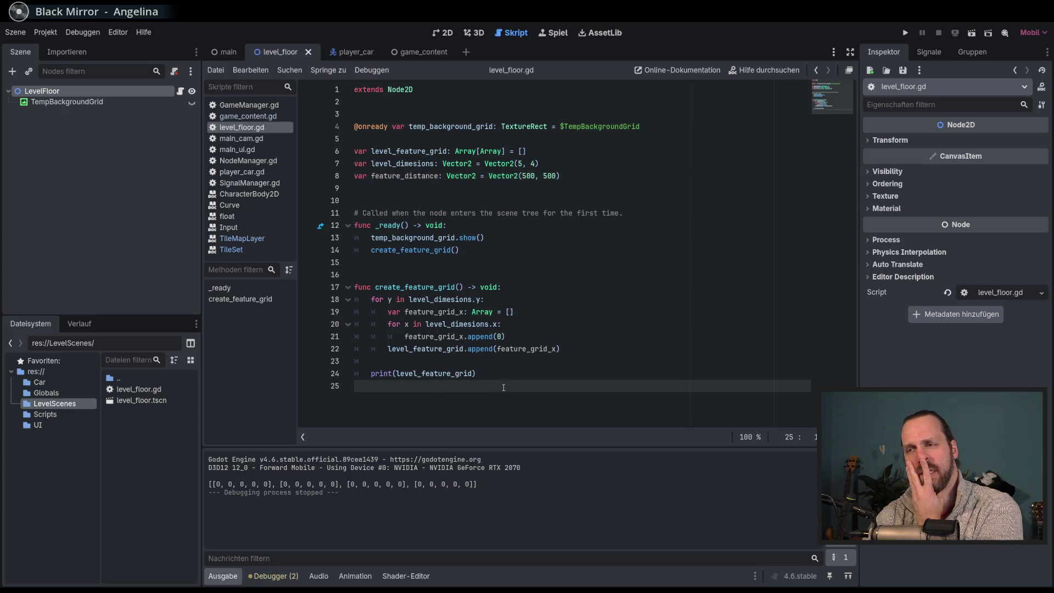